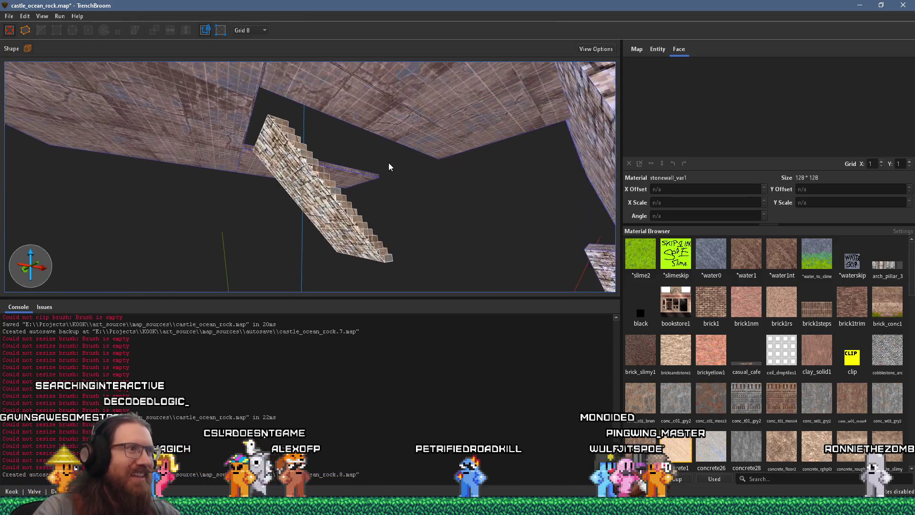
# Select the Stairs1 group's staircase brushes, bringing the camera close to the stairs and ceiling
pyautogui.hotkey('ctrl', 'a')
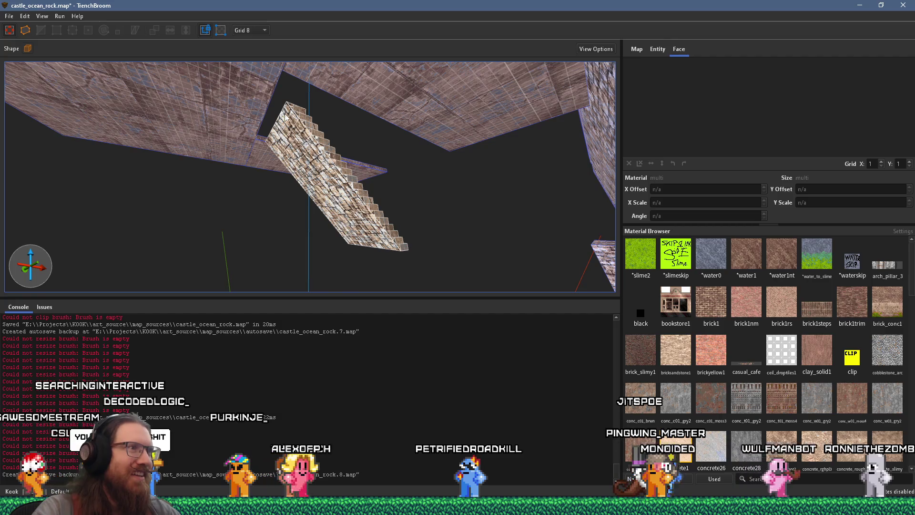
pyautogui.click(283, 117)
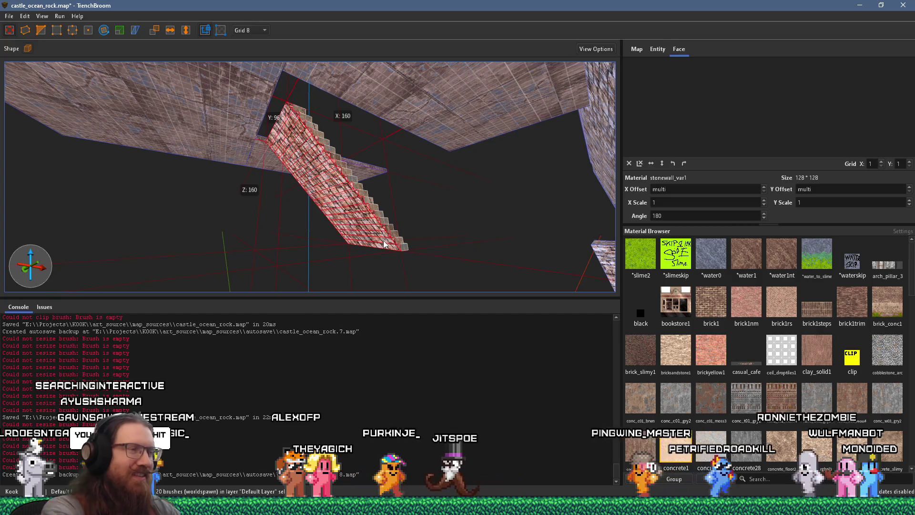
pyautogui.press('Escape')
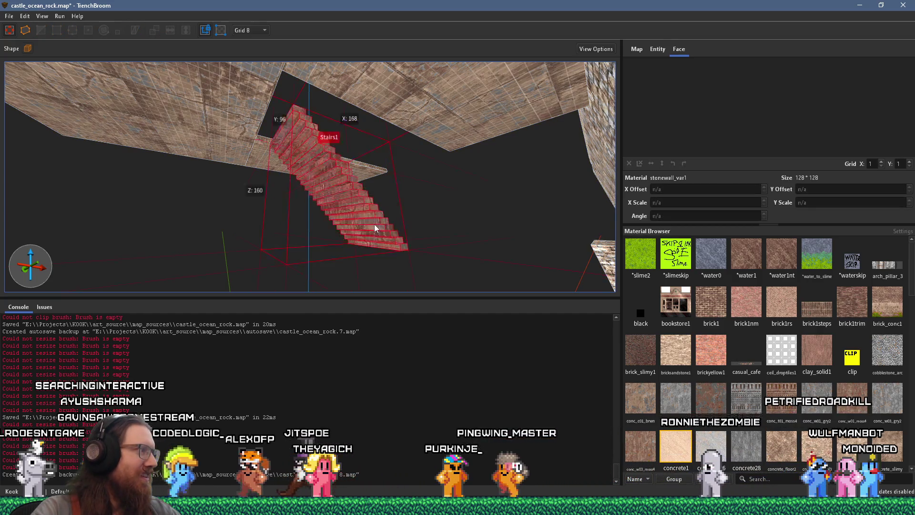
pyautogui.hotkey('ctrl', 'a')
pyautogui.press('Escape')
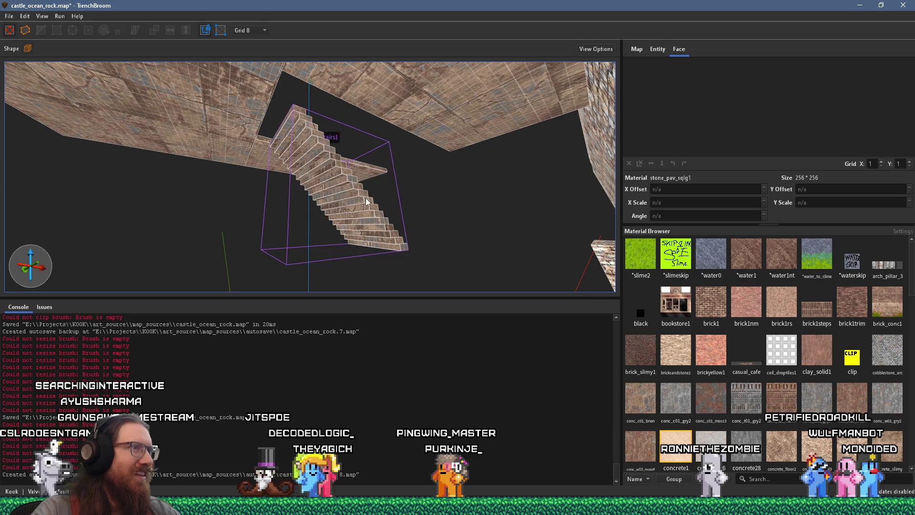
pyautogui.click(367, 203)
pyautogui.moveTo(331, 108)
pyautogui.mouseDown()
pyautogui.moveTo(307, 89)
pyautogui.moveTo(252, 182)
pyautogui.moveTo(382, 102)
pyautogui.moveTo(351, 208)
pyautogui.moveTo(316, 201)
pyautogui.moveTo(315, 215)
pyautogui.moveTo(315, 191)
pyautogui.moveTo(378, 156)
pyautogui.moveTo(374, 171)
pyautogui.mouseUp()
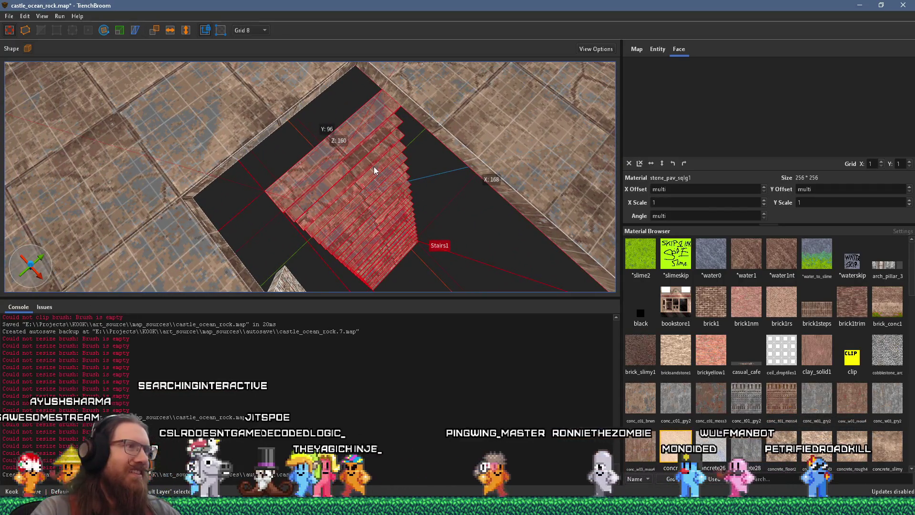
pyautogui.press('Escape')
pyautogui.click(369, 189)
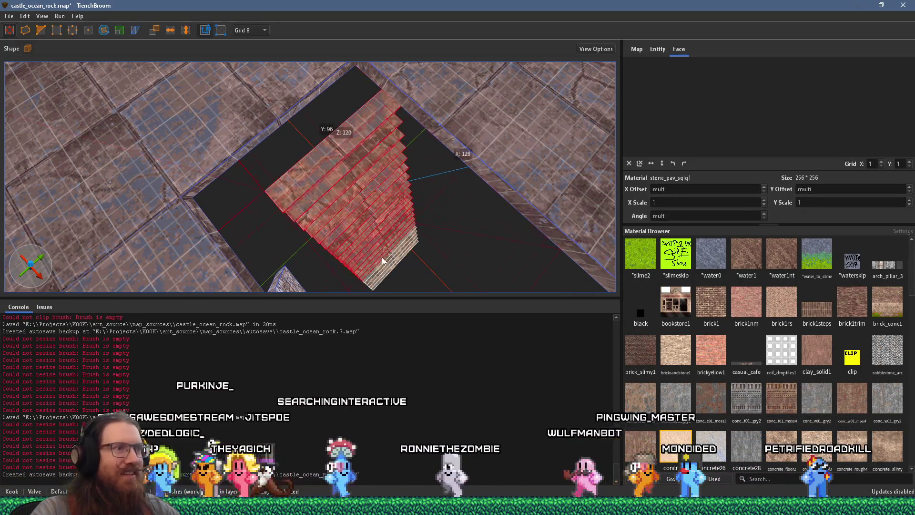
# Shift the staircase by X -24, Y -16 to meet the upper floor edge and check the fit
pyautogui.moveTo(374, 154); pyautogui.dragTo(331, 138)
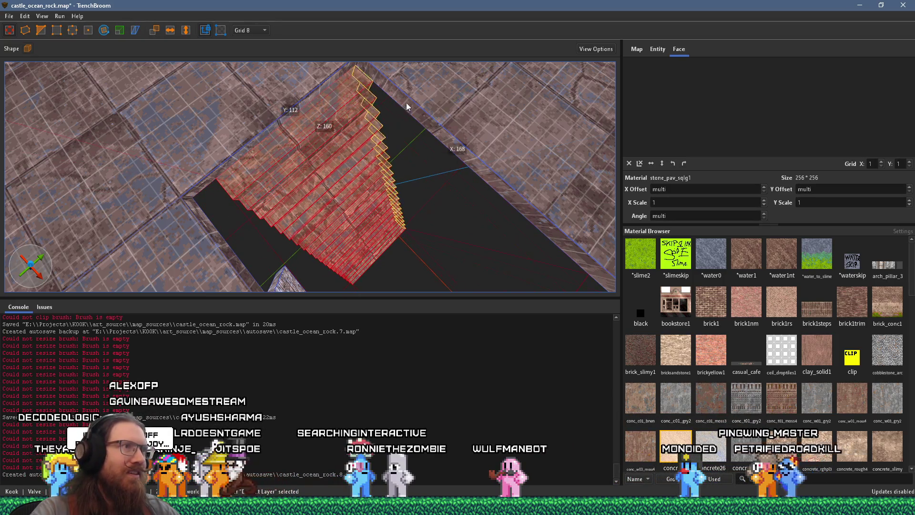
pyautogui.moveTo(399, 122); pyautogui.dragTo(280, 135)
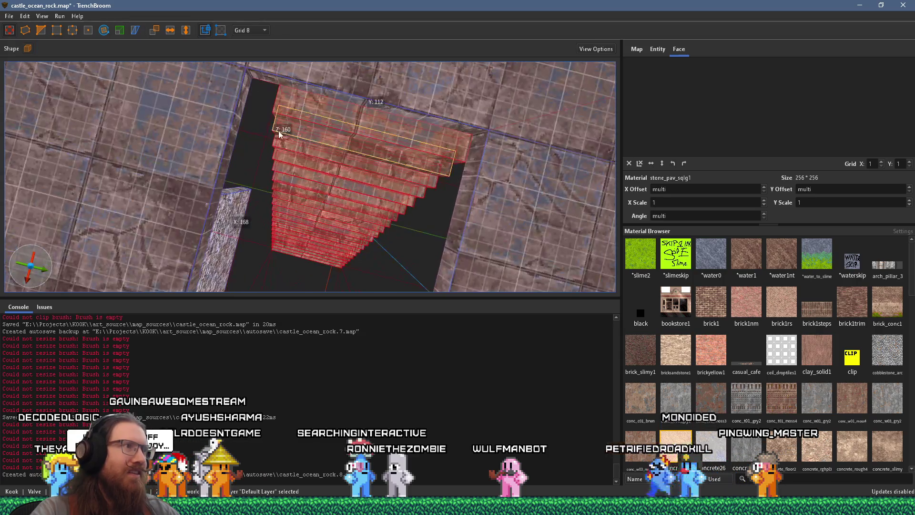
pyautogui.moveTo(289, 173)
pyautogui.mouseDown()
pyautogui.moveTo(359, 151)
pyautogui.moveTo(375, 78)
pyautogui.mouseUp()
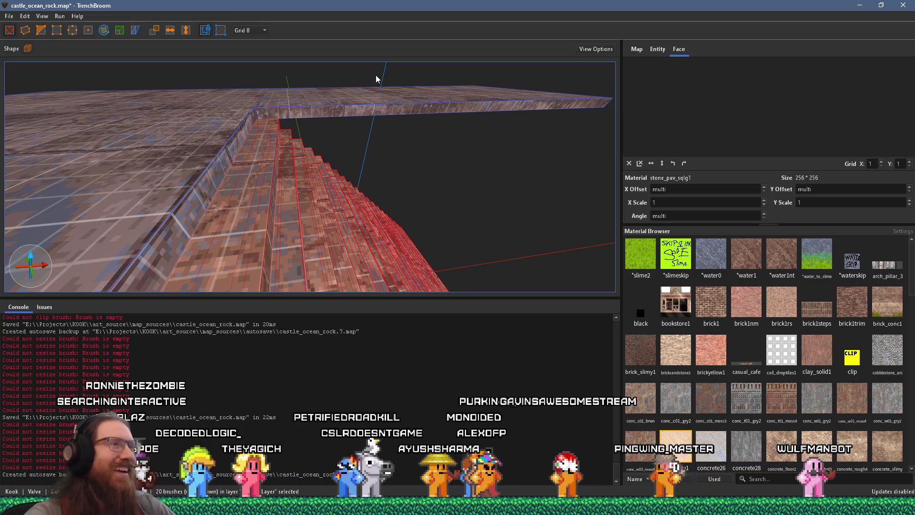
pyautogui.press('Escape')
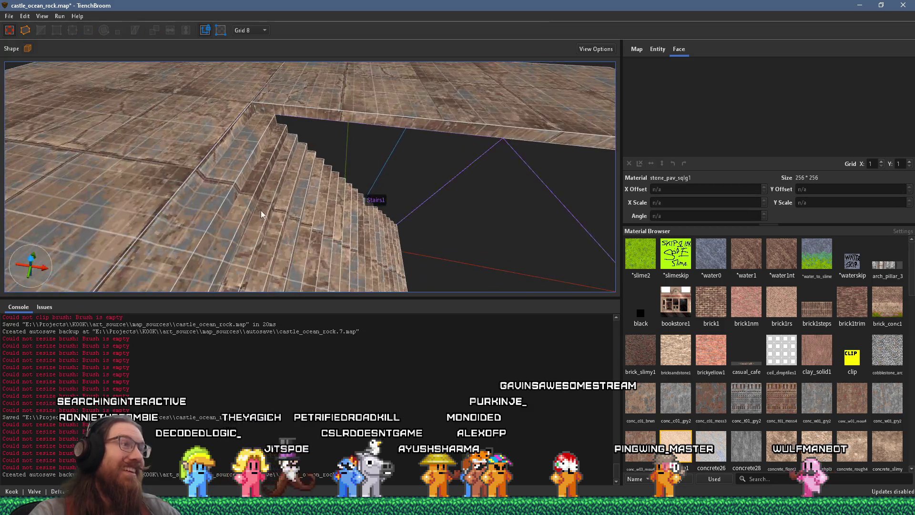
pyautogui.hotkey('alt', 'Tab')
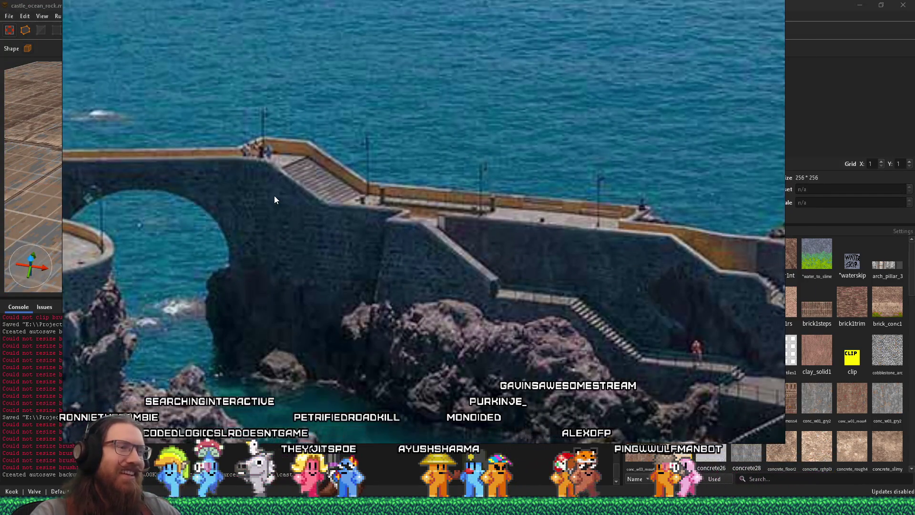
pyautogui.hotkey('alt', 'Tab')
pyautogui.scroll(3, 222, 182)
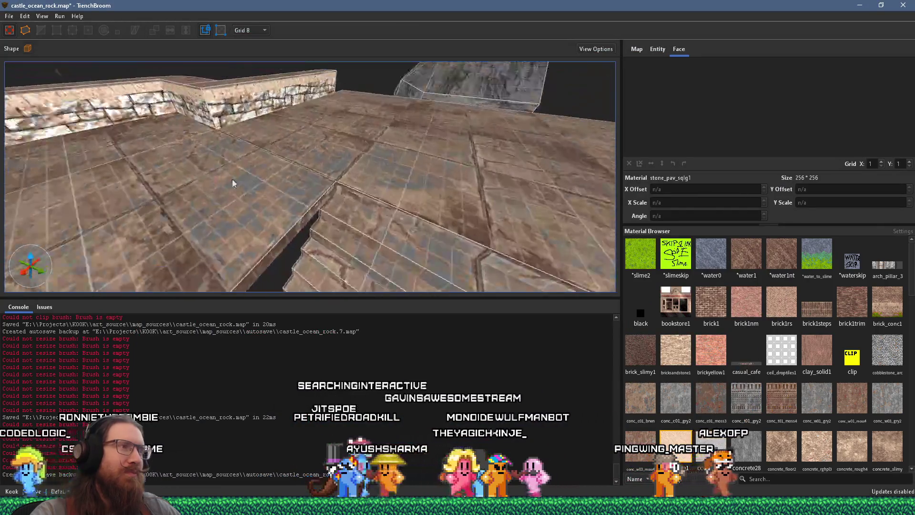
pyautogui.scroll(-3, 223, 182)
pyautogui.scroll(-3, 395, 128)
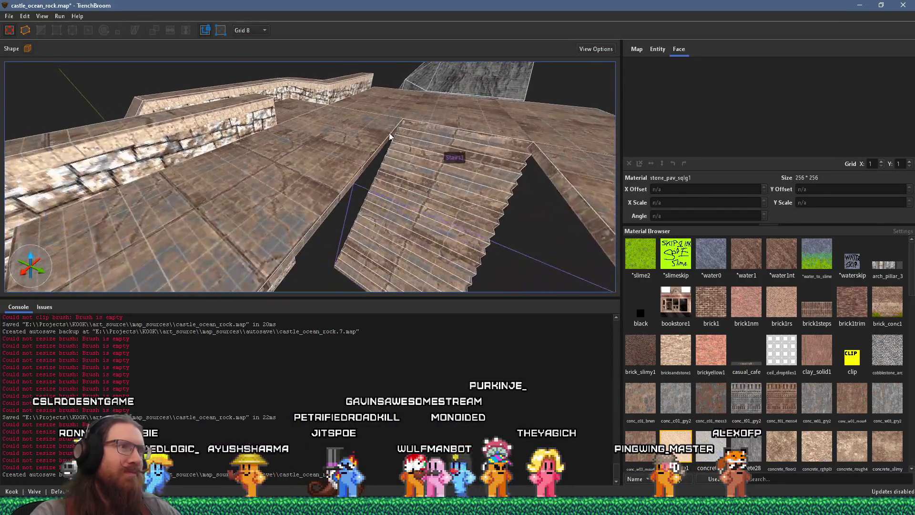
pyautogui.moveTo(395, 128); pyautogui.dragTo(431, 175)
pyautogui.click(430, 190)
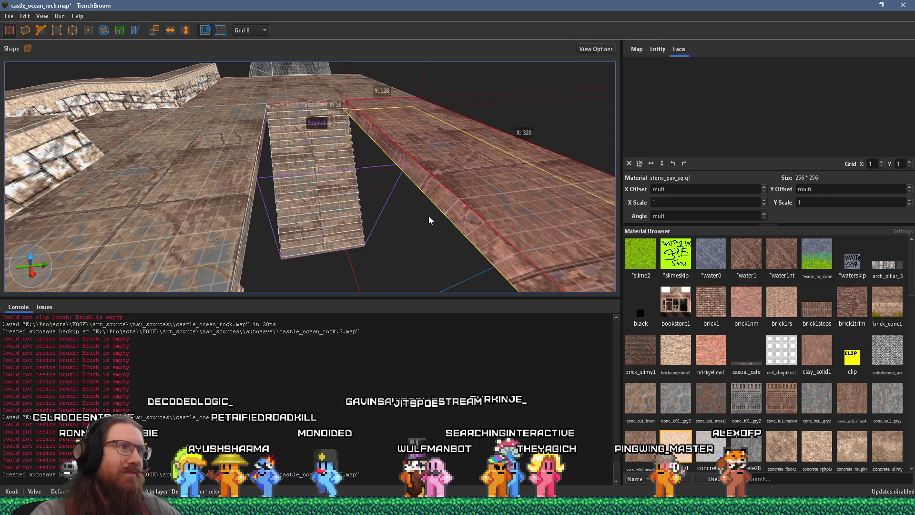
pyautogui.moveTo(211, 141); pyautogui.dragTo(278, 224)
pyautogui.scroll(5, 277, 224)
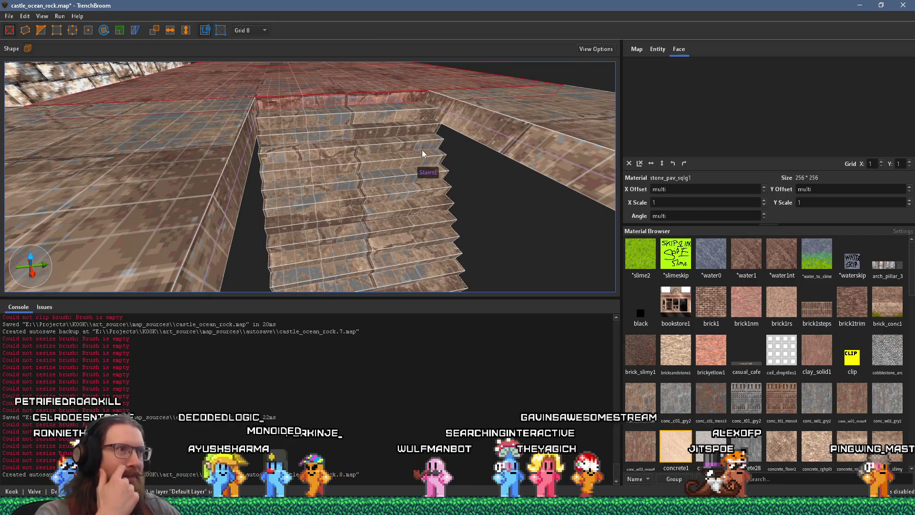
pyautogui.moveTo(454, 150)
pyautogui.mouseDown()
pyautogui.moveTo(445, 143)
pyautogui.moveTo(355, 181)
pyautogui.mouseUp()
pyautogui.moveTo(228, 150); pyautogui.dragTo(346, 114)
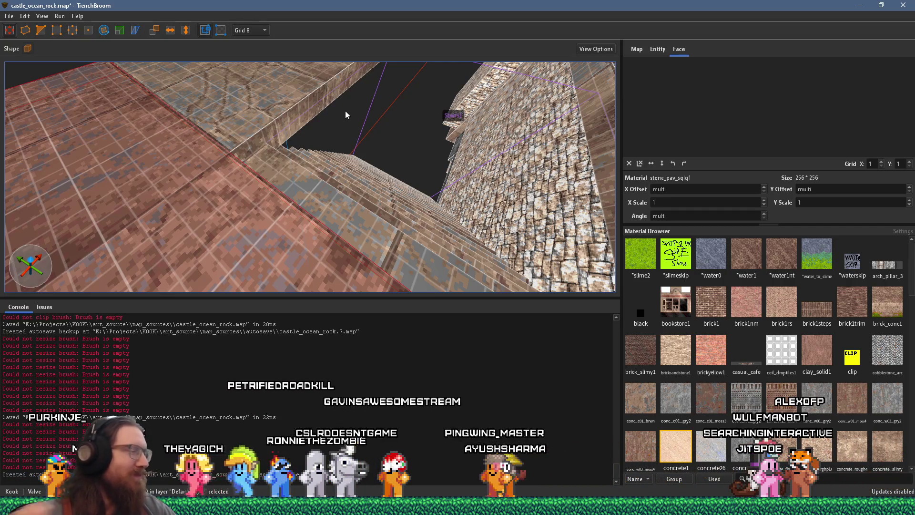
# Draw a 320×128×152 wall brush on the ledge beside the stairs with the concrete1 material
pyautogui.moveTo(346, 114)
pyautogui.mouseDown()
pyautogui.moveTo(446, 170)
pyautogui.moveTo(436, 187)
pyautogui.moveTo(530, 116)
pyautogui.moveTo(520, 133)
pyautogui.mouseUp()
pyautogui.moveTo(347, 107)
pyautogui.mouseDown()
pyautogui.moveTo(359, 147)
pyautogui.moveTo(355, 219)
pyautogui.moveTo(359, 210)
pyautogui.mouseUp()
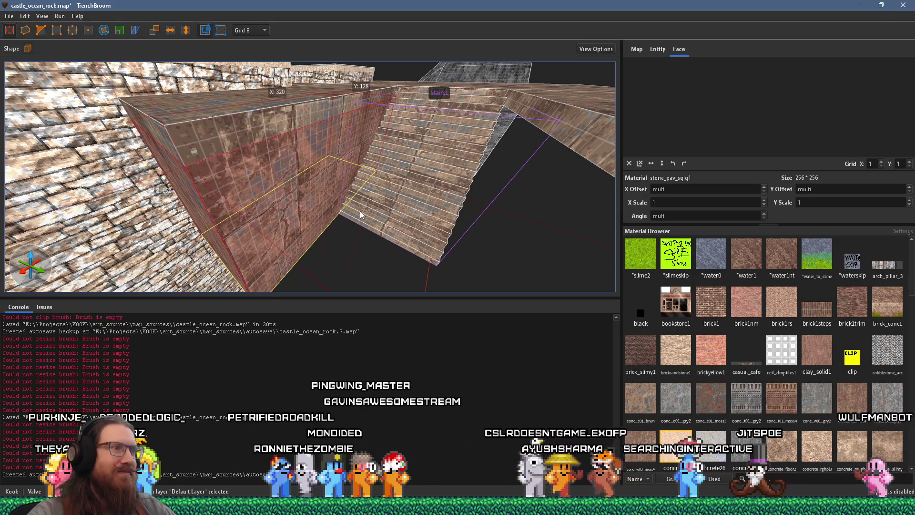
pyautogui.scroll(3, 359, 210)
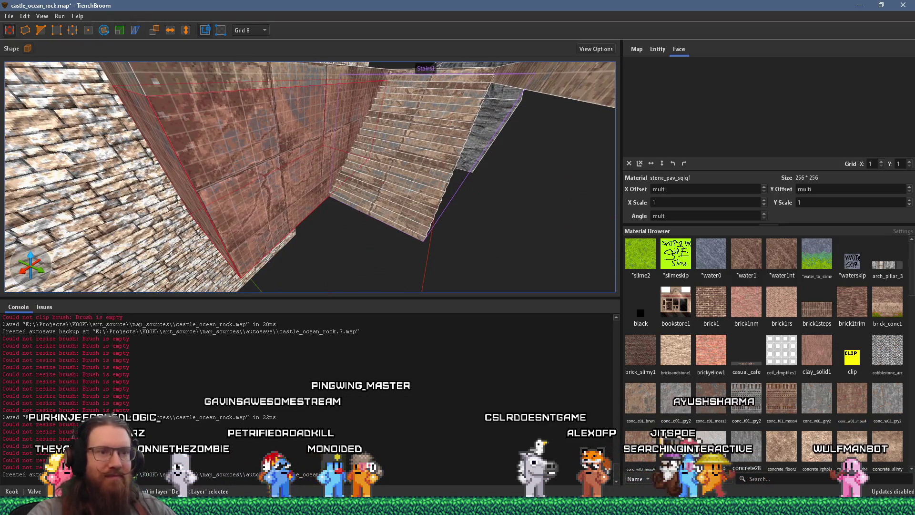
pyautogui.click(676, 445)
# Draw a second concrete1 wall brush on the right side of the stairs
pyautogui.press('s')
pyautogui.press('s')
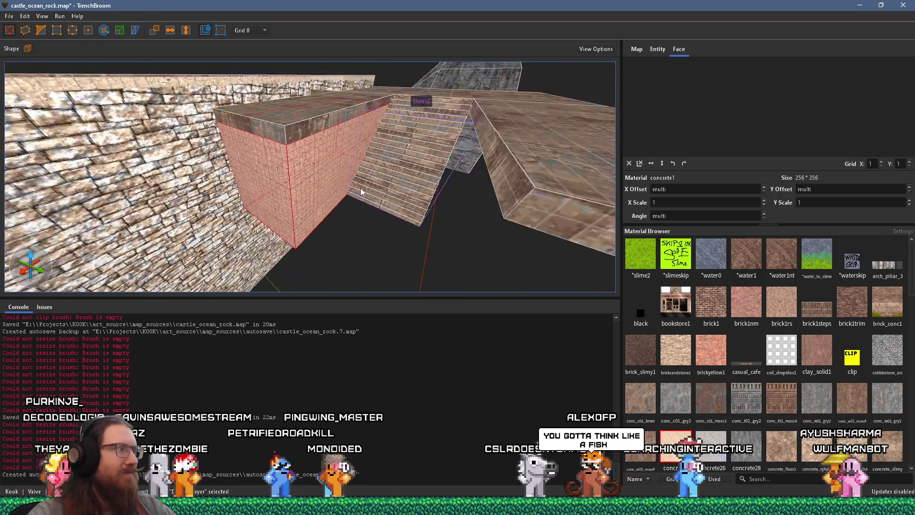
pyautogui.moveTo(347, 190)
pyautogui.mouseDown()
pyautogui.moveTo(486, 210)
pyautogui.moveTo(479, 225)
pyautogui.mouseUp()
pyautogui.press('w')
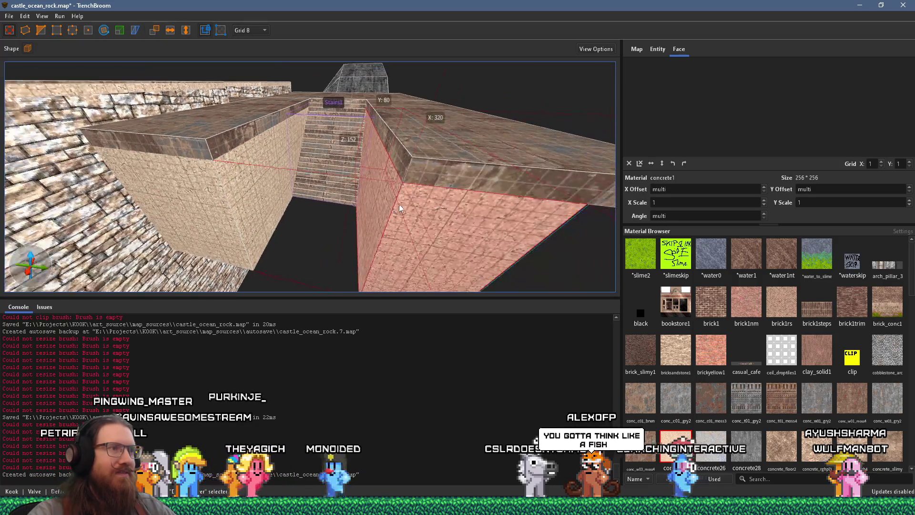
# Fly the camera up and down the new stair corridor to inspect both walls
pyautogui.press('w')
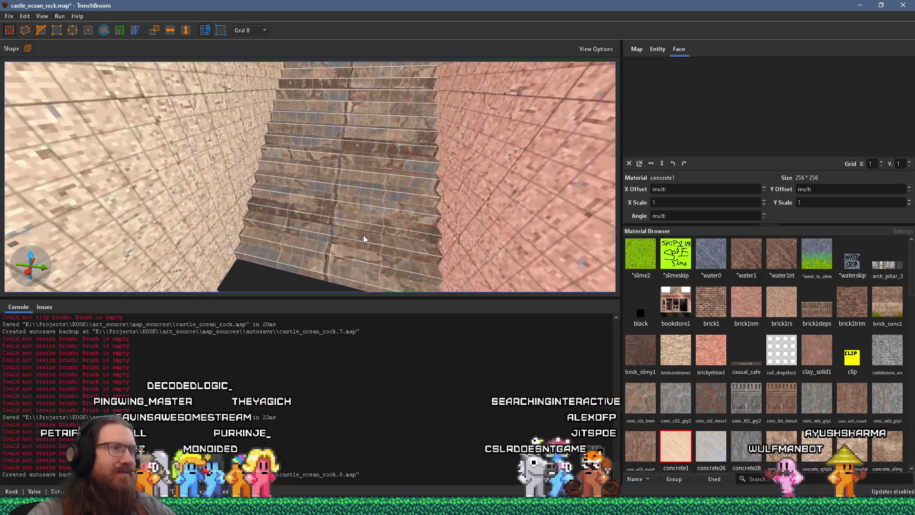
pyautogui.press('s')
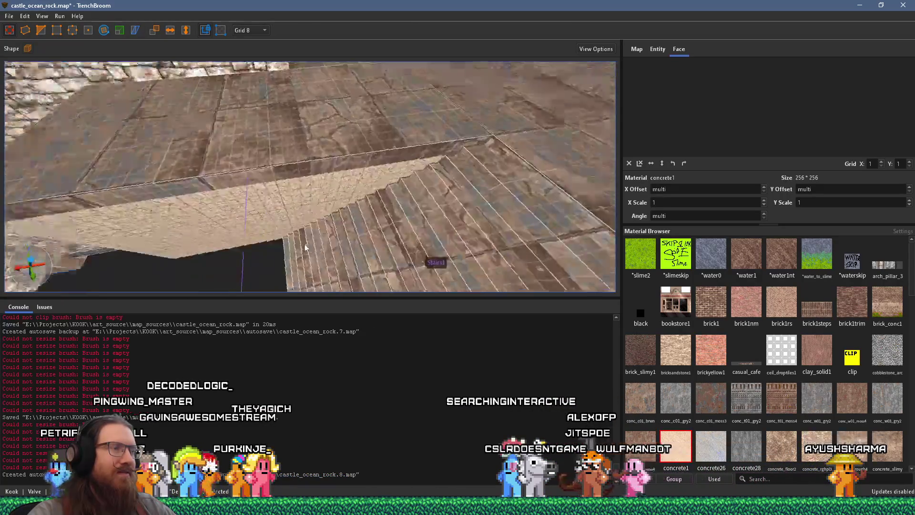
pyautogui.press('w')
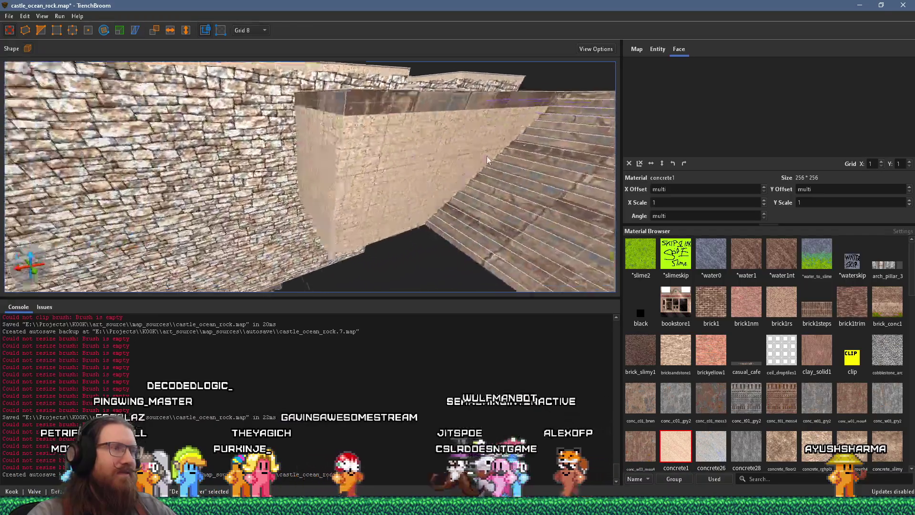
pyautogui.press('d')
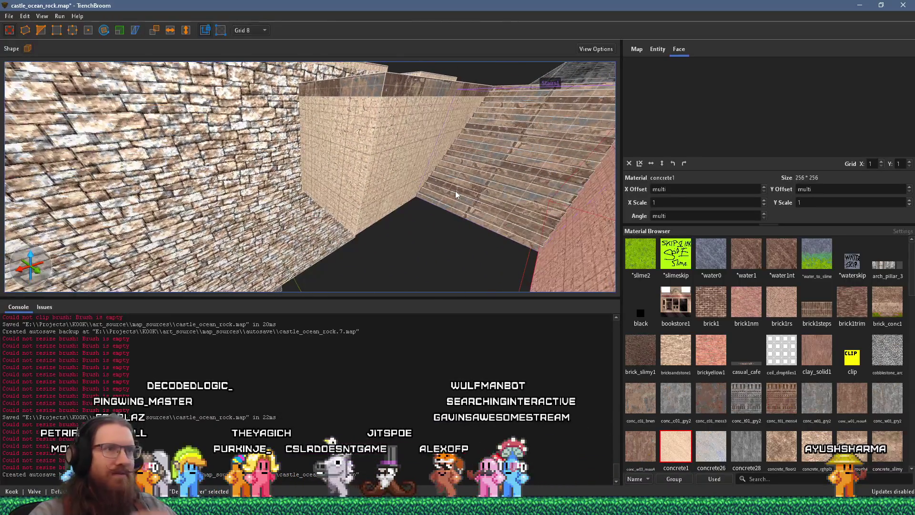
pyautogui.press('Escape')
pyautogui.press('d')
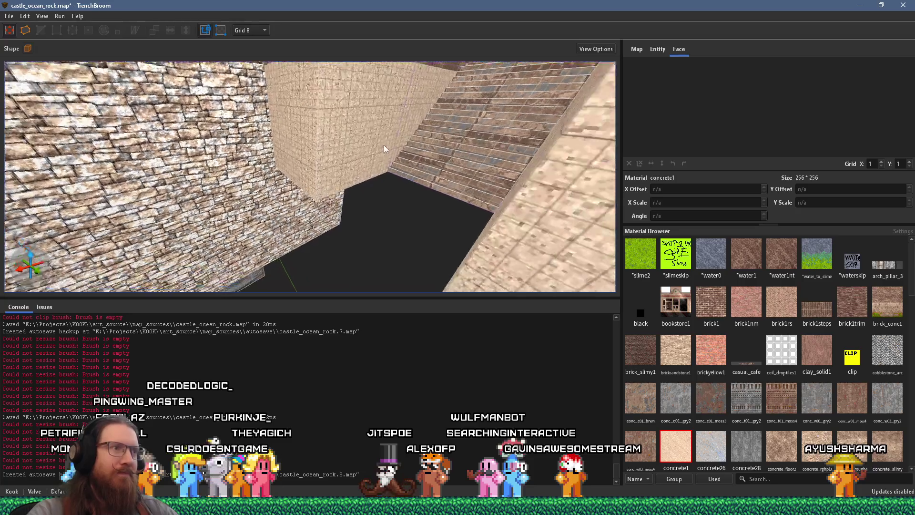
pyautogui.press('w')
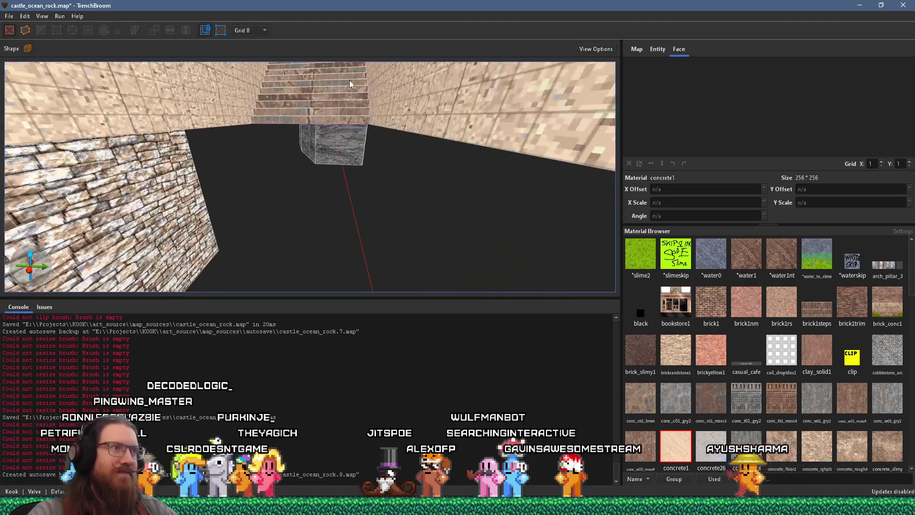
pyautogui.press('w')
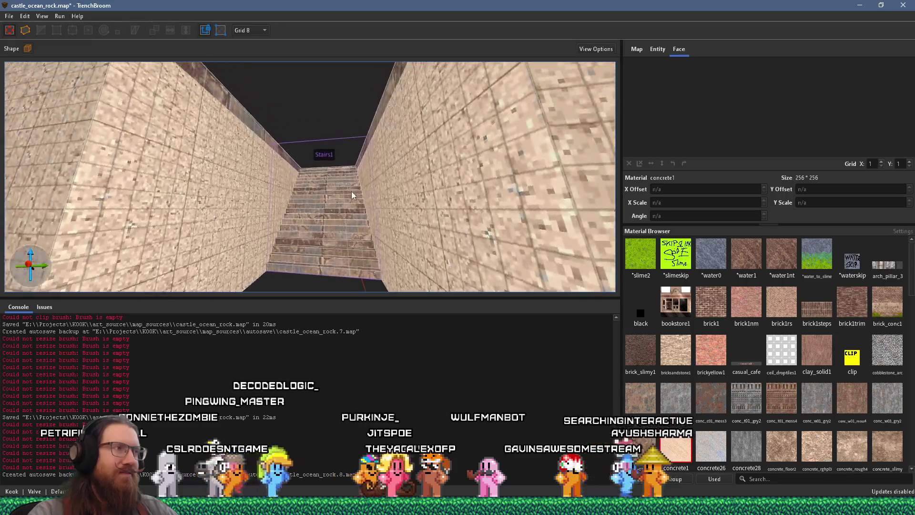
pyautogui.press('s')
pyautogui.press('w')
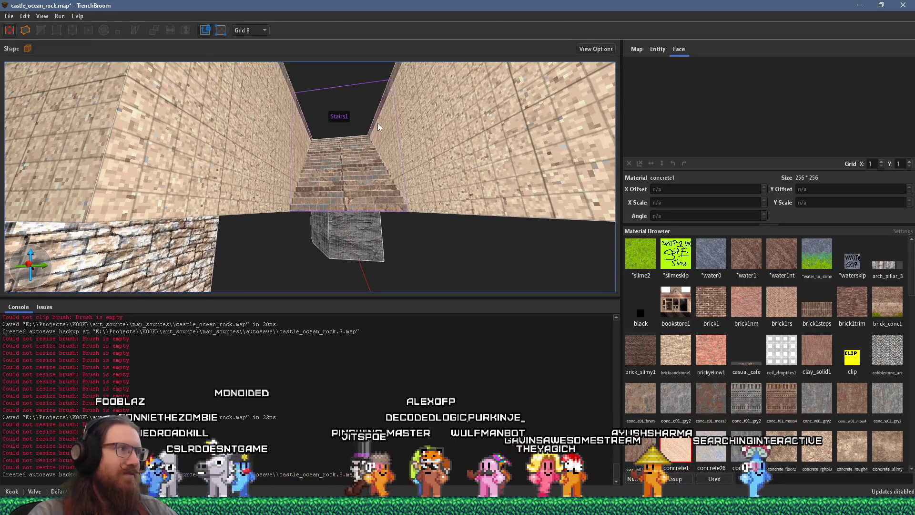
# Select the walls beside the stairs and look down on the 184×128 stone_pav_sqlg1 landing slab
pyautogui.click(350, 211)
pyautogui.moveTo(351, 212)
pyautogui.mouseDown()
pyautogui.moveTo(367, 198)
pyautogui.moveTo(264, 267)
pyautogui.moveTo(246, 246)
pyautogui.moveTo(120, 192)
pyautogui.moveTo(358, 198)
pyautogui.moveTo(267, 224)
pyautogui.moveTo(273, 239)
pyautogui.moveTo(315, 206)
pyautogui.mouseUp()
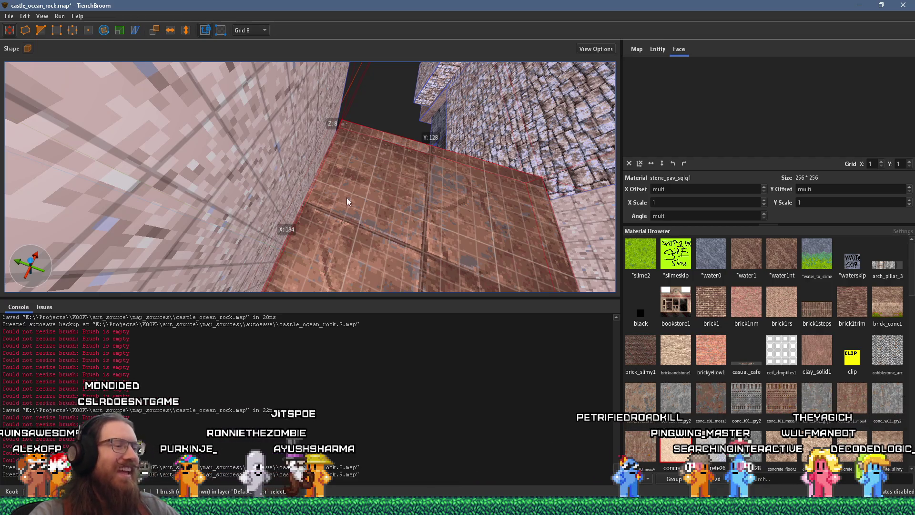
pyautogui.press('super+r')
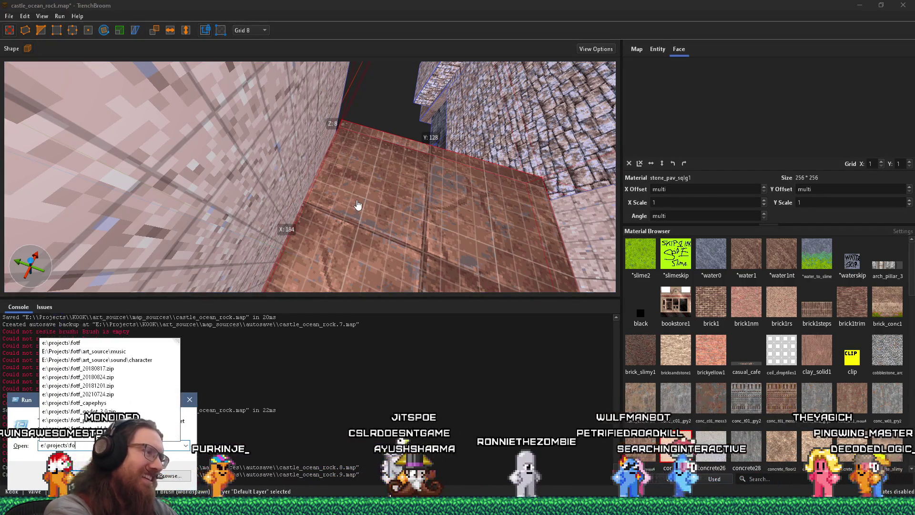
# Go to E:\projects\floppy_fish via Run, into exports\itch, and launch FWOP.exe
pyautogui.press('Escape')
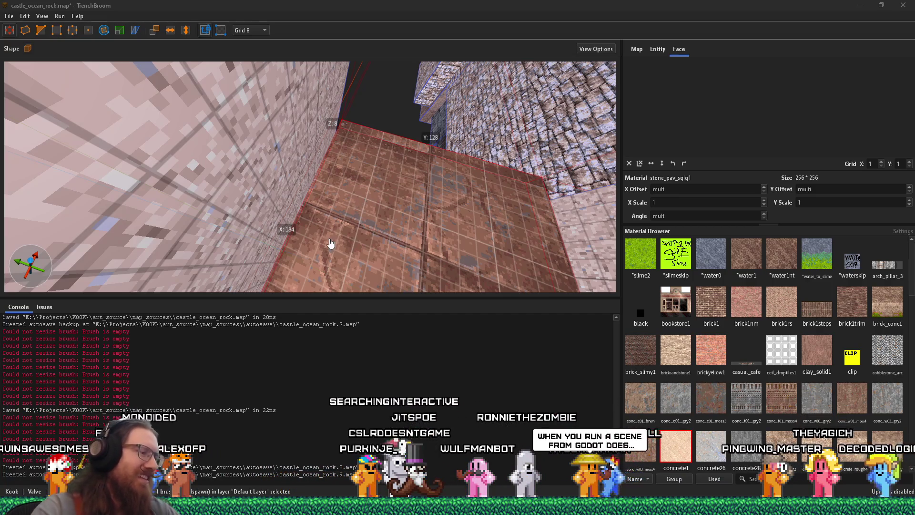
pyautogui.press('super+r')
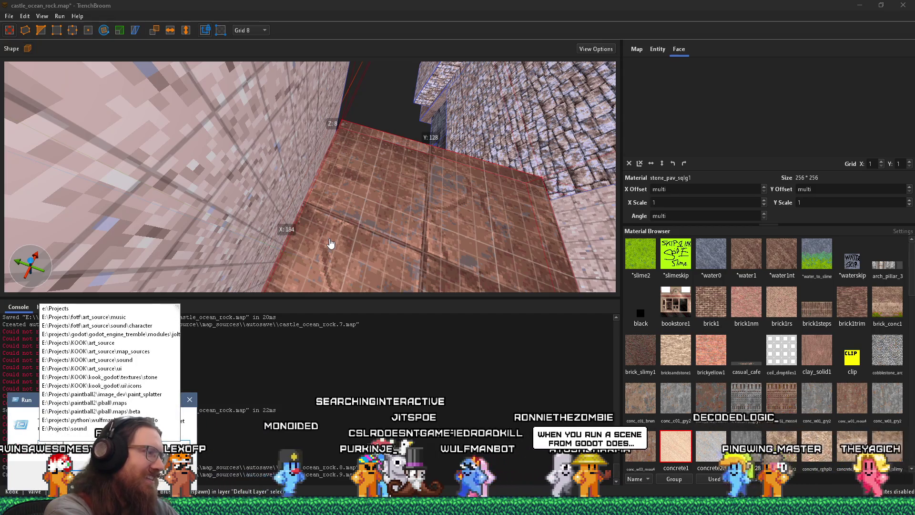
pyautogui.write('ff')
pyautogui.press('Escape')
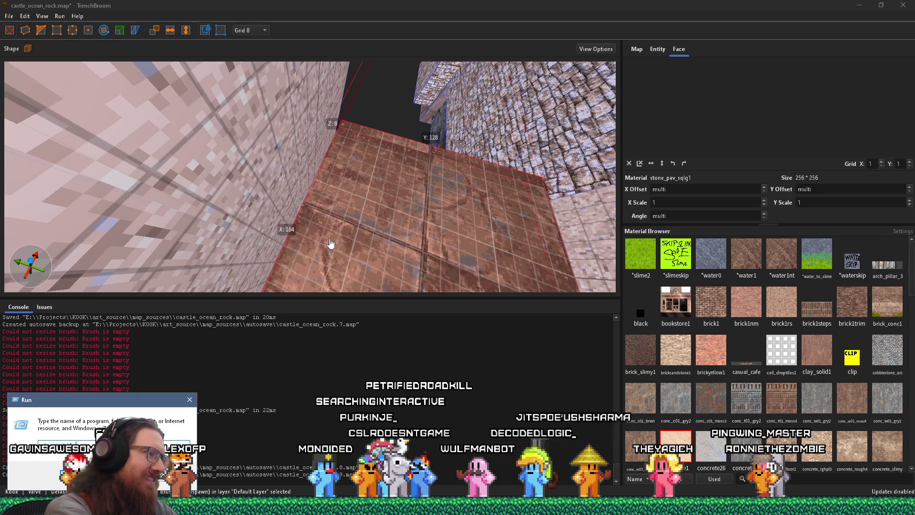
pyautogui.press('BackSpace')
pyautogui.press('BackSpace')
pyautogui.write('l')
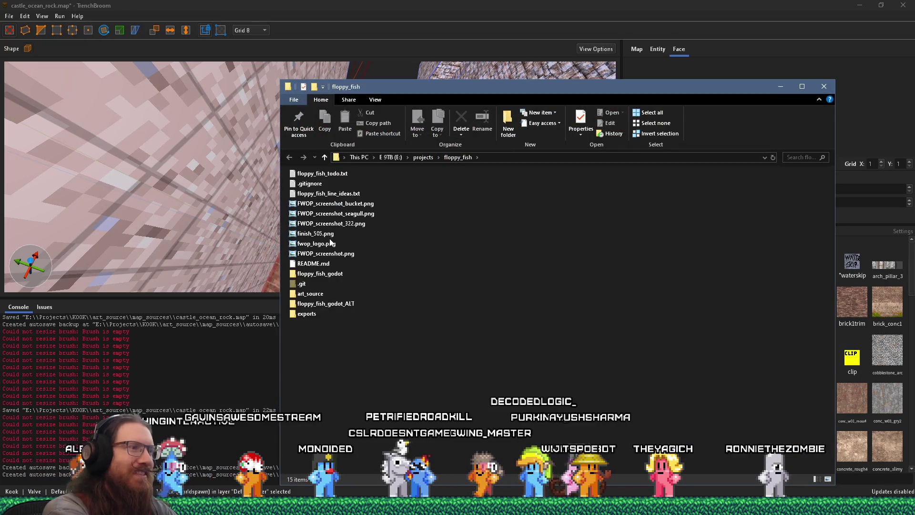
pyautogui.doubleClick(309, 314)
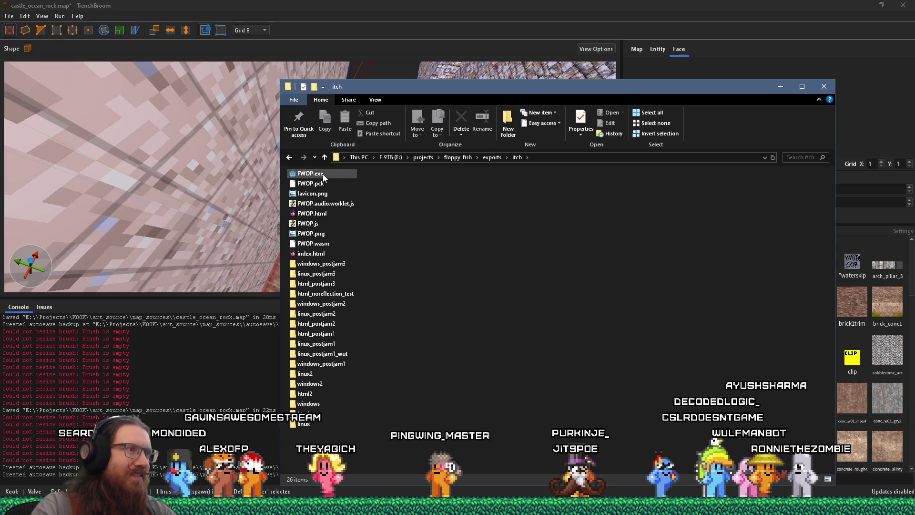
pyautogui.doubleClick(322, 174)
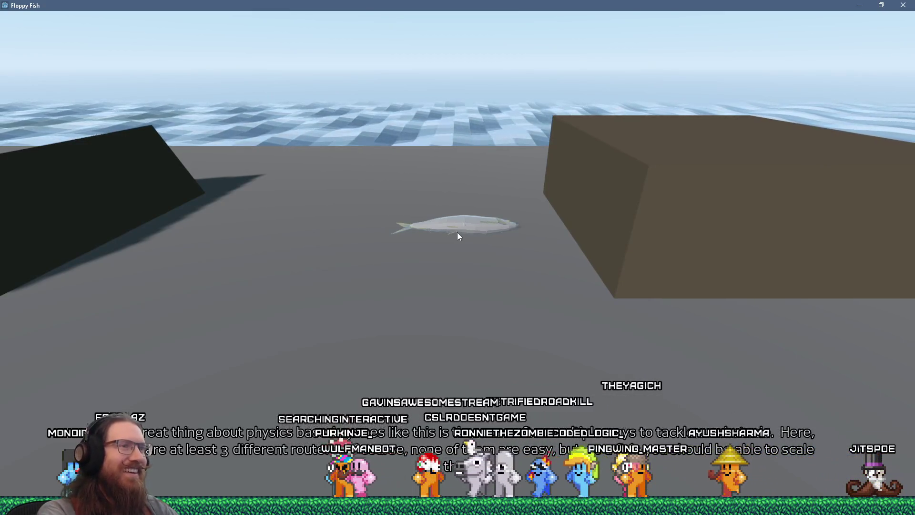
# Flop the fish repeatedly past the capsule, tank and boxes, then close the game window
pyautogui.press('space')
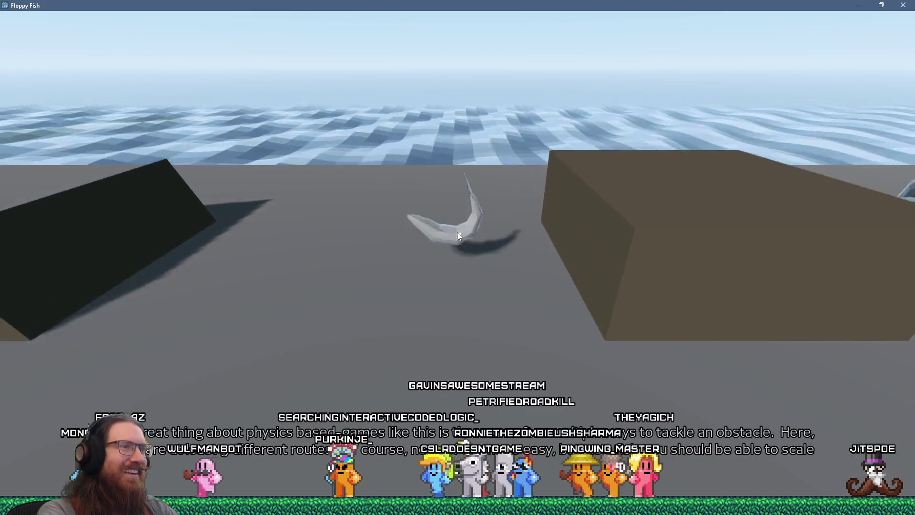
pyautogui.press('space')
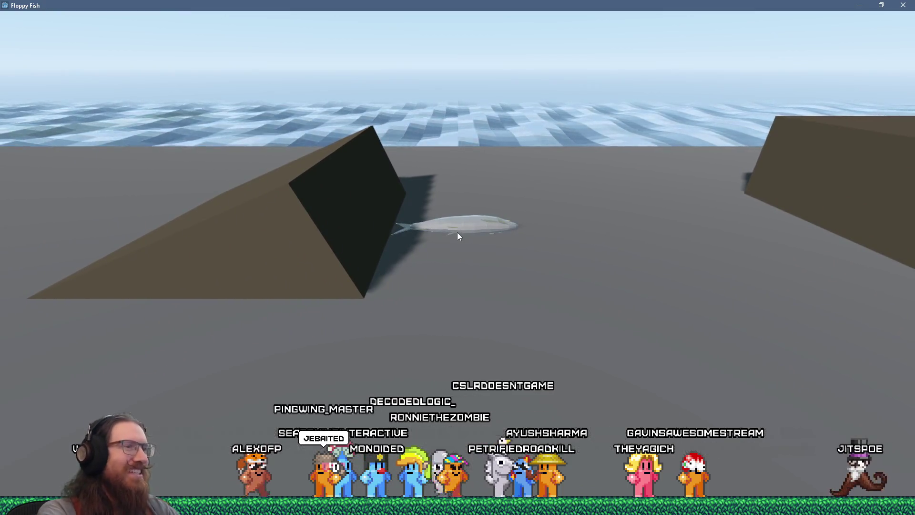
pyautogui.press('space')
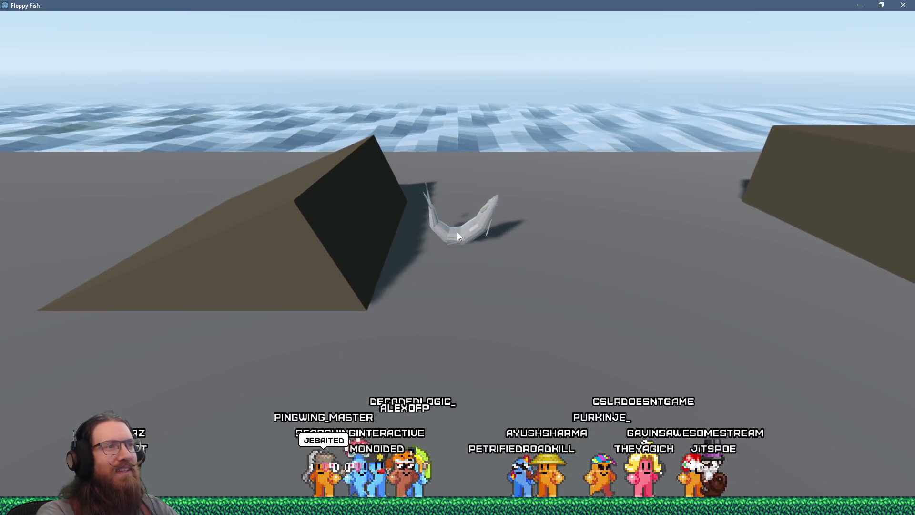
pyautogui.press('space')
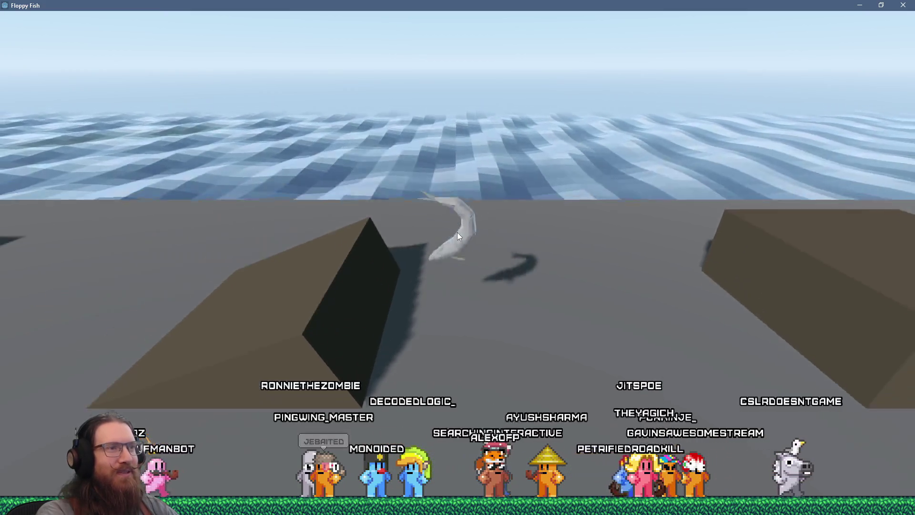
pyautogui.press('space')
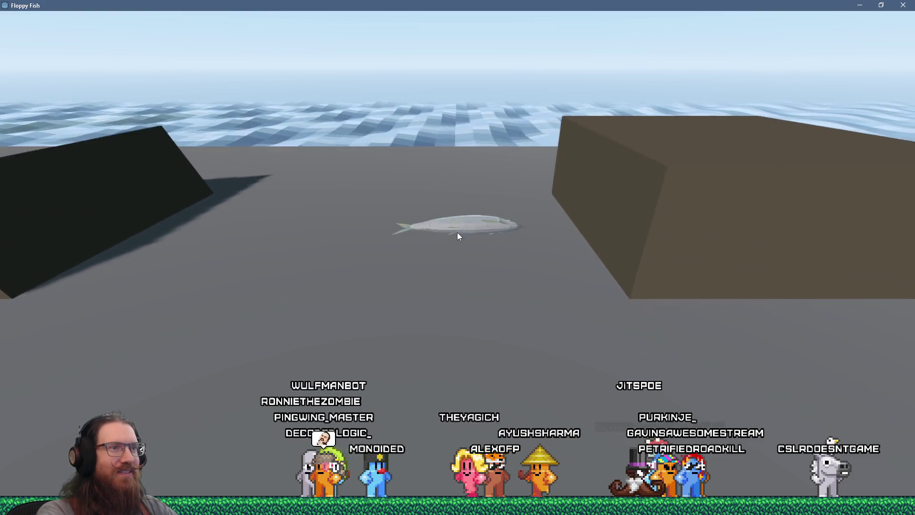
pyautogui.press('space')
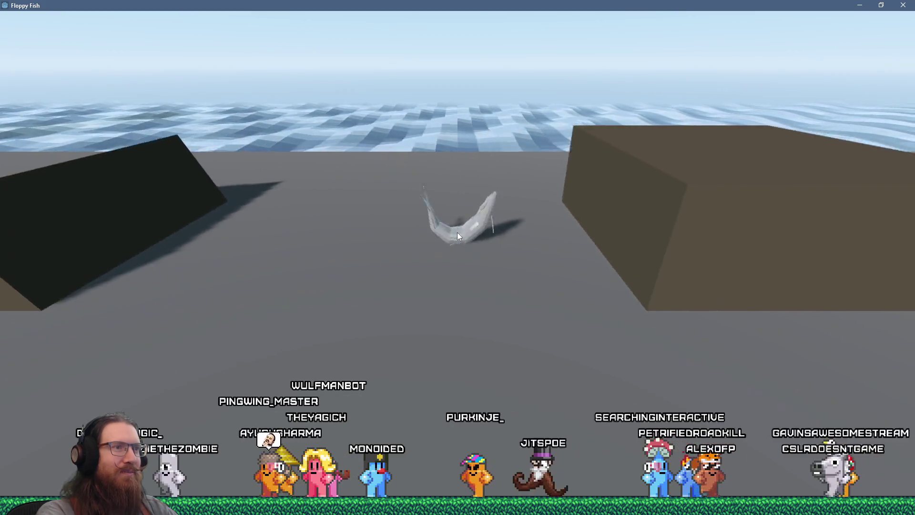
pyautogui.press('space')
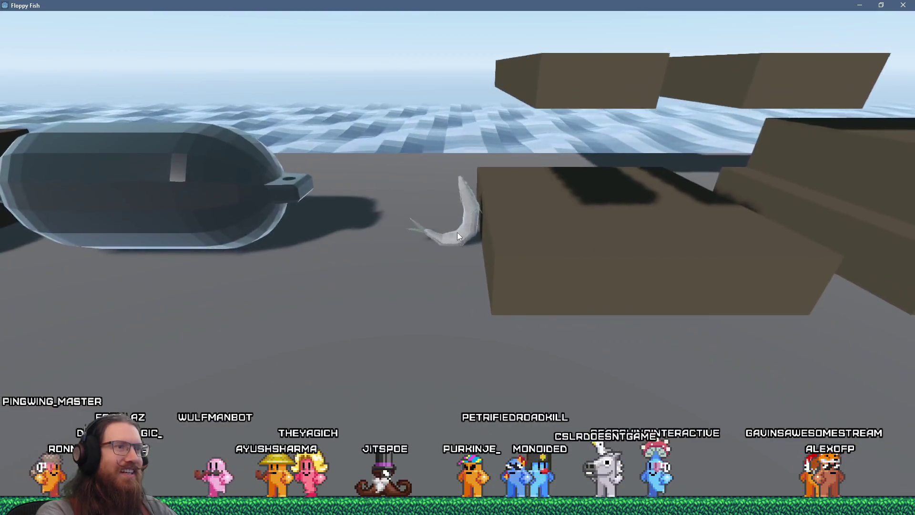
pyautogui.press('space')
pyautogui.press('space')
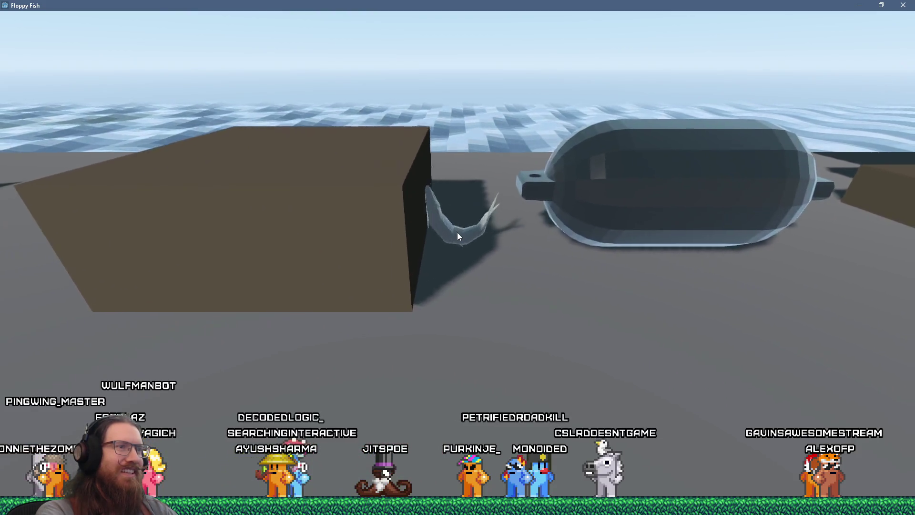
pyautogui.press('space')
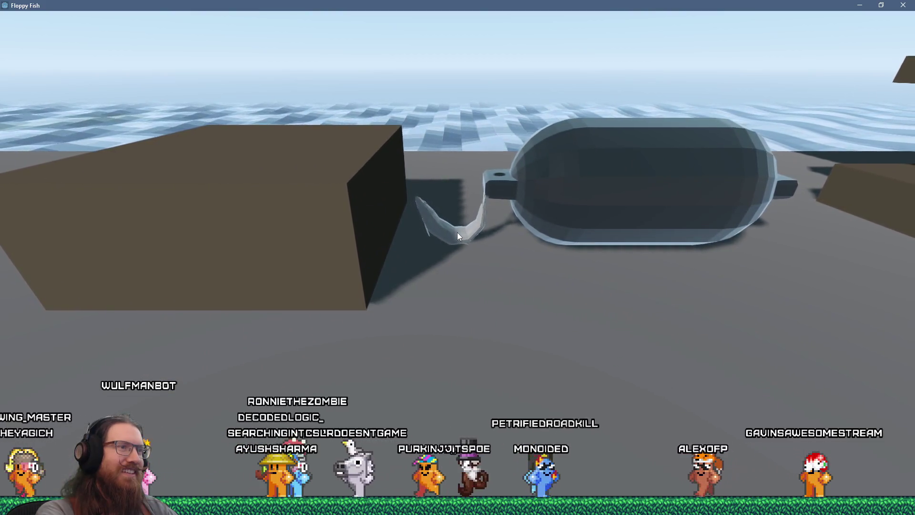
pyautogui.press('space')
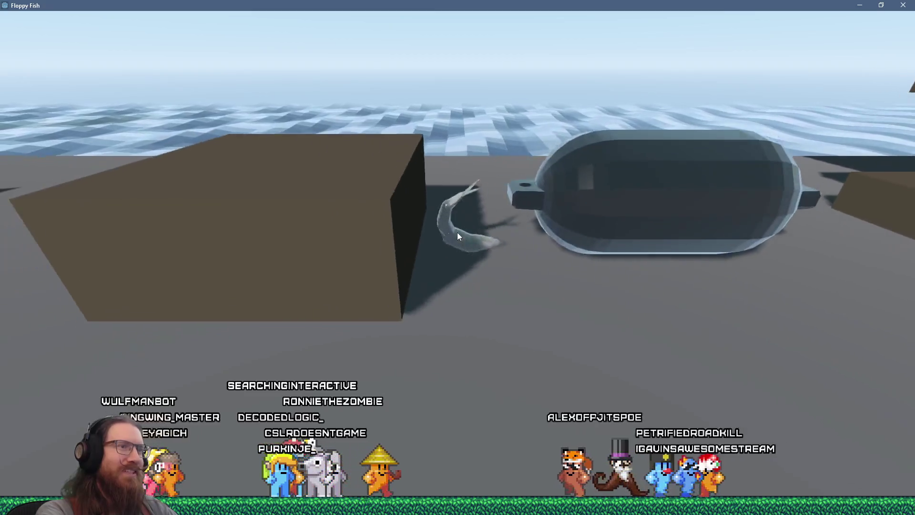
pyautogui.press('space')
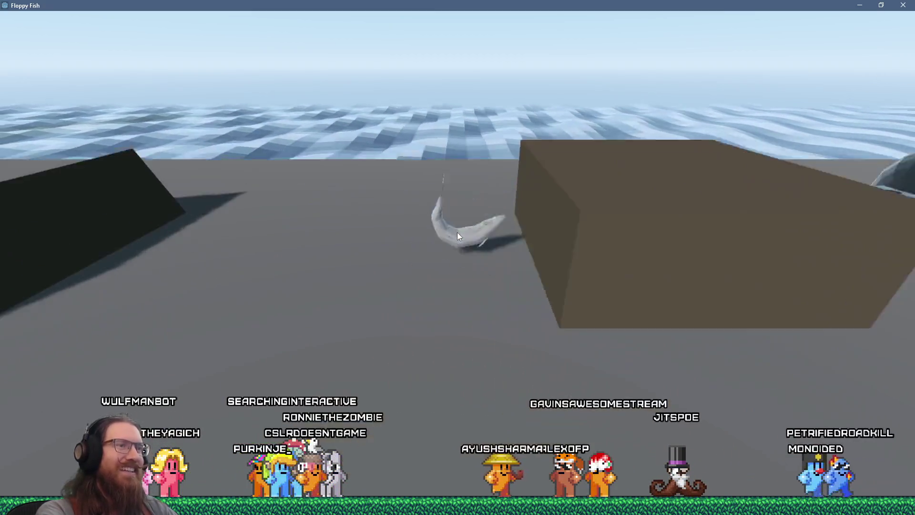
pyautogui.press('space')
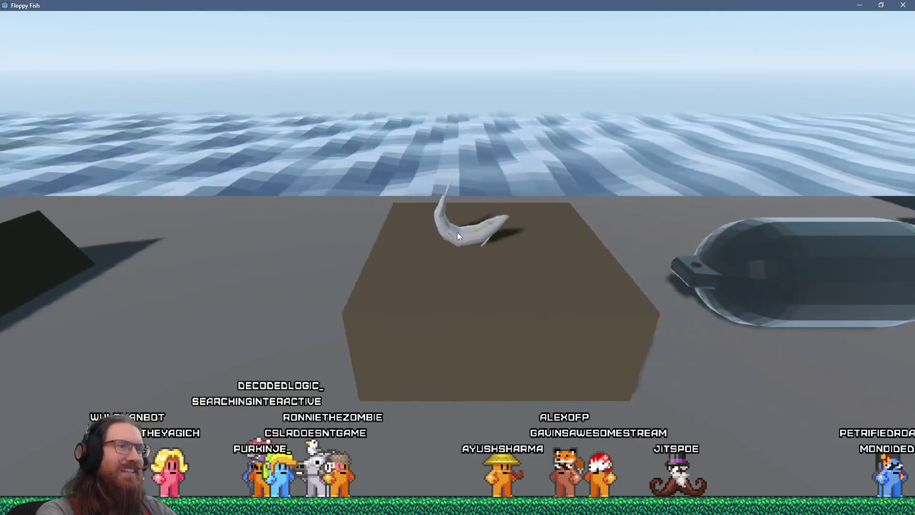
pyautogui.press('space')
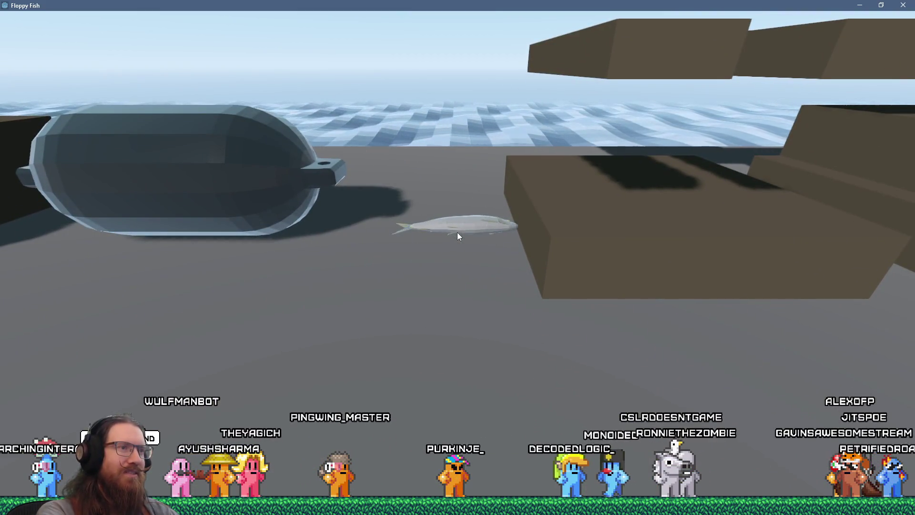
pyautogui.press('space')
pyautogui.press('space')
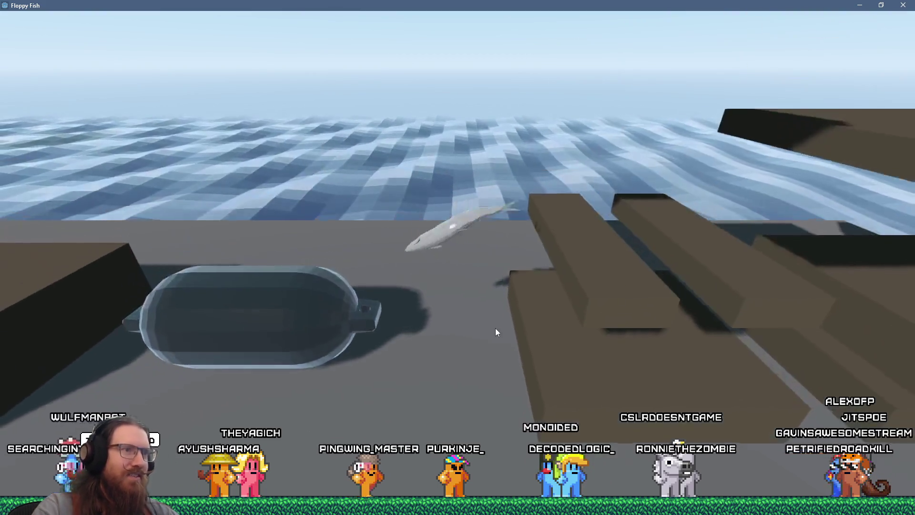
pyautogui.press('space')
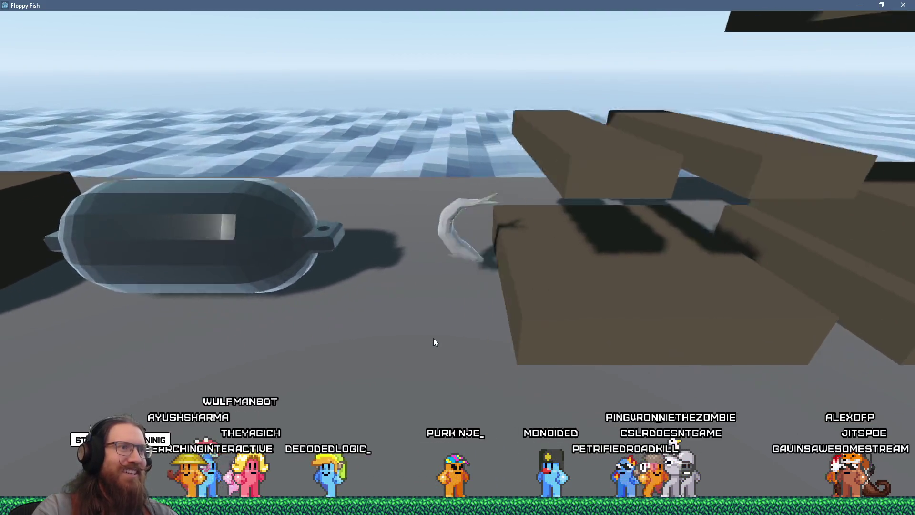
pyautogui.press('space')
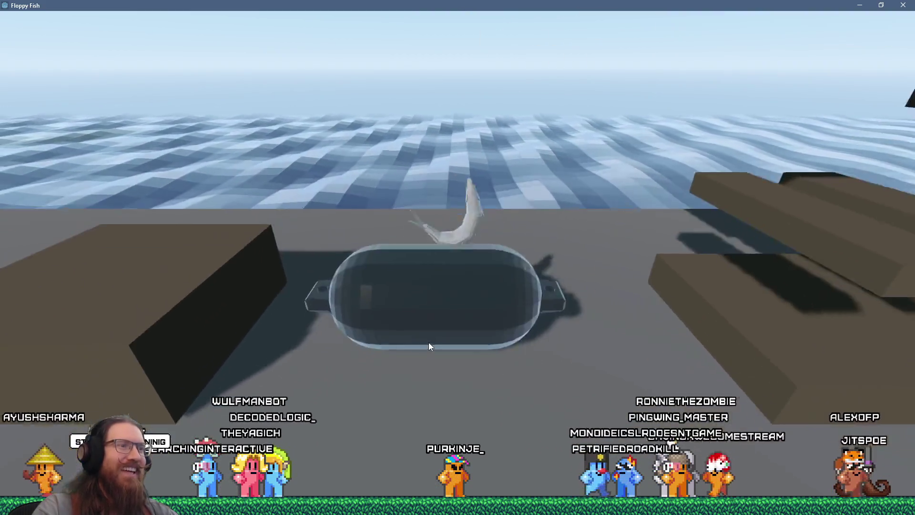
pyautogui.press('space')
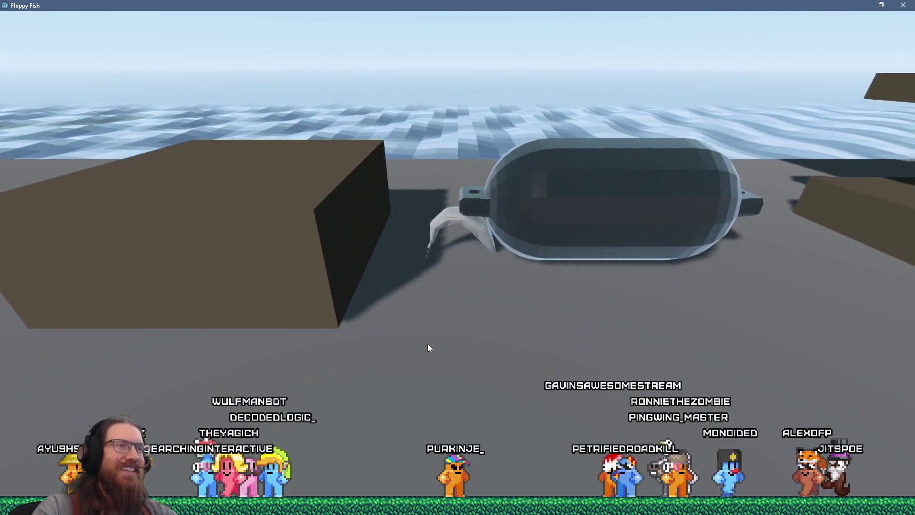
pyautogui.press('space')
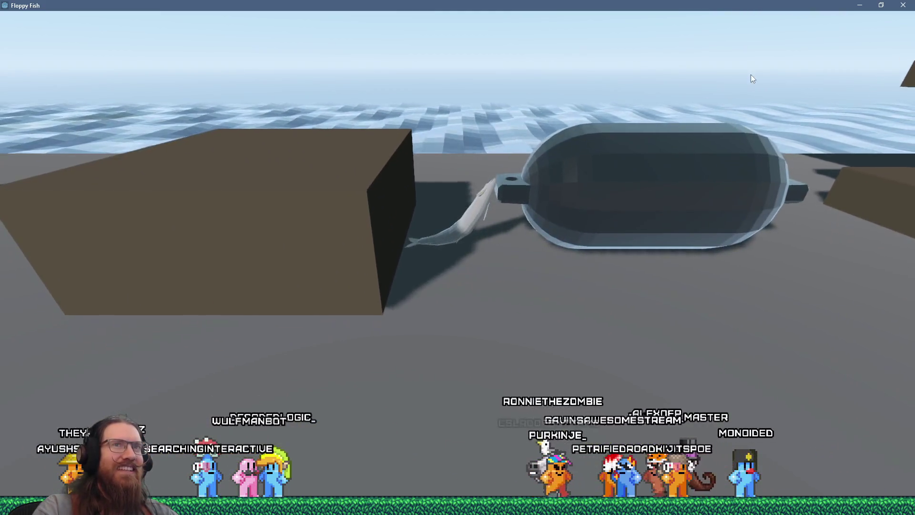
pyautogui.press('space')
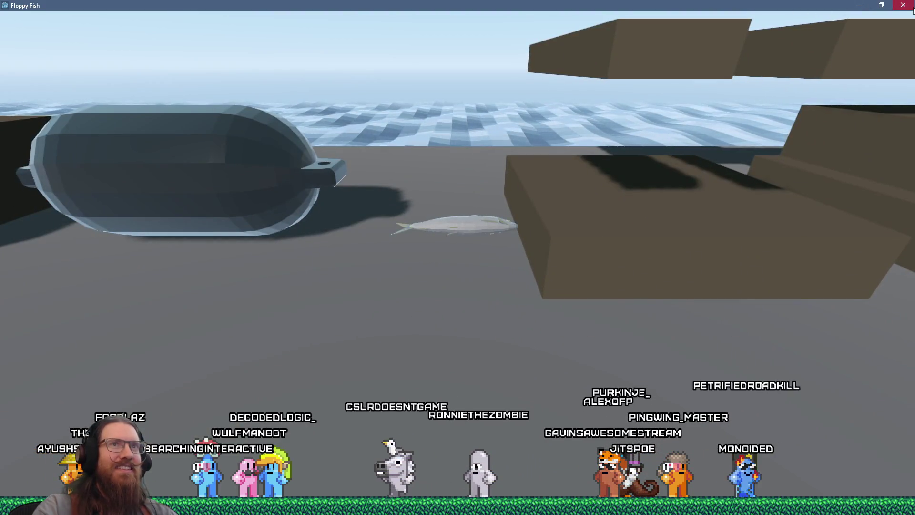
pyautogui.click(911, 7)
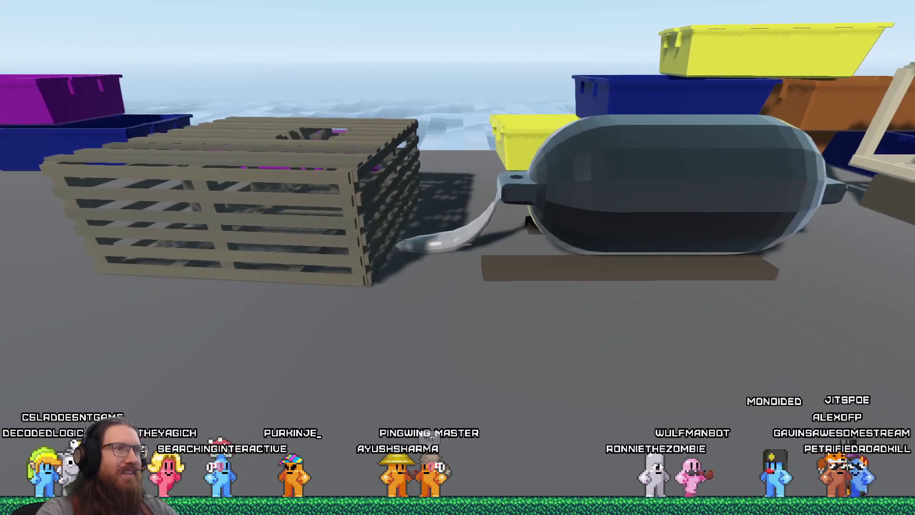
# Pause the running pier level to show the FWOP menu
pyautogui.press('Escape')
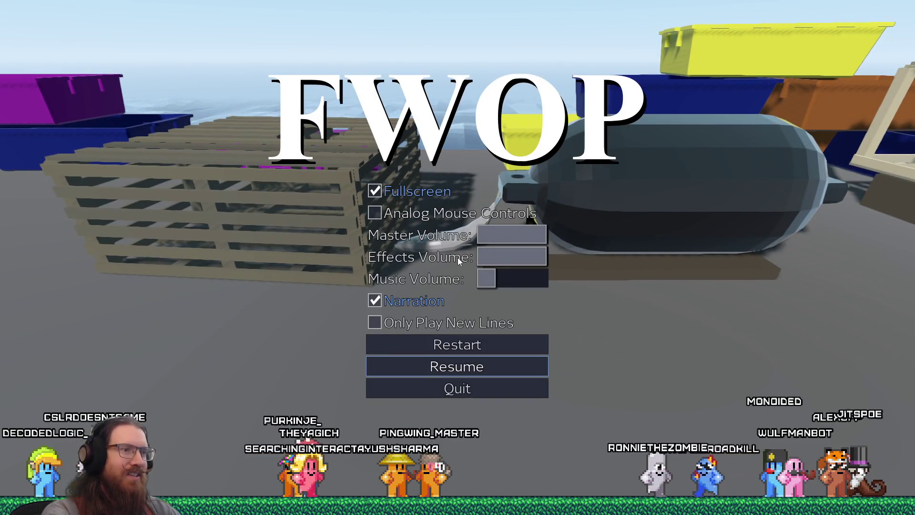
# Restart the level from the FWOP pause menu
pyautogui.click(436, 347)
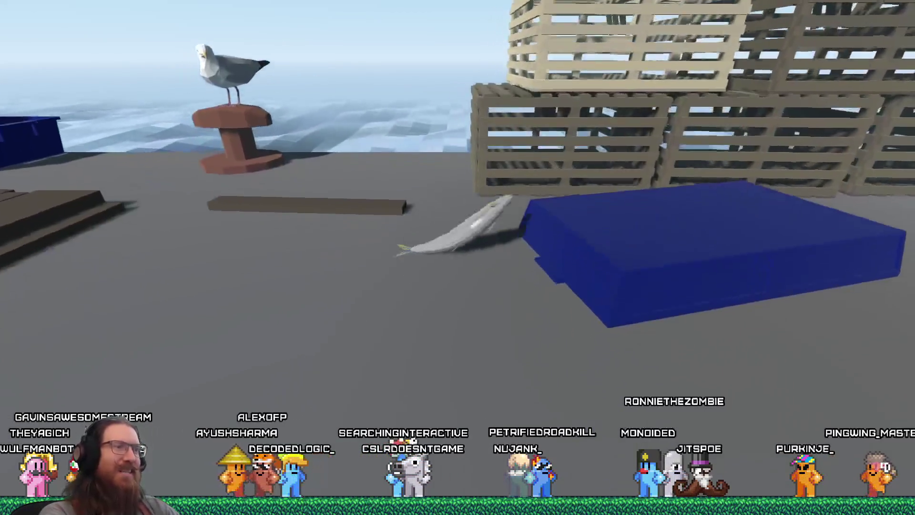
# Restart the level again, dismiss the stray Search Dialog, and return to the game window
pyautogui.press('Escape')
pyautogui.click(456, 343)
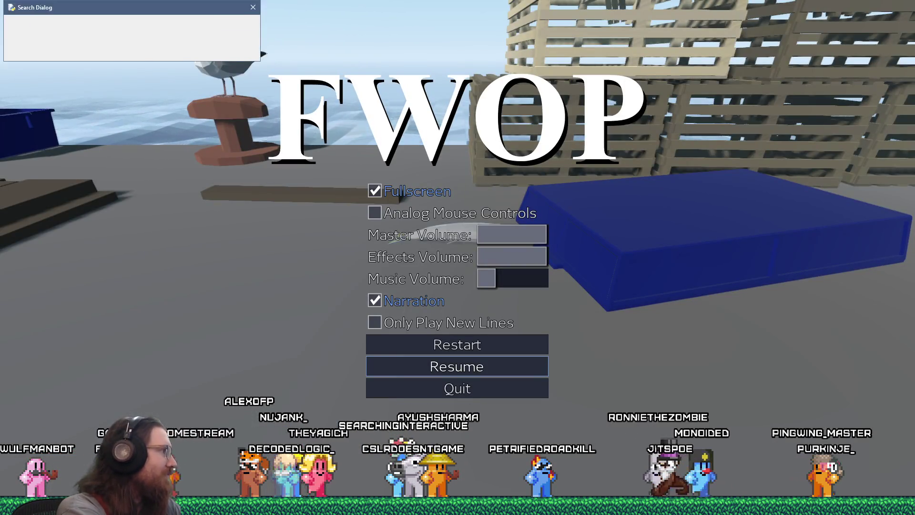
pyautogui.press('Escape')
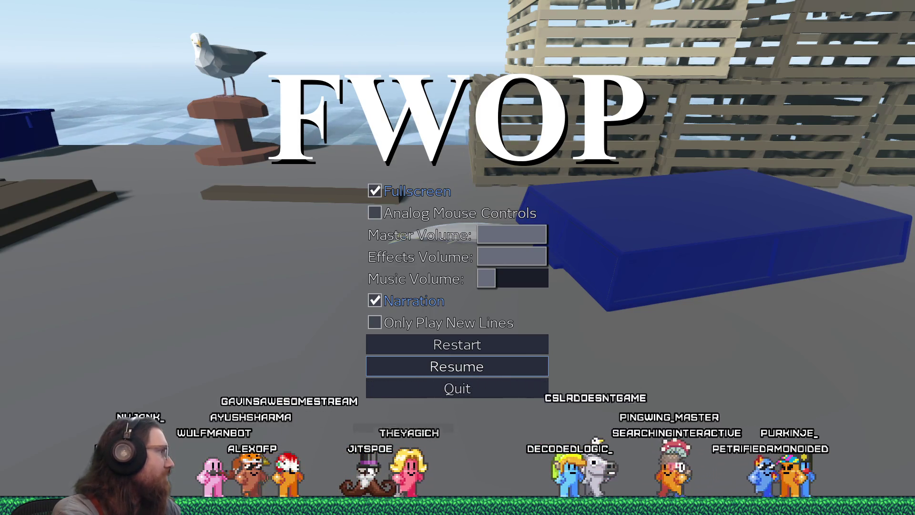
pyautogui.hotkey('alt', 'Tab')
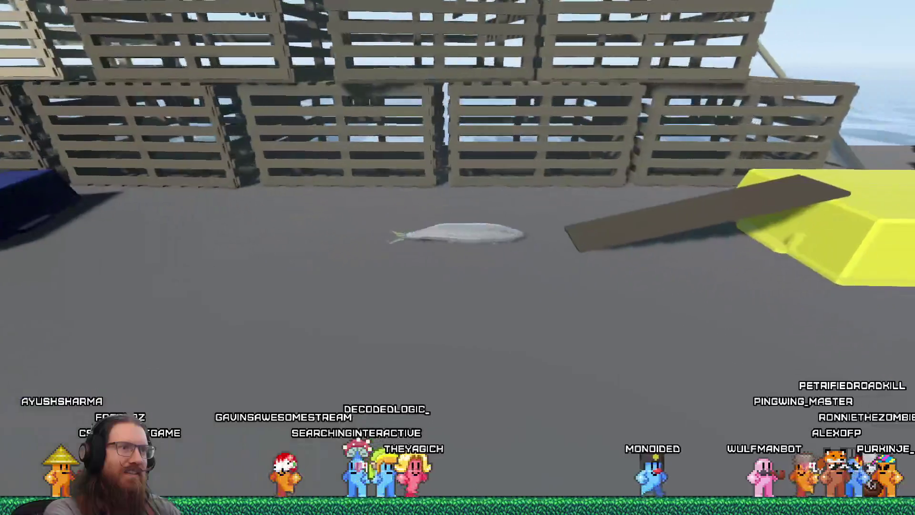
# Repeatedly flop the fish from the brown board across the blue mat and toward the yellow block
pyautogui.press('space')
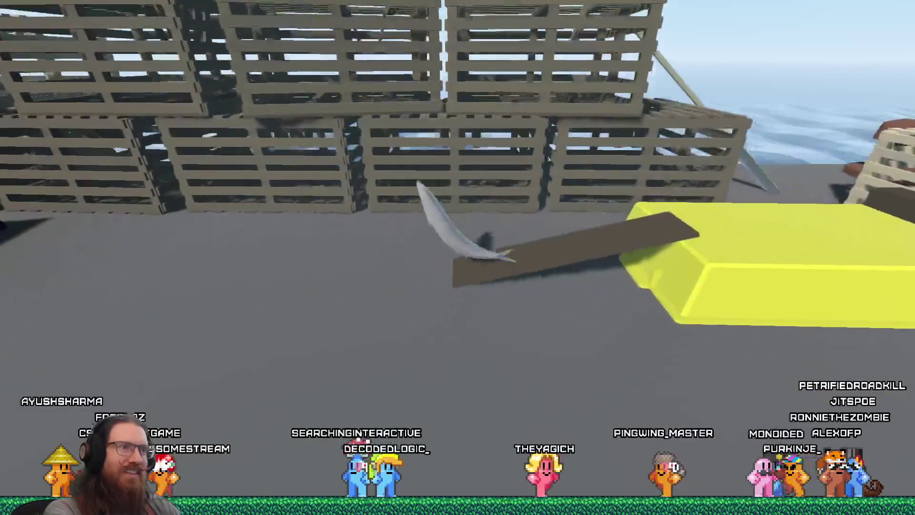
pyautogui.press('space')
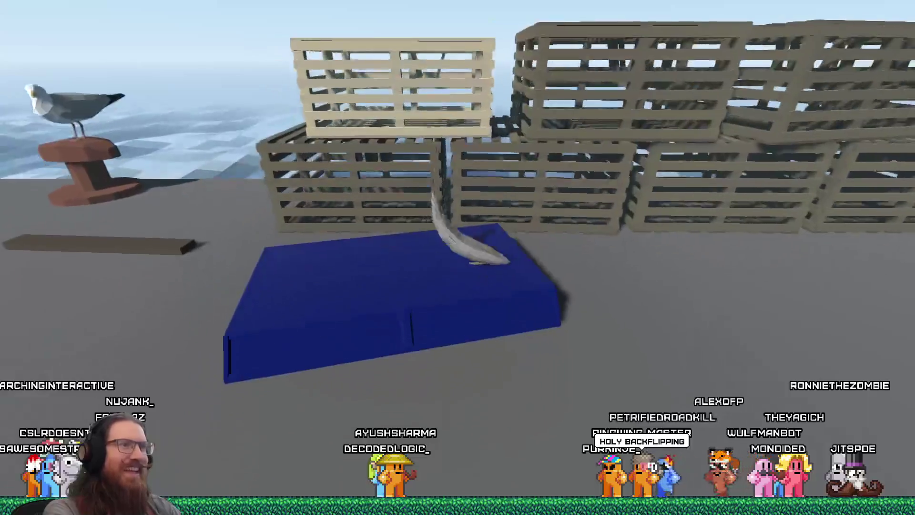
pyautogui.press('space')
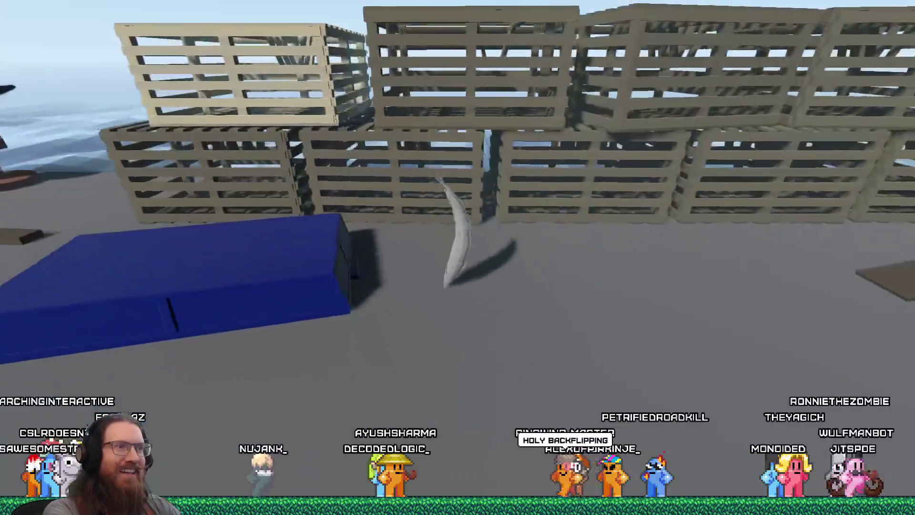
pyautogui.press('space')
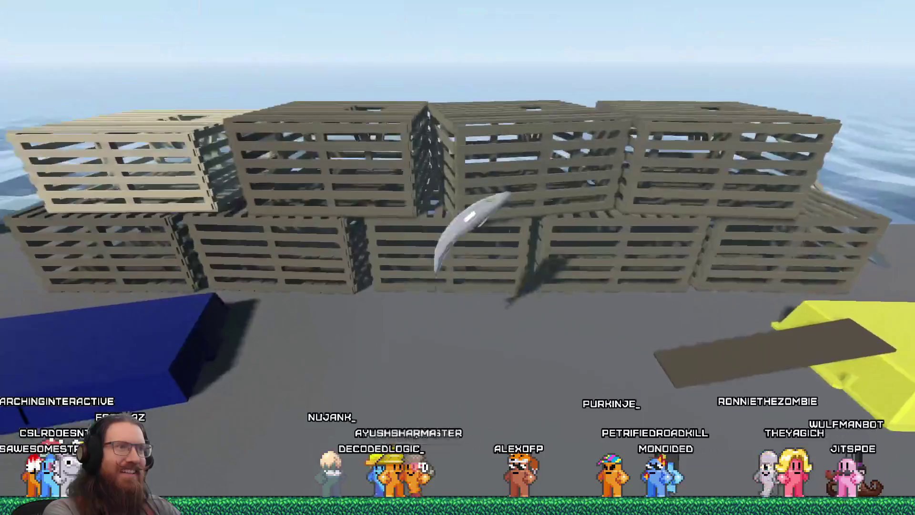
pyautogui.press('space')
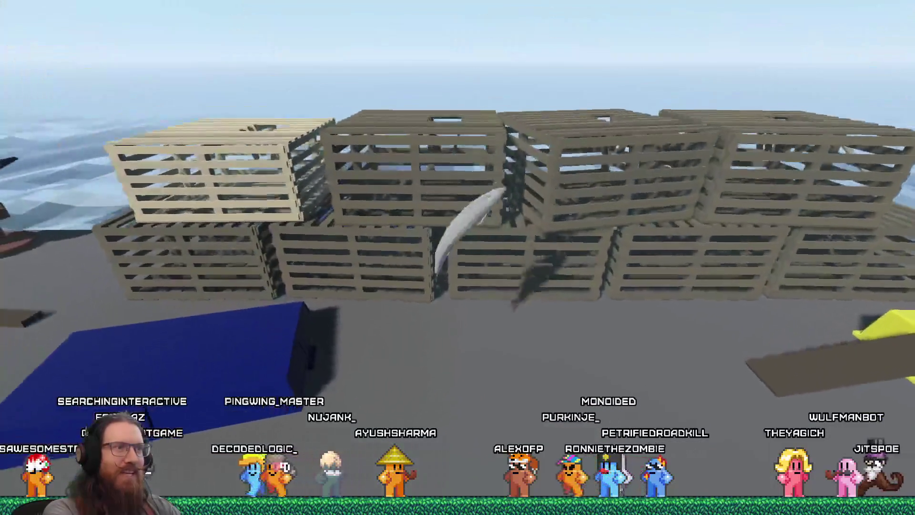
pyautogui.press('space')
pyautogui.press('space')
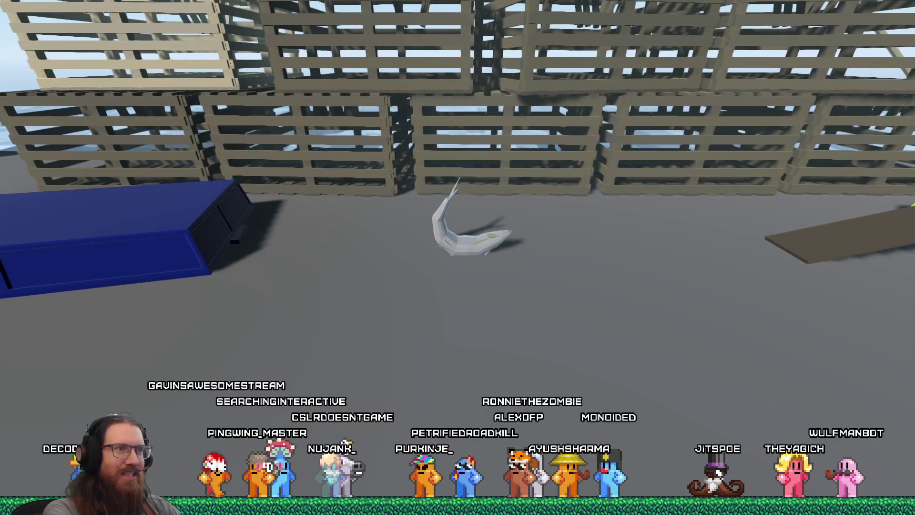
pyautogui.press('space')
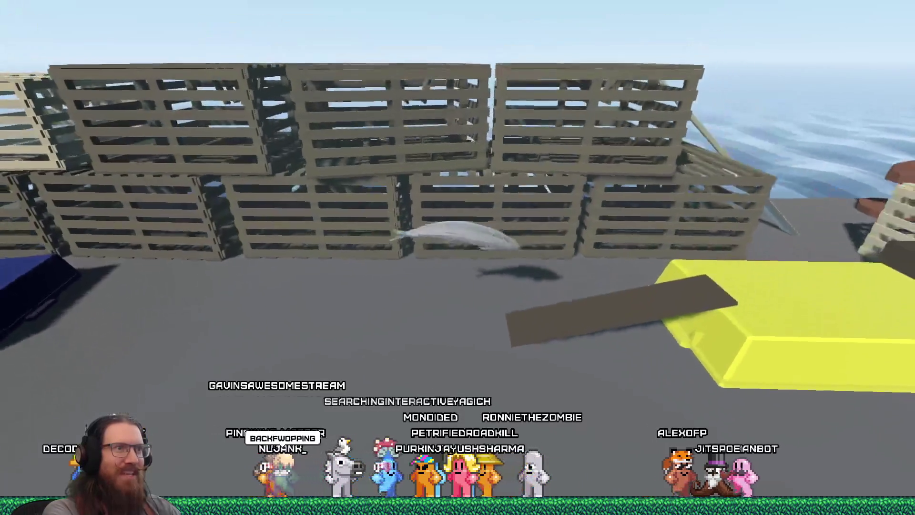
pyautogui.press('space')
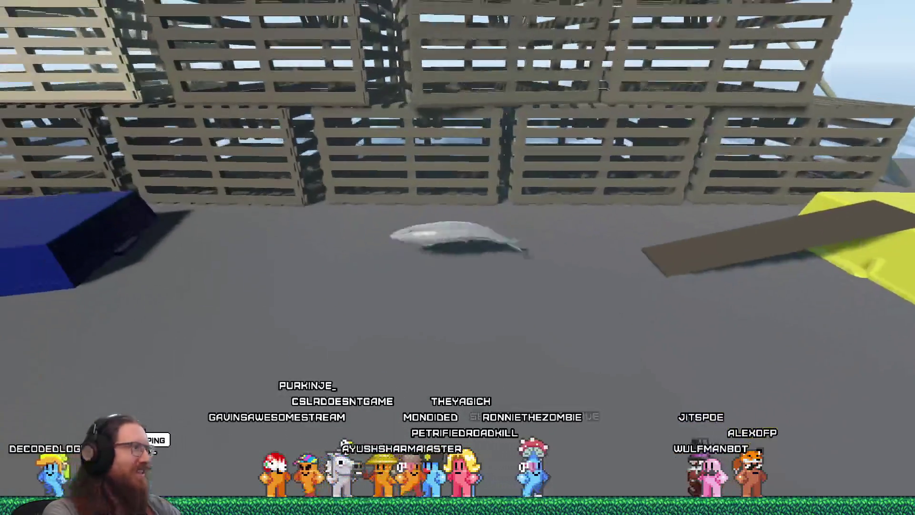
pyautogui.press('space')
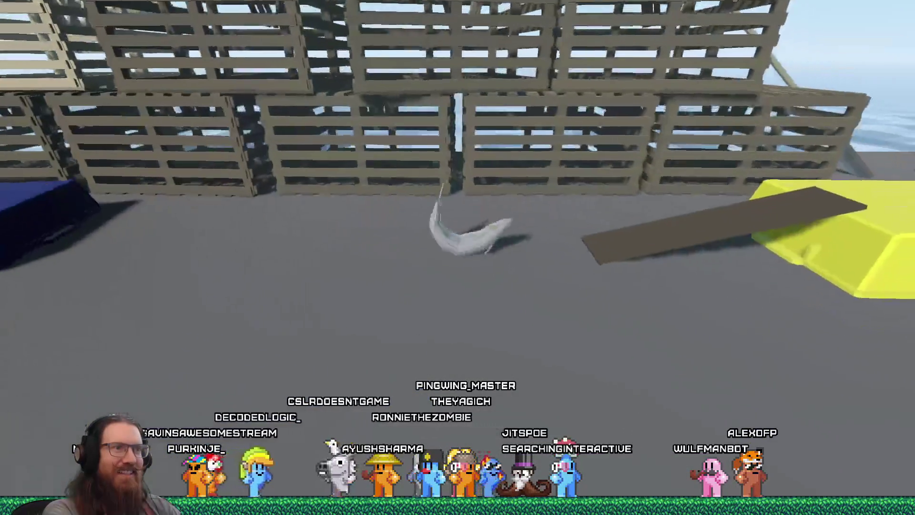
pyautogui.press('space')
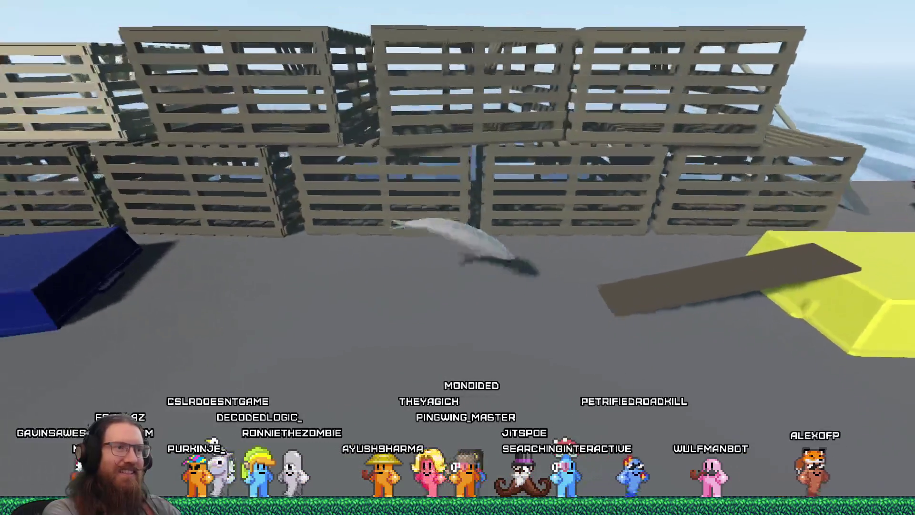
pyautogui.press('space')
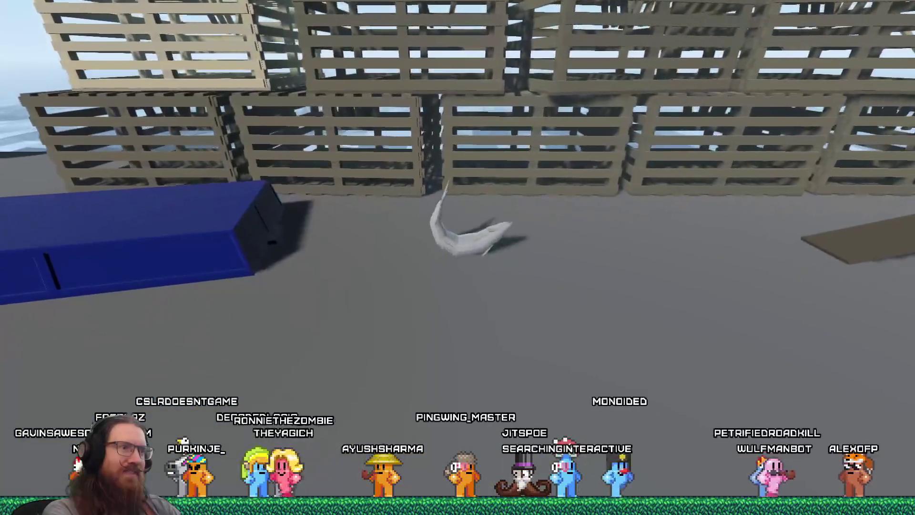
pyautogui.press('space')
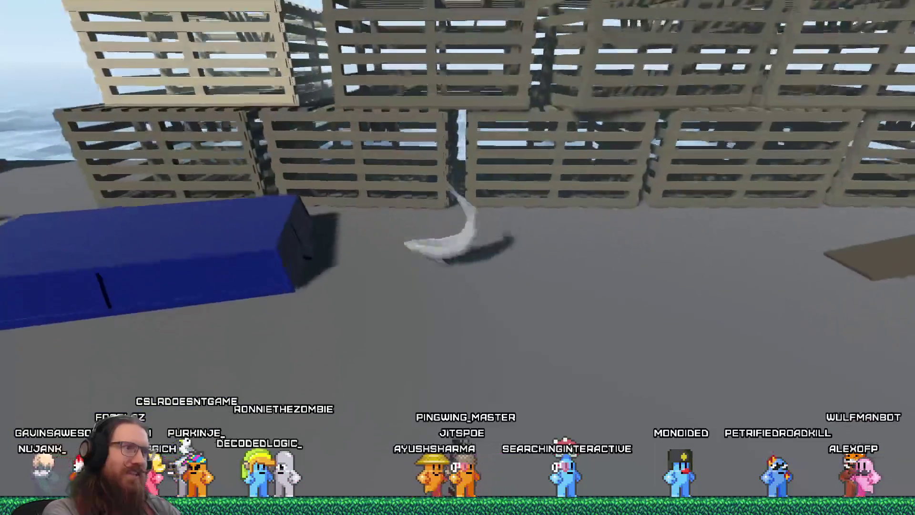
pyautogui.press('space')
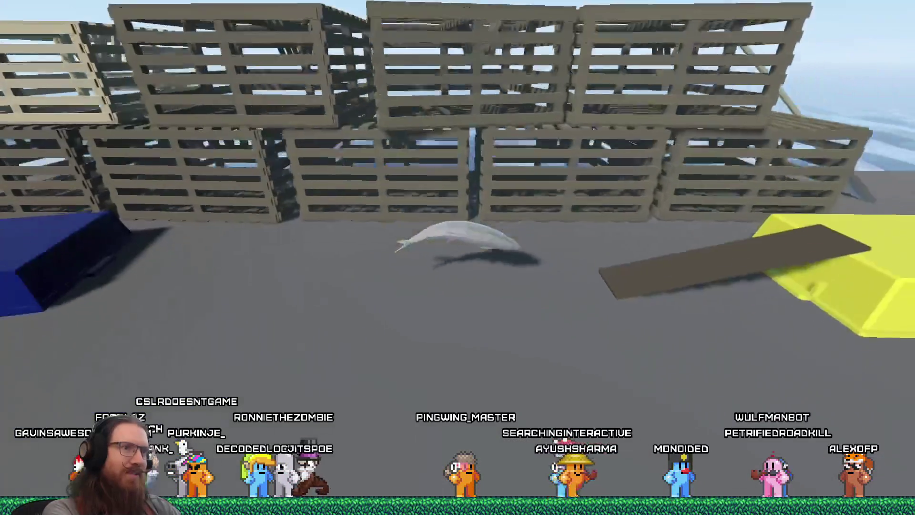
pyautogui.press('space')
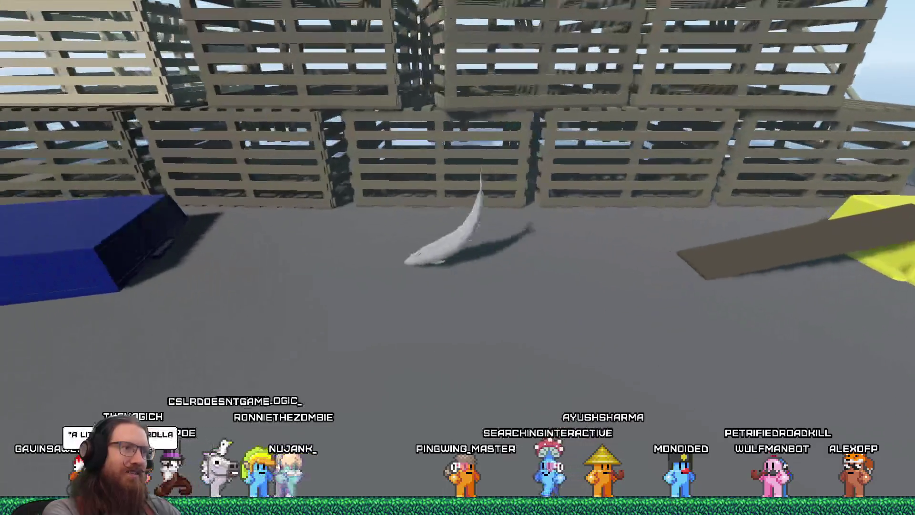
pyautogui.press('space')
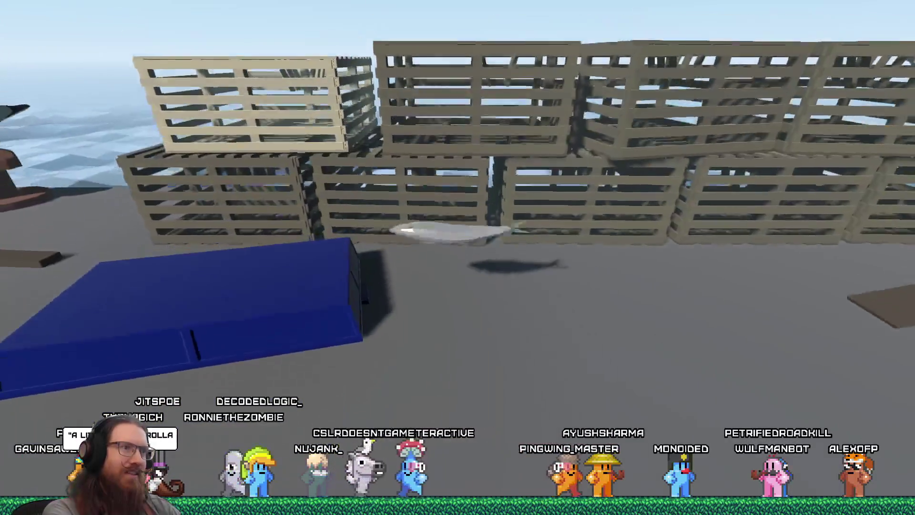
pyautogui.press('space')
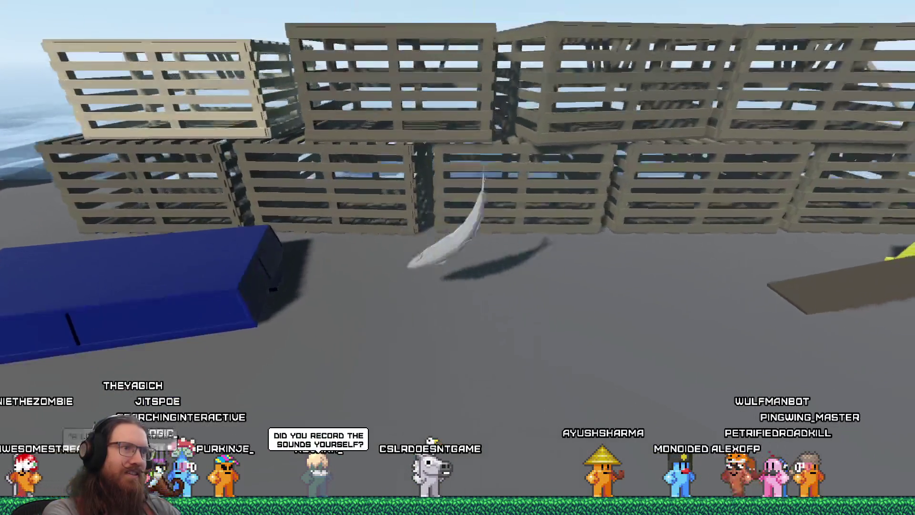
pyautogui.press('space')
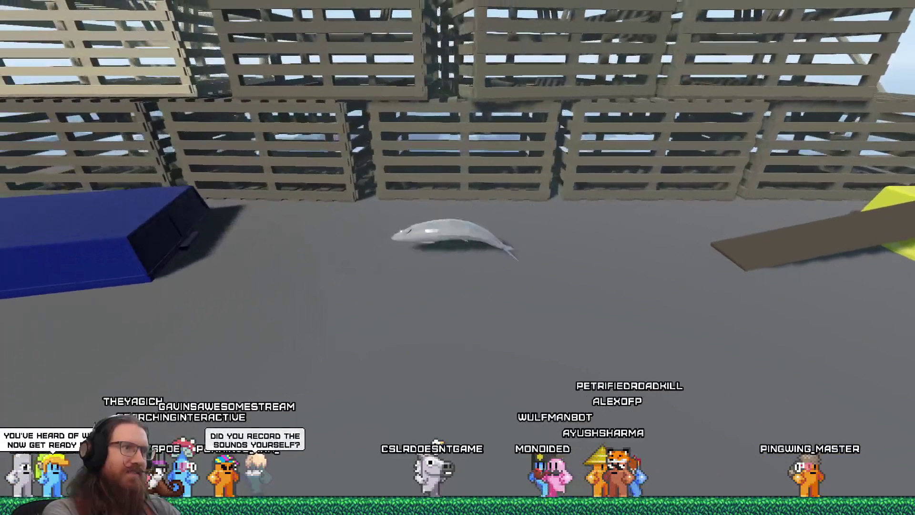
pyautogui.press('space')
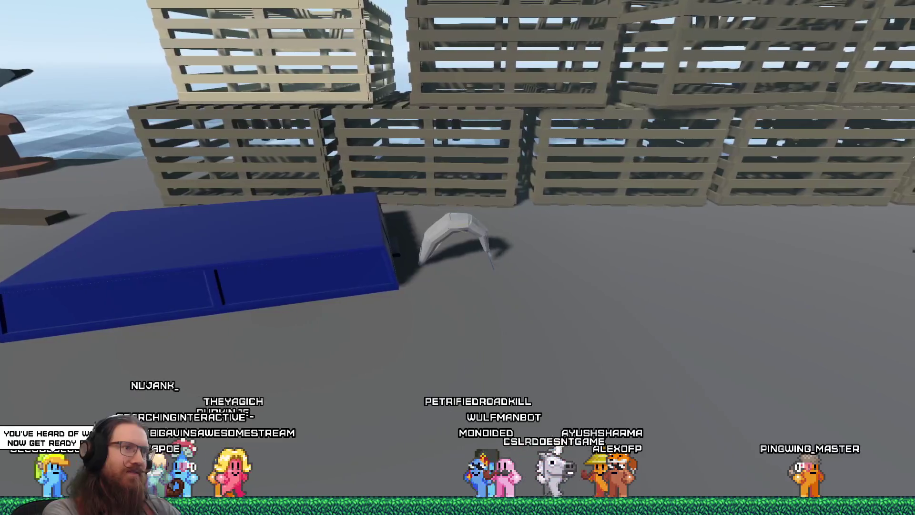
pyautogui.press('space')
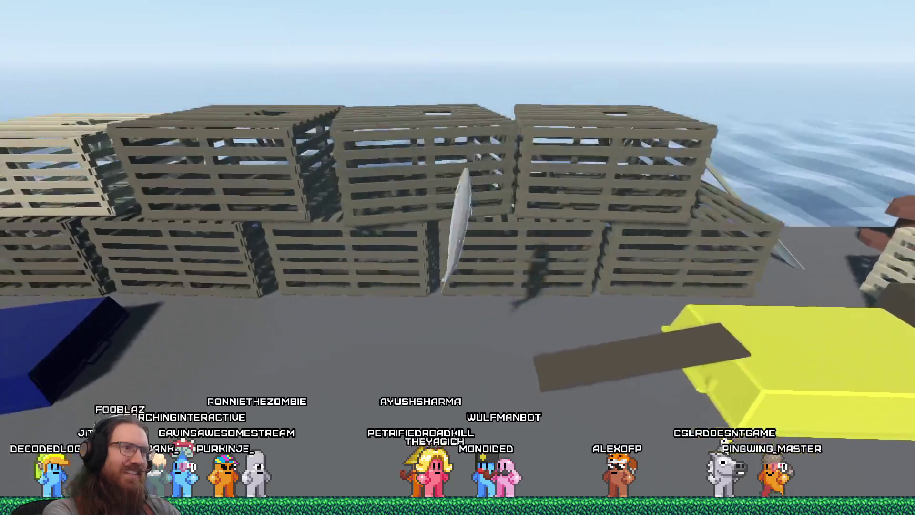
pyautogui.press('space')
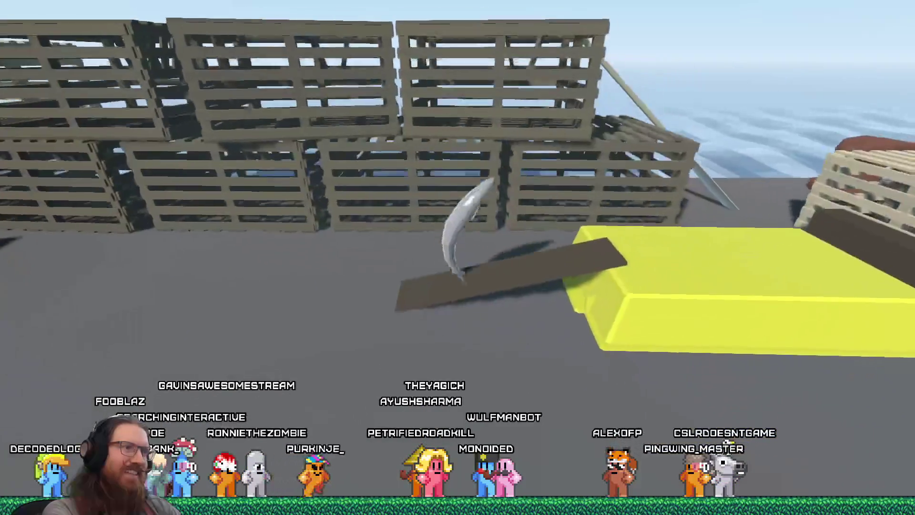
pyautogui.press('space')
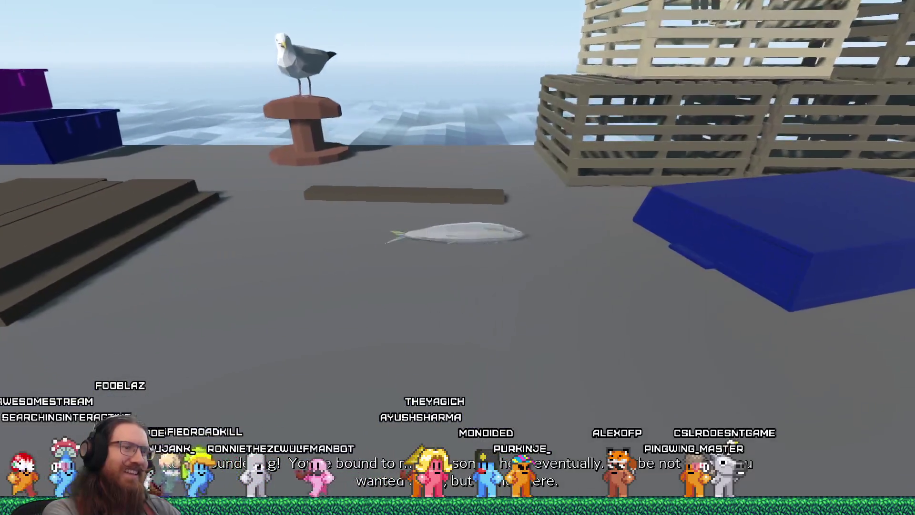
# Flop the fish onto a lobster crate, into the red bucket, over the planks to the oar, then pause
pyautogui.press('space')
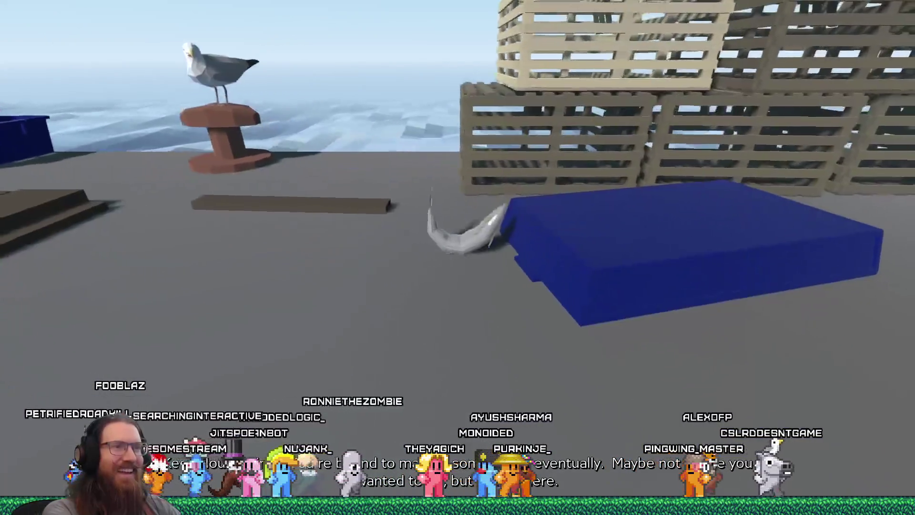
pyautogui.press('space')
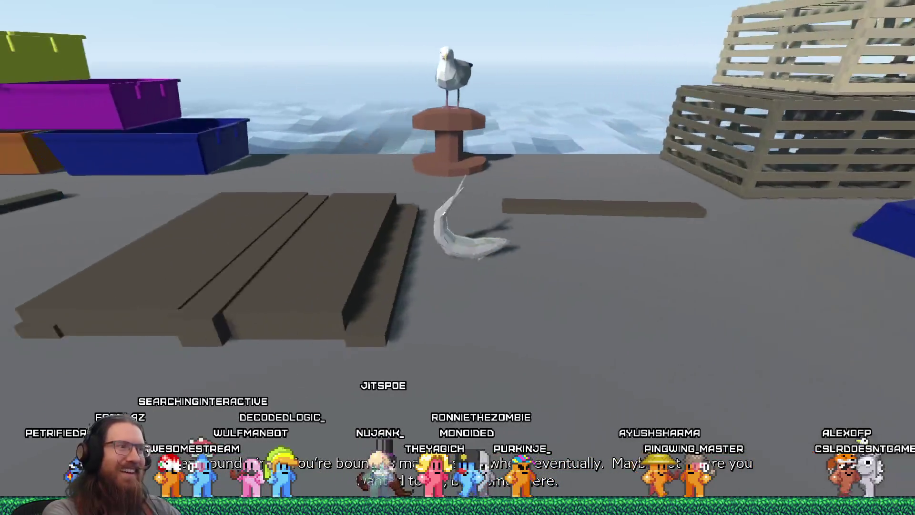
pyautogui.press('space')
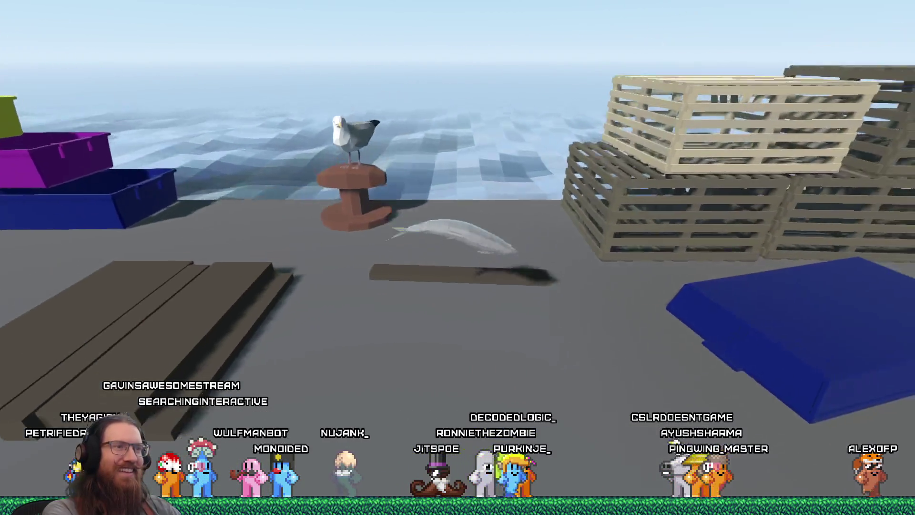
pyautogui.press('space')
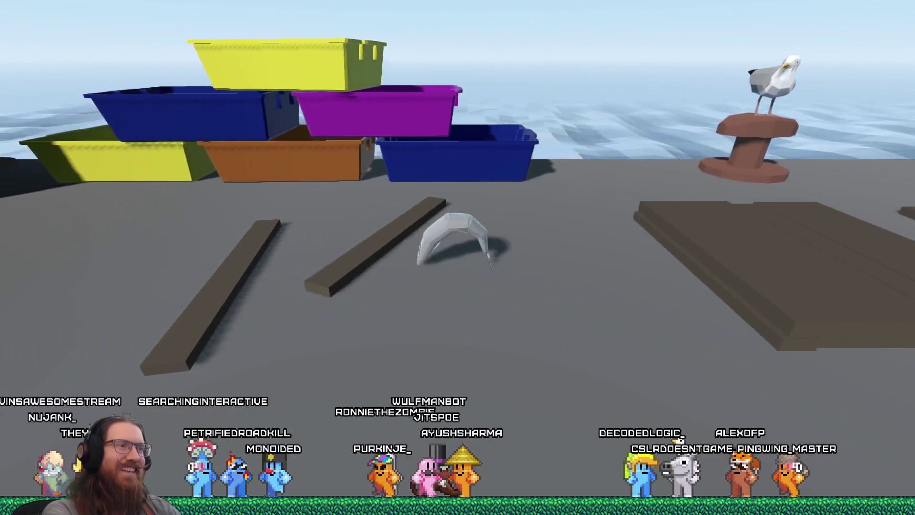
pyautogui.press('space')
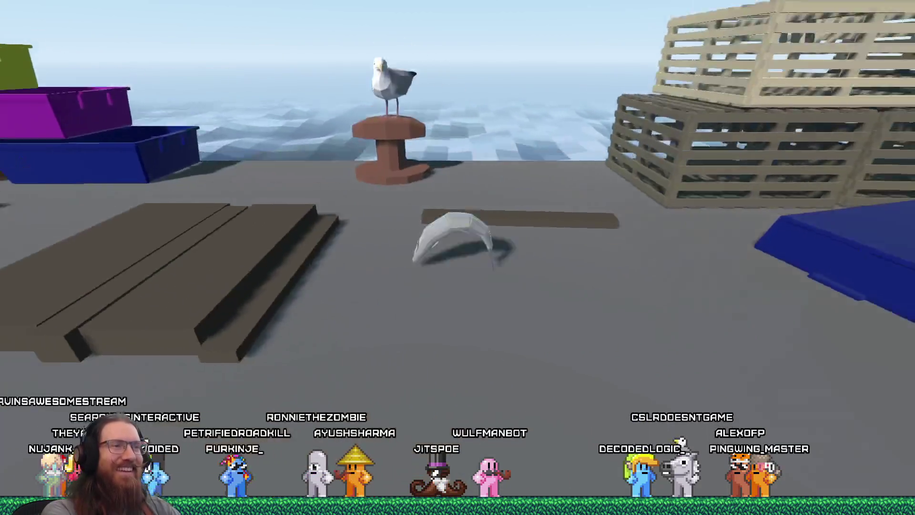
pyautogui.press('space')
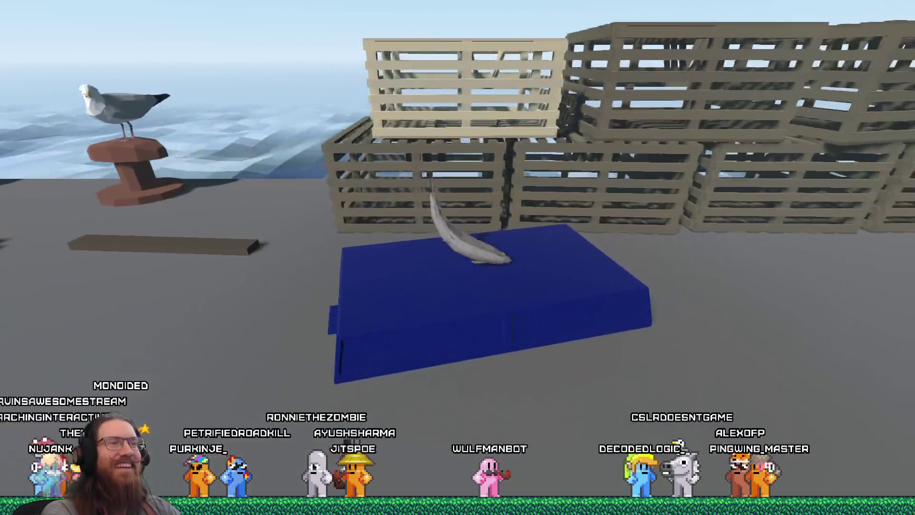
pyautogui.press('space')
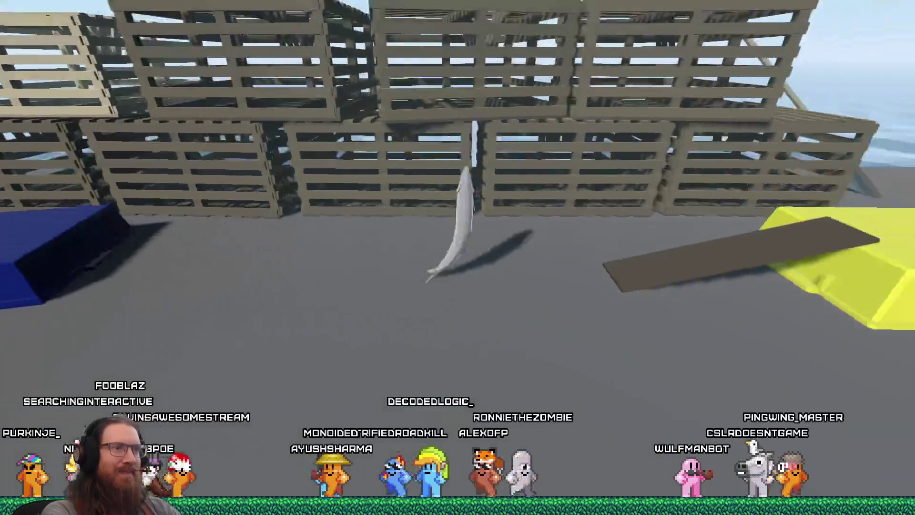
pyautogui.press('space')
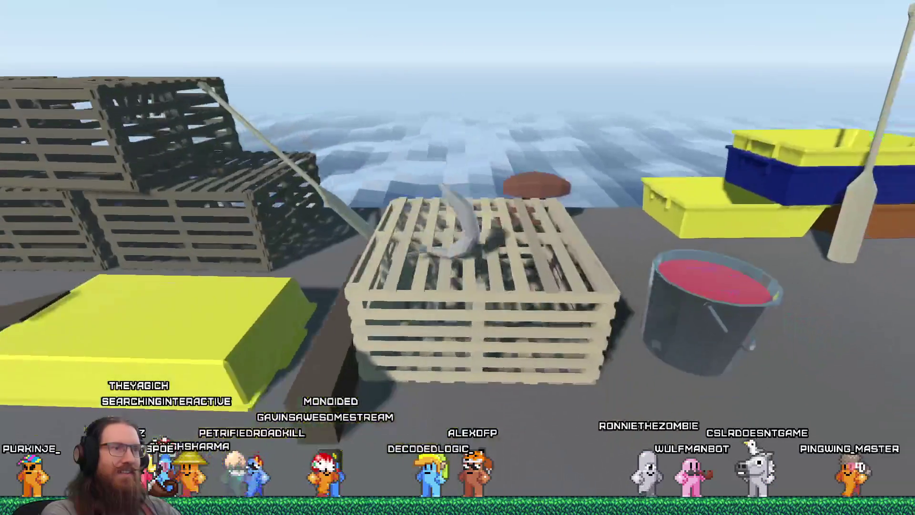
pyautogui.press('space')
pyautogui.press('space')
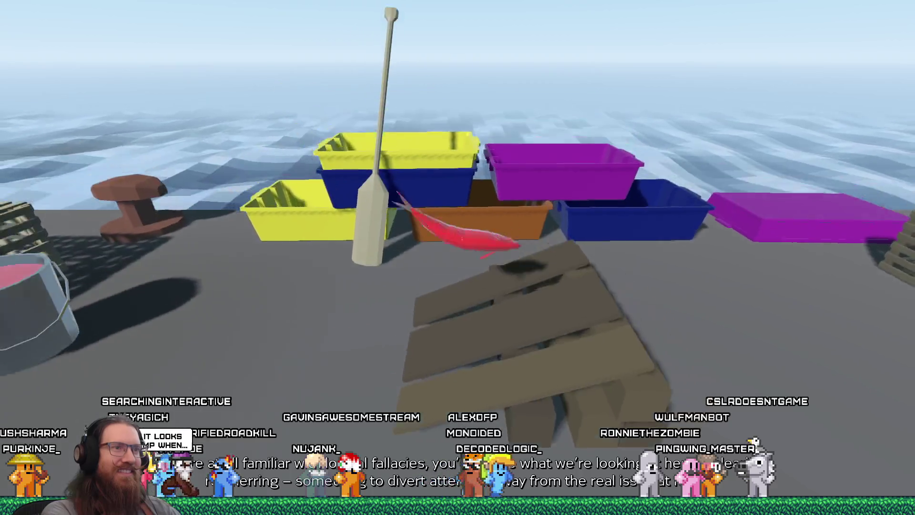
pyautogui.press('space')
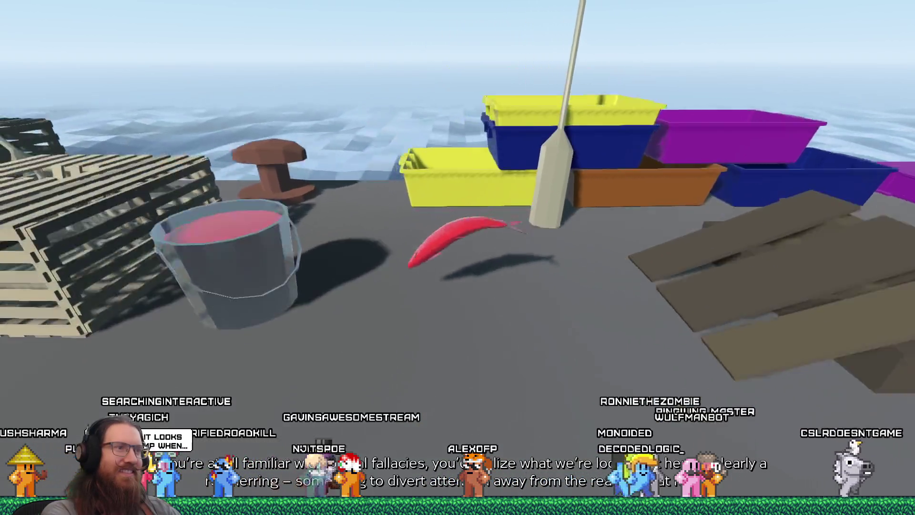
pyautogui.press('space')
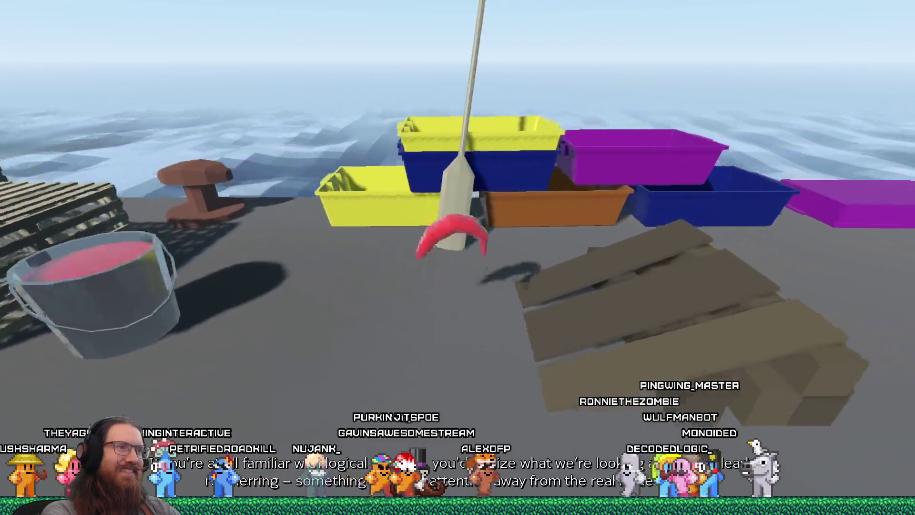
pyautogui.press('space')
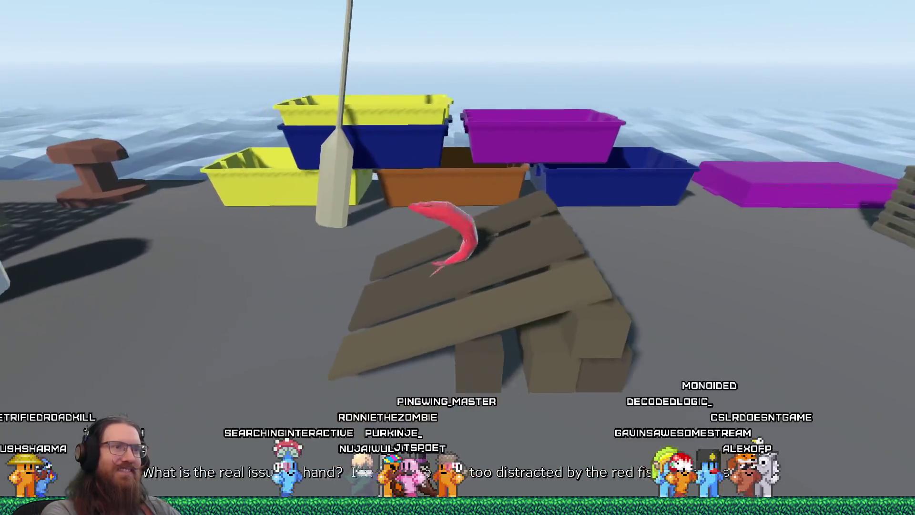
pyautogui.press('space')
pyautogui.press('space')
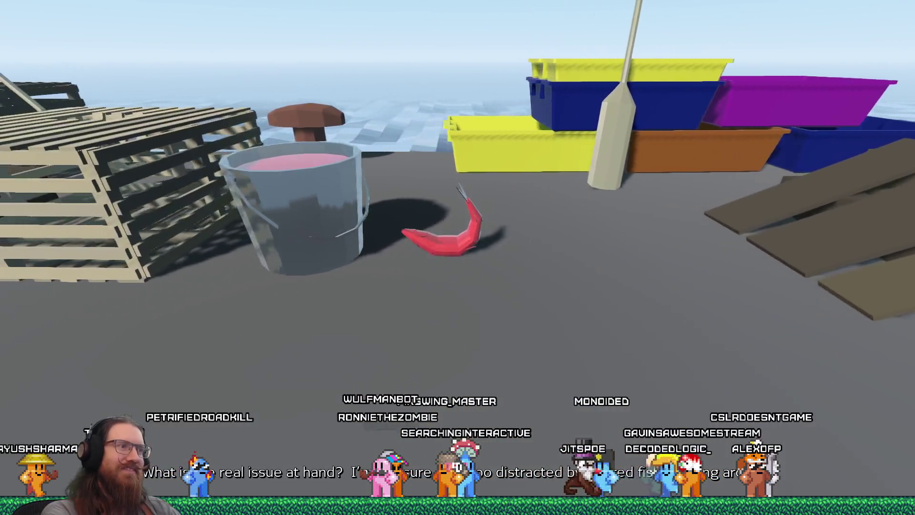
pyautogui.press('space')
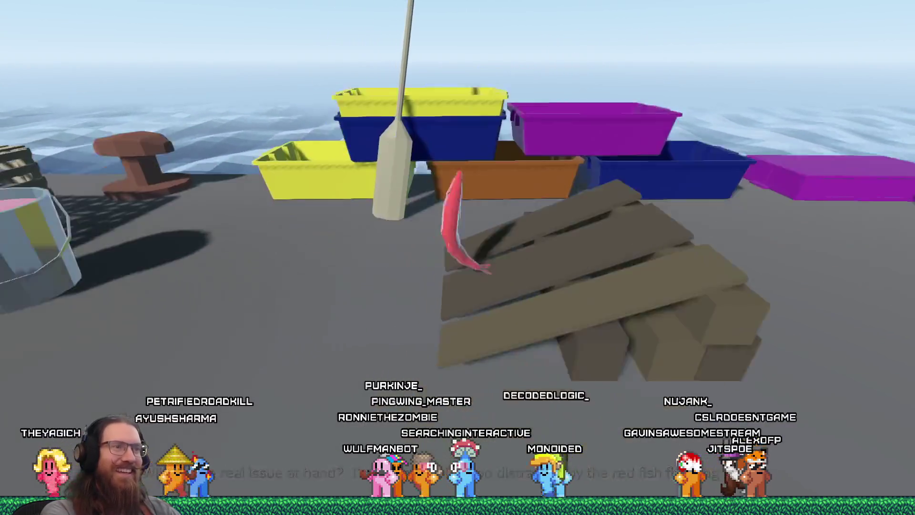
pyautogui.press('space')
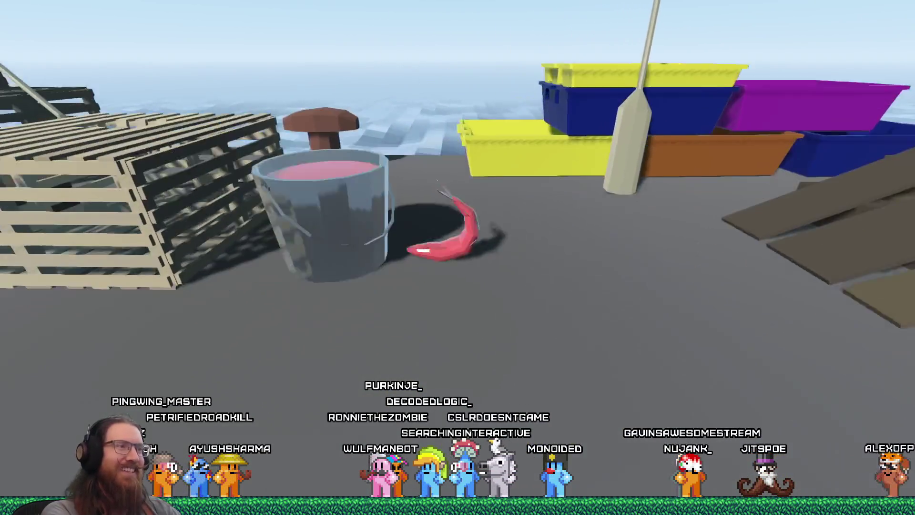
pyautogui.press('space')
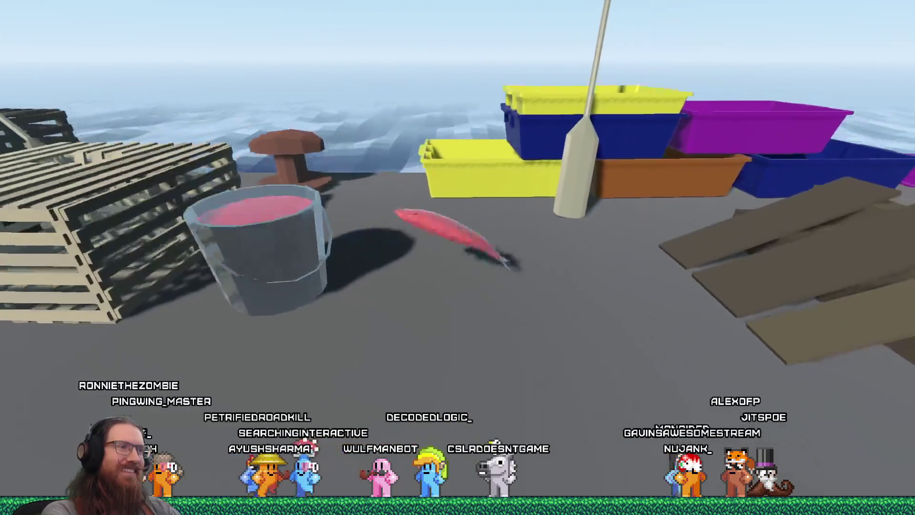
pyautogui.press('space')
pyautogui.press('Escape')
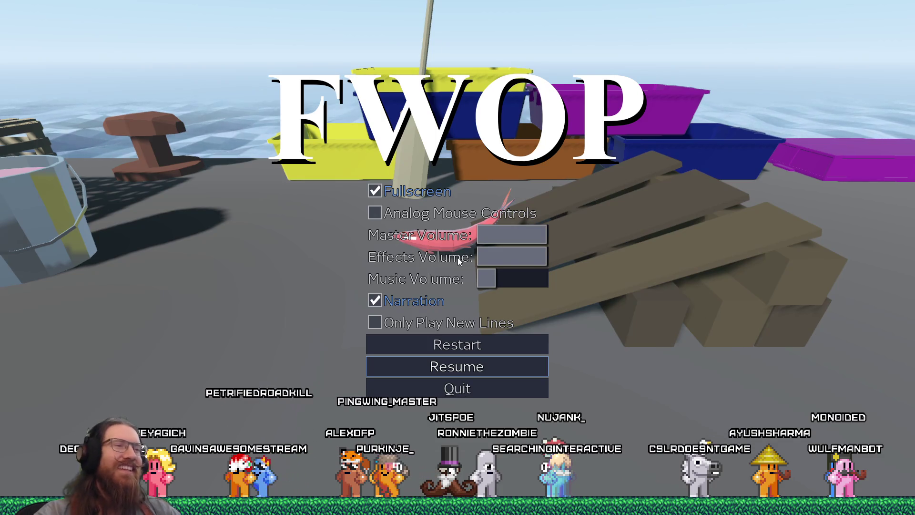
# Quit Floppy Fish from its pause menu to get back to the map
pyautogui.click(469, 386)
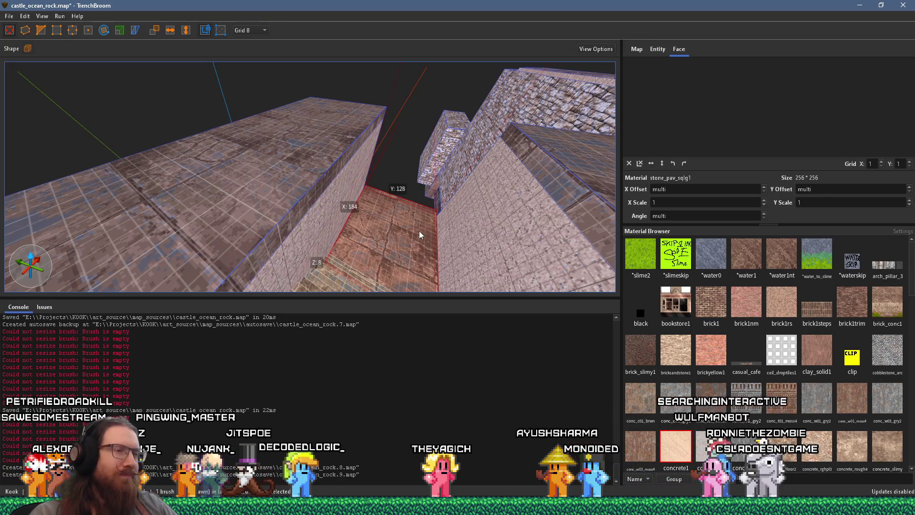
# Look along the stair corridor and stone wall, and compare them with the pier reference photo
pyautogui.moveTo(420, 234)
pyautogui.mouseDown()
pyautogui.moveTo(304, 90)
pyautogui.moveTo(326, 112)
pyautogui.moveTo(73, 83)
pyautogui.moveTo(306, 155)
pyautogui.moveTo(204, 157)
pyautogui.moveTo(408, 61)
pyautogui.moveTo(316, 153)
pyautogui.moveTo(361, 67)
pyautogui.mouseUp()
pyautogui.moveTo(328, 245)
pyautogui.mouseDown()
pyautogui.moveTo(311, 65)
pyautogui.moveTo(251, 86)
pyautogui.moveTo(148, 182)
pyautogui.moveTo(205, 143)
pyautogui.moveTo(230, 96)
pyautogui.moveTo(151, 75)
pyautogui.moveTo(241, 51)
pyautogui.moveTo(259, 162)
pyautogui.moveTo(316, 127)
pyautogui.moveTo(299, 139)
pyautogui.moveTo(286, 115)
pyautogui.mouseUp()
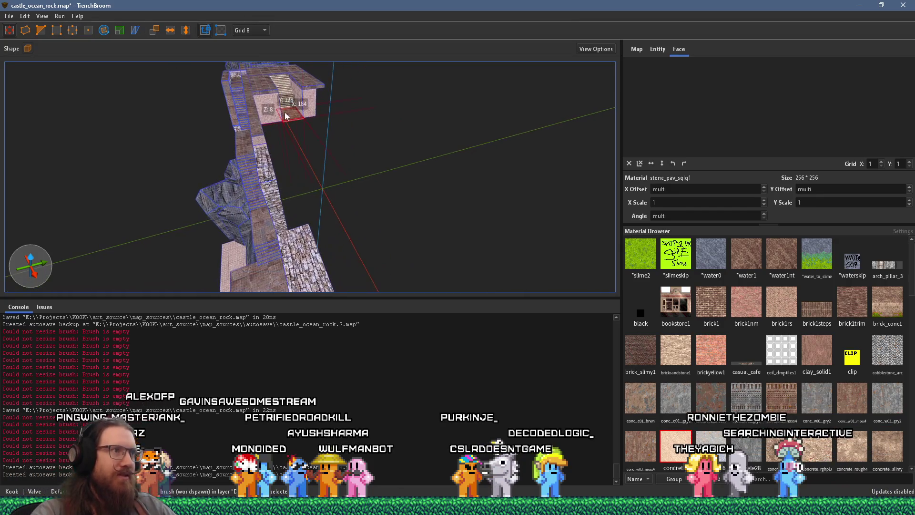
pyautogui.moveTo(330, 203)
pyautogui.mouseDown()
pyautogui.moveTo(292, 149)
pyautogui.moveTo(473, 156)
pyautogui.moveTo(226, 30)
pyautogui.moveTo(171, 22)
pyautogui.mouseUp()
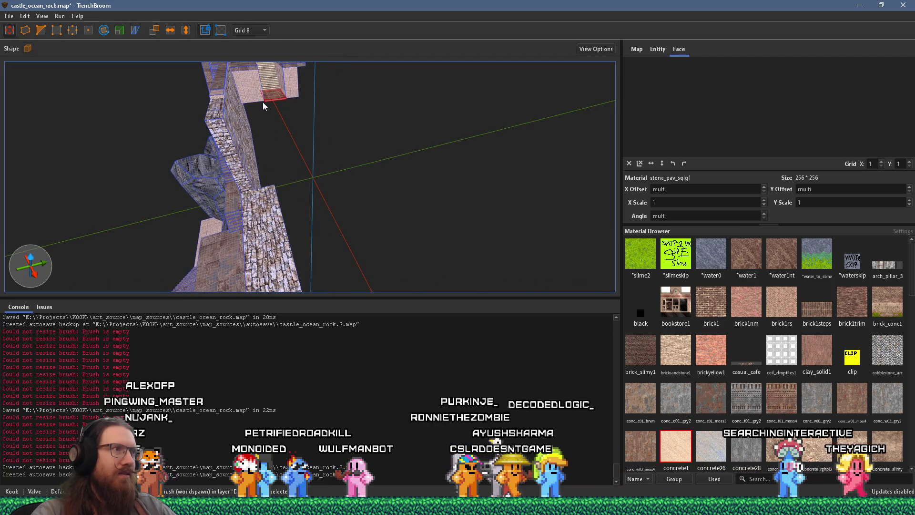
pyautogui.hotkey('alt', 'Tab')
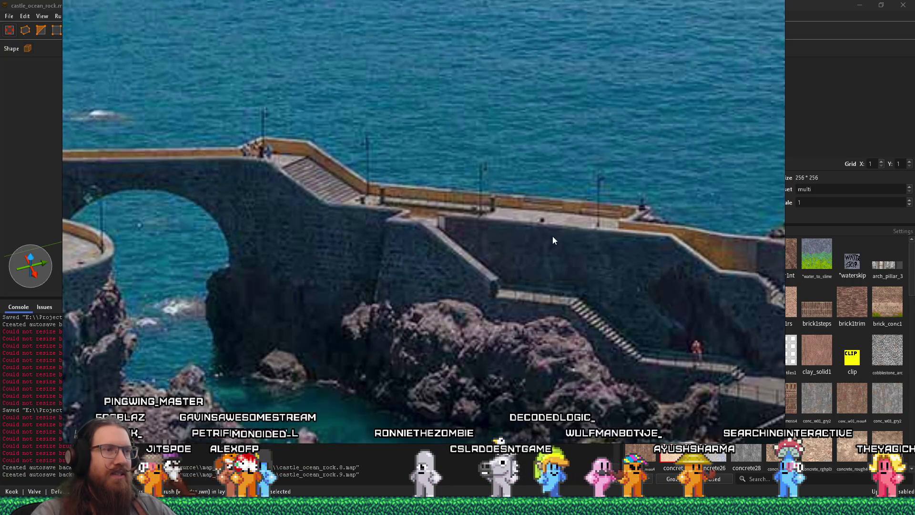
pyautogui.hotkey('alt', 'Tab')
# Delete the selected red floor brush at the foot of the stairs
pyautogui.moveTo(521, 243)
pyautogui.mouseDown()
pyautogui.moveTo(347, 194)
pyautogui.moveTo(302, 210)
pyautogui.moveTo(284, 92)
pyautogui.mouseUp()
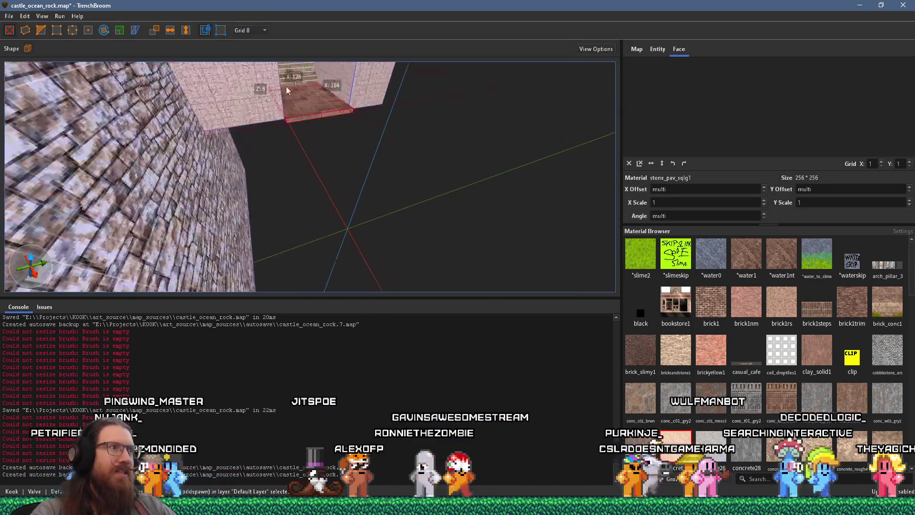
pyautogui.scroll(5, 284, 92)
pyautogui.press('Delete')
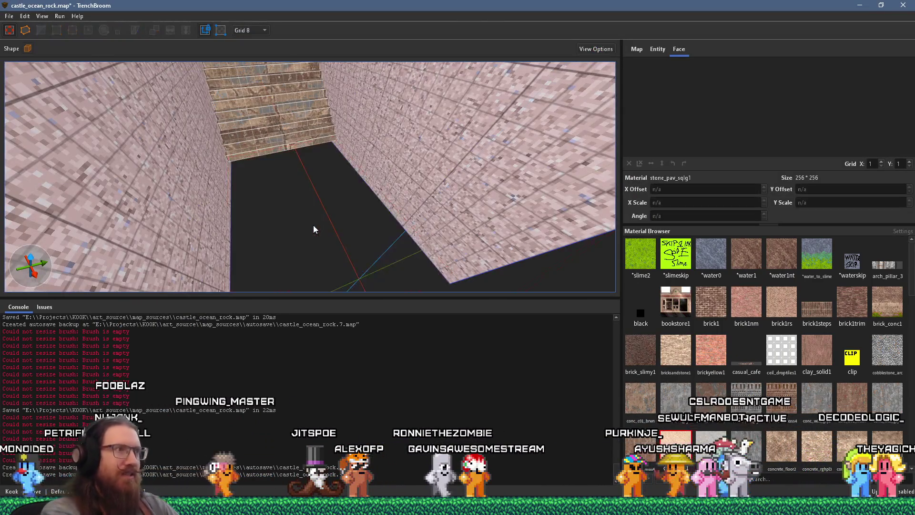
# Drag the Stairs1 staircase brush lower down the corridor
pyautogui.moveTo(312, 228)
pyautogui.mouseDown()
pyautogui.moveTo(333, 184)
pyautogui.moveTo(332, 213)
pyautogui.mouseUp()
pyautogui.scroll(-8, 332, 213)
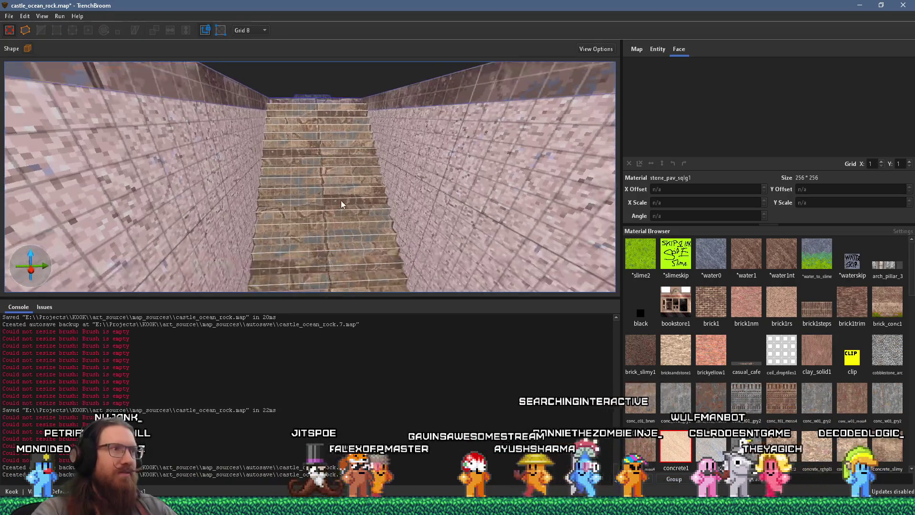
pyautogui.click(325, 148)
pyautogui.scroll(5, 325, 148)
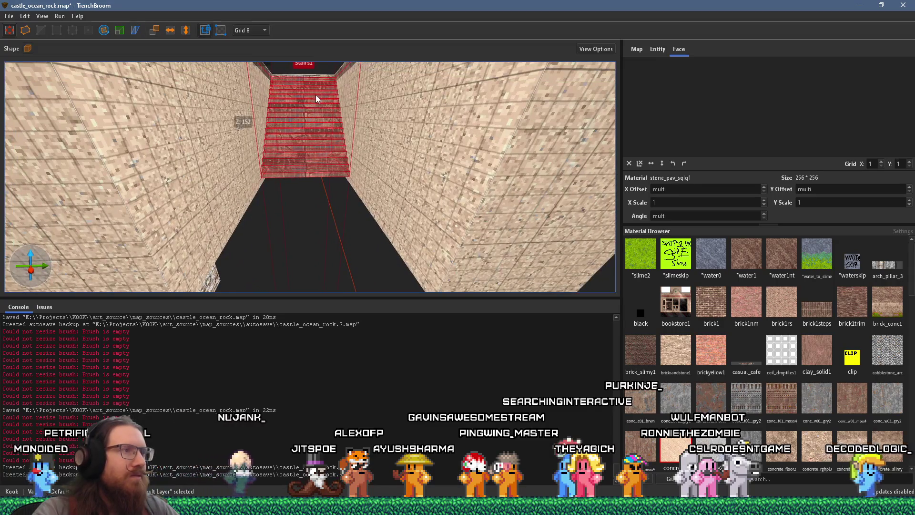
pyautogui.moveTo(316, 95)
pyautogui.mouseDown()
pyautogui.moveTo(316, 114)
pyautogui.moveTo(316, 86)
pyautogui.moveTo(323, 175)
pyautogui.mouseUp()
pyautogui.scroll(5, 324, 182)
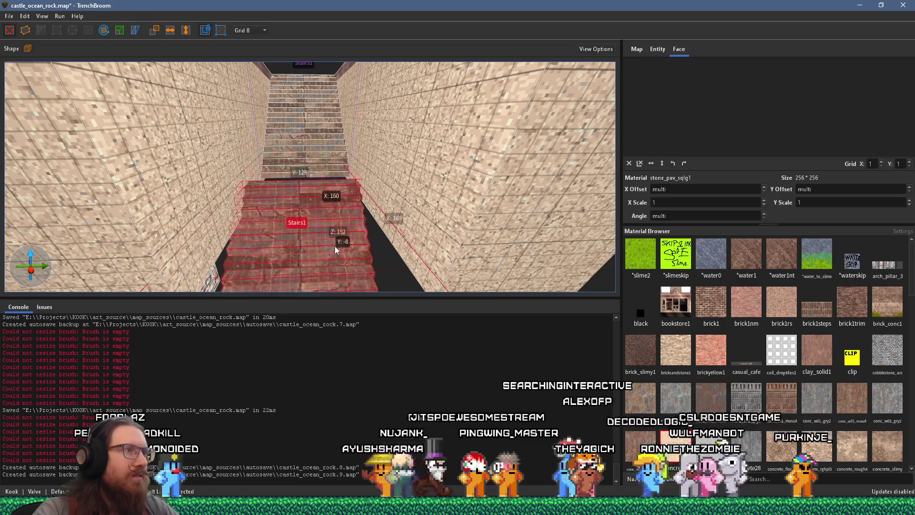
pyautogui.scroll(5, 310, 200)
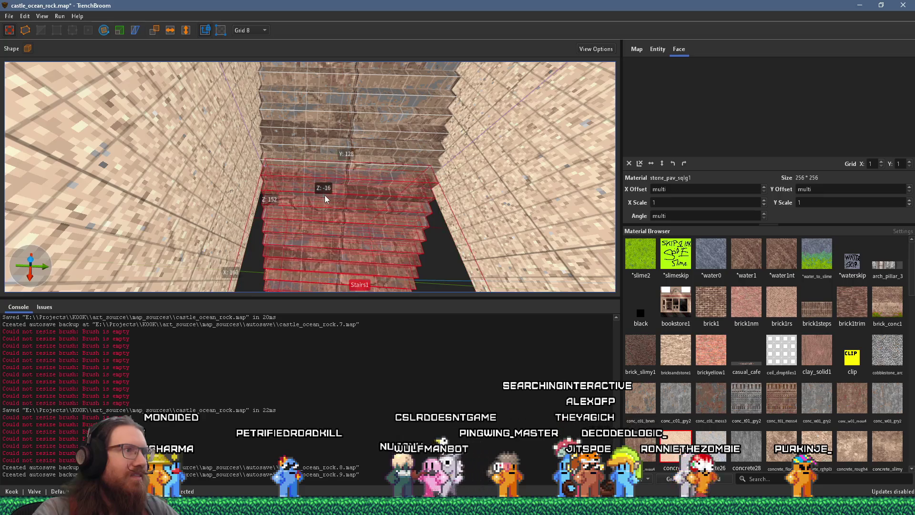
pyautogui.scroll(5, 325, 199)
pyautogui.scroll(3, 282, 106)
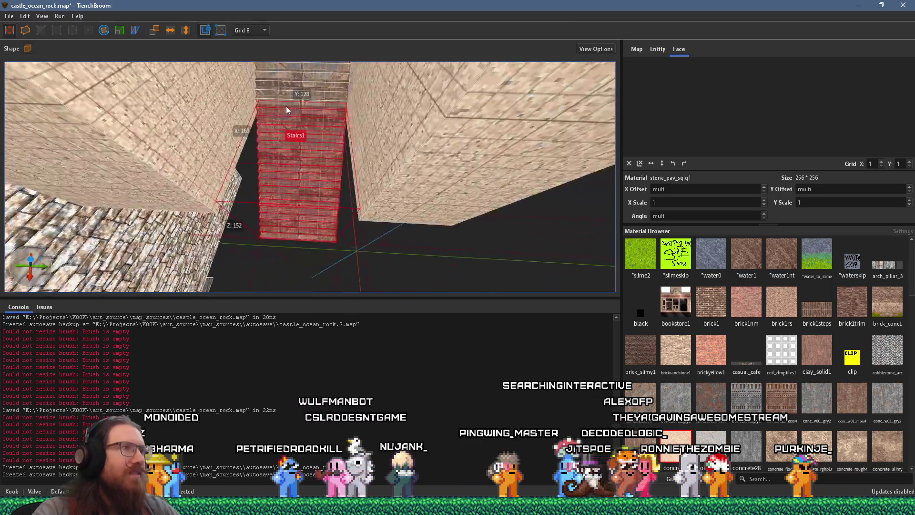
# Select both wall brushes beside the stairs and survey the landing and rock walls
pyautogui.click(204, 126)
pyautogui.keyDown('ctrl'); pyautogui.click(408, 202); pyautogui.keyUp('ctrl')
pyautogui.scroll(-5, 434, 90)
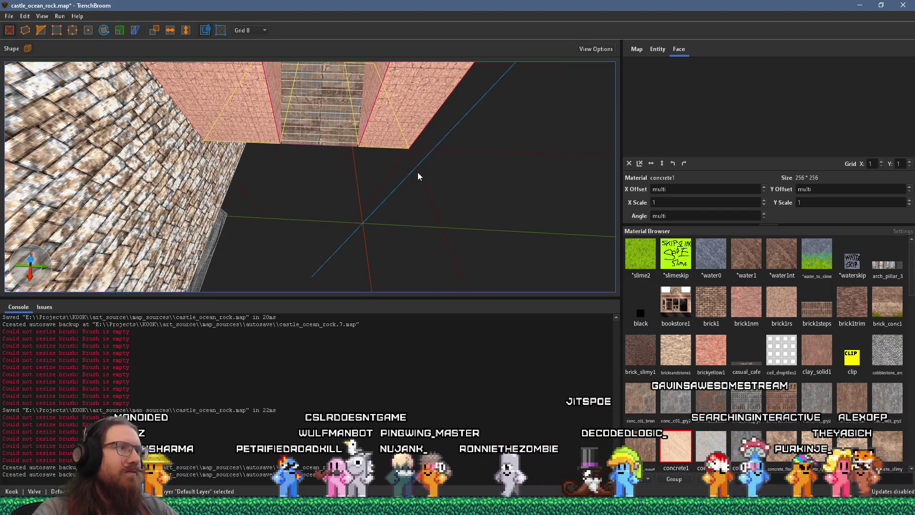
pyautogui.scroll(5, 585, 152)
pyautogui.scroll(-5, 289, 142)
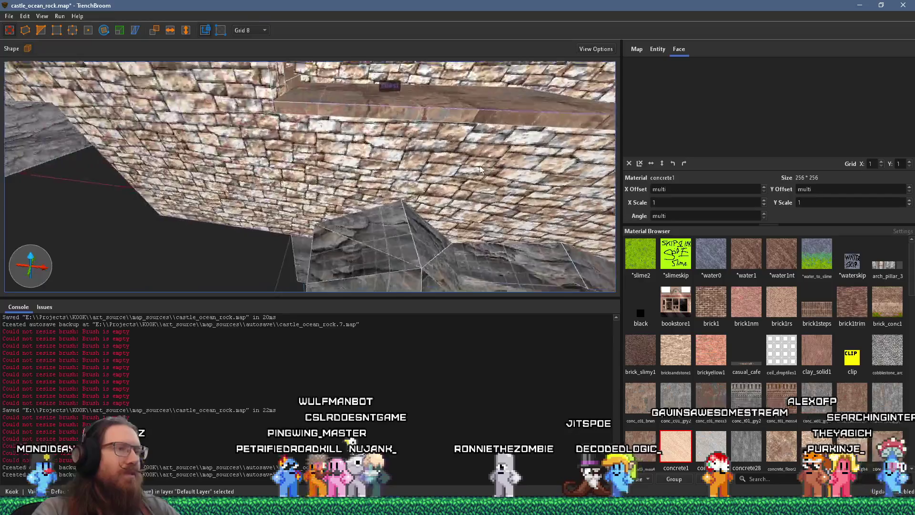
pyautogui.scroll(5, 296, 105)
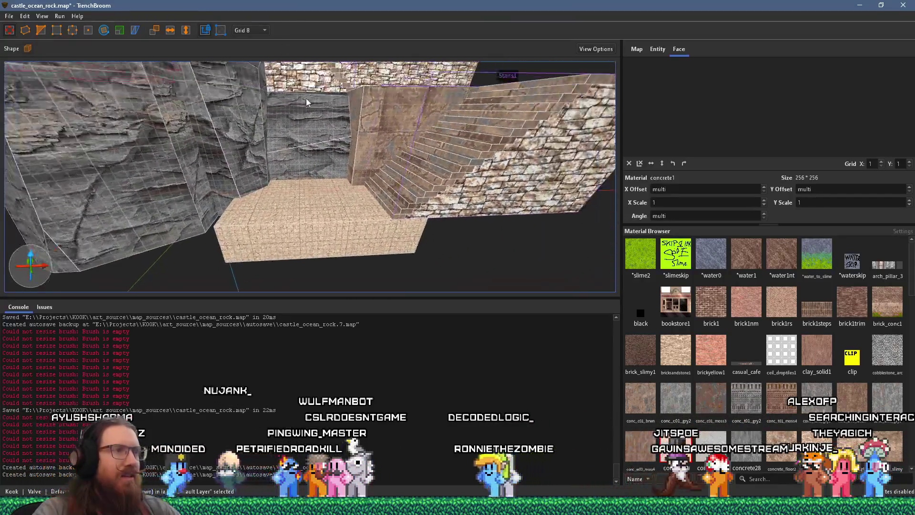
pyautogui.moveTo(321, 95)
pyautogui.mouseDown()
pyautogui.moveTo(248, 172)
pyautogui.moveTo(249, 148)
pyautogui.moveTo(371, 96)
pyautogui.moveTo(270, 90)
pyautogui.mouseUp()
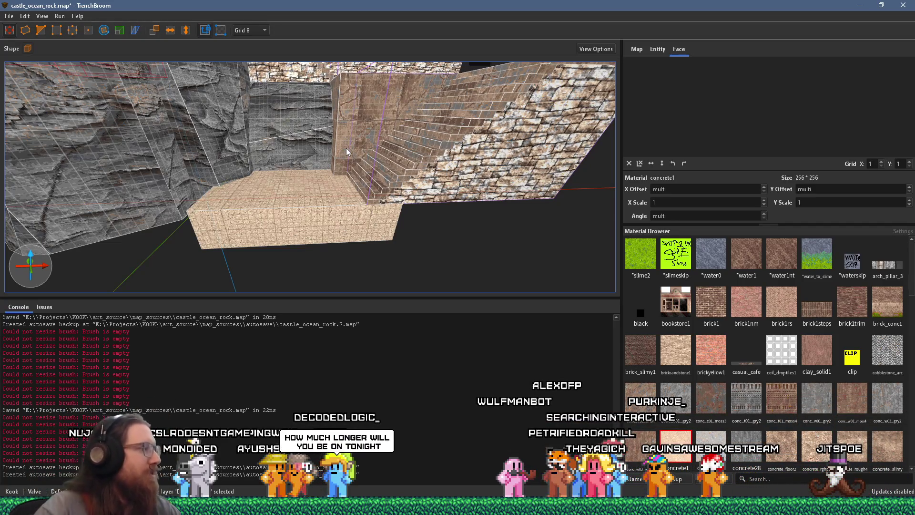
pyautogui.hotkey('alt', 'Tab')
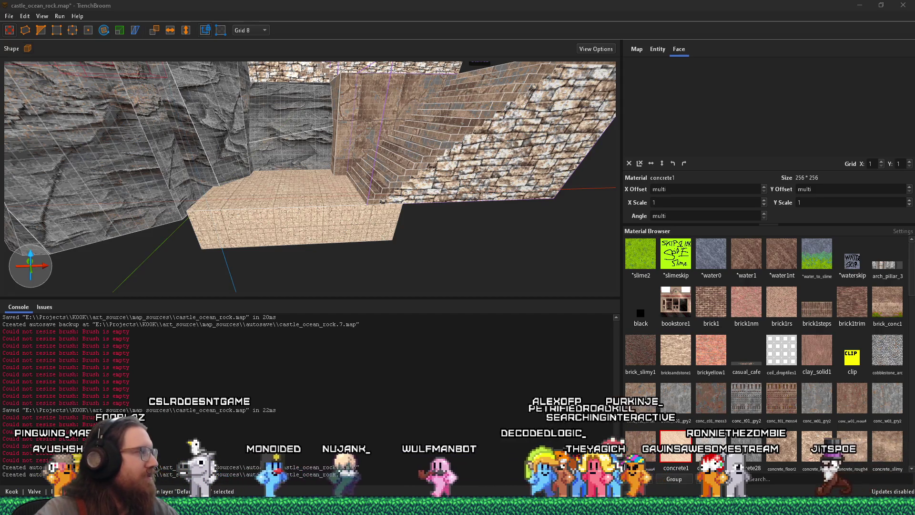
# Pick *water0 as the new-brush material and draw a thin slab along the landing's front edge
pyautogui.click(360, 179)
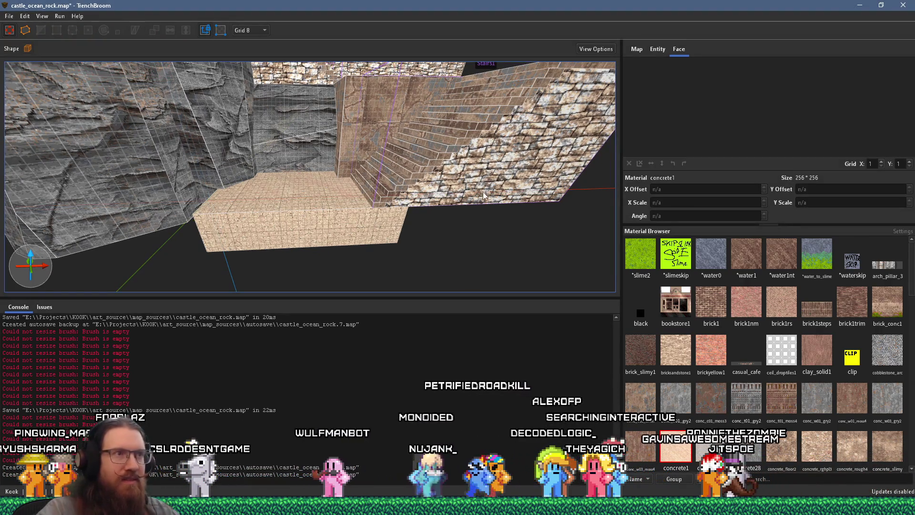
pyautogui.scroll(-10, 797, 362)
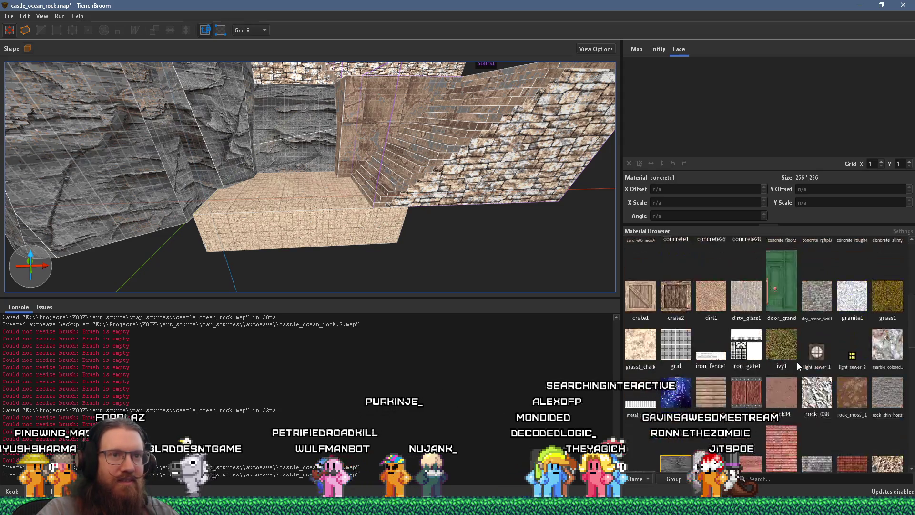
pyautogui.scroll(-10, 796, 361)
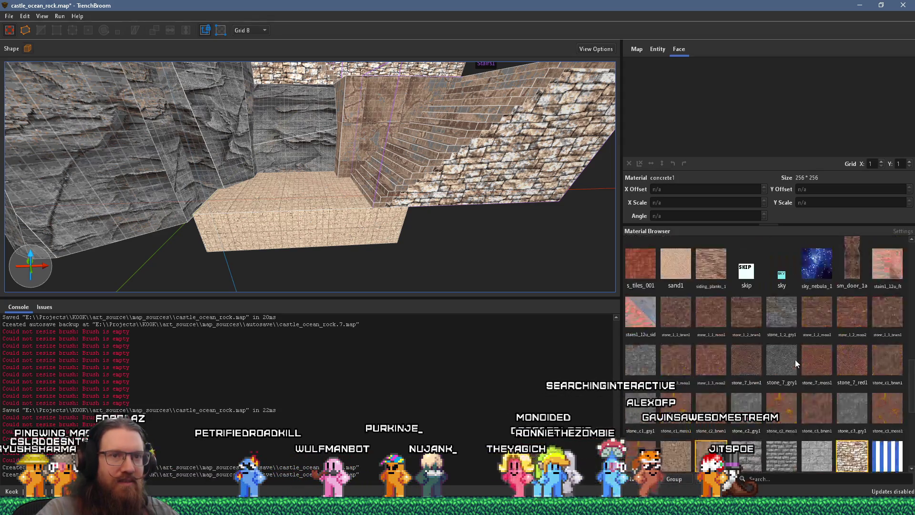
pyautogui.scroll(20, 793, 359)
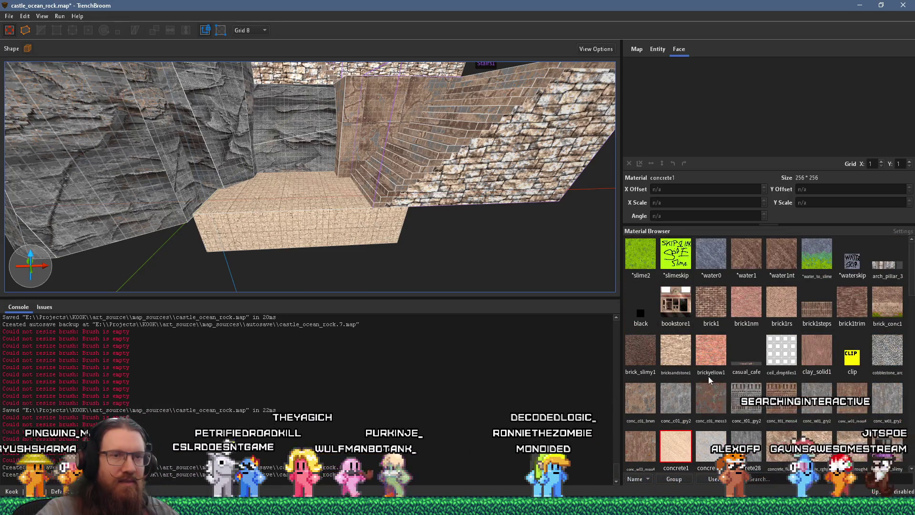
pyautogui.click(706, 256)
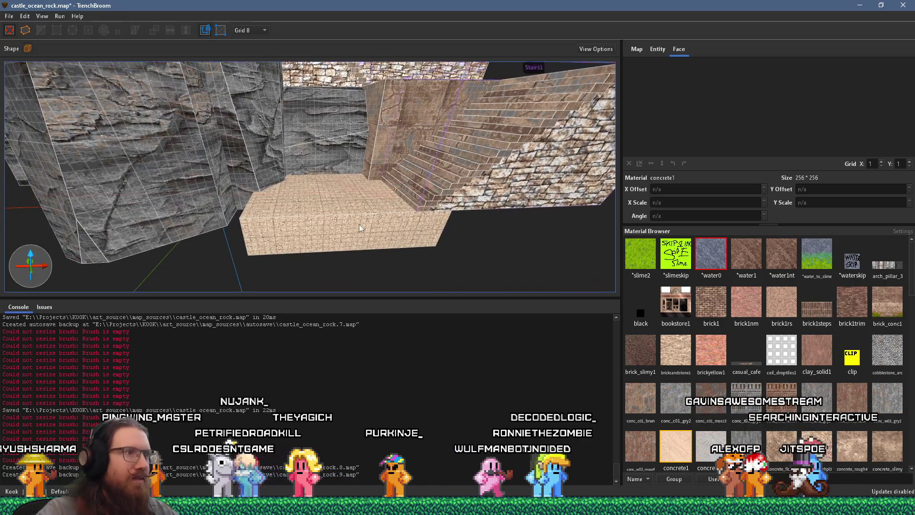
pyautogui.moveTo(336, 226); pyautogui.dragTo(491, 233)
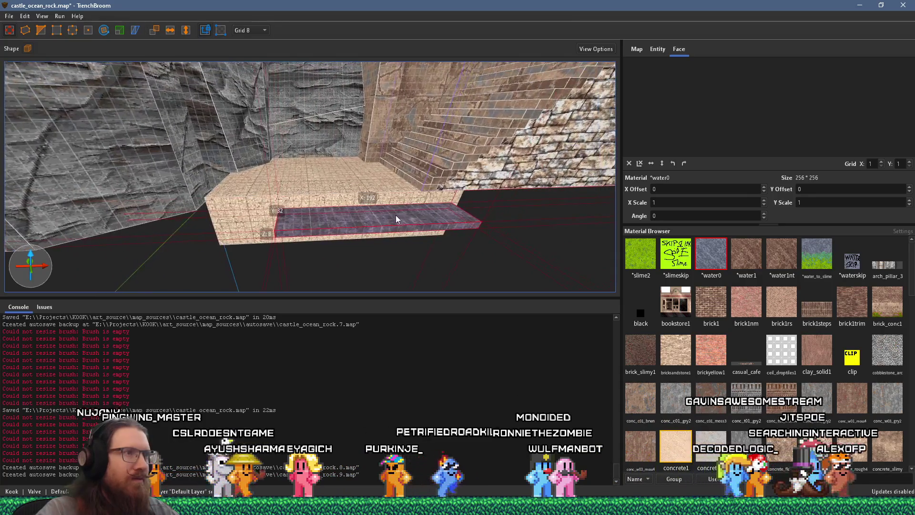
# Select the new *water0 brush beside the landing
pyautogui.scroll(-5, 395, 220)
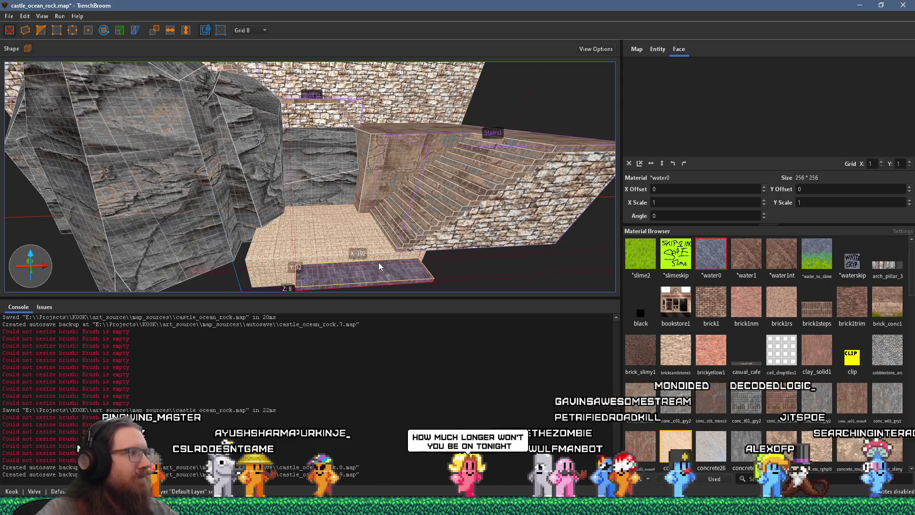
pyautogui.scroll(5, 357, 207)
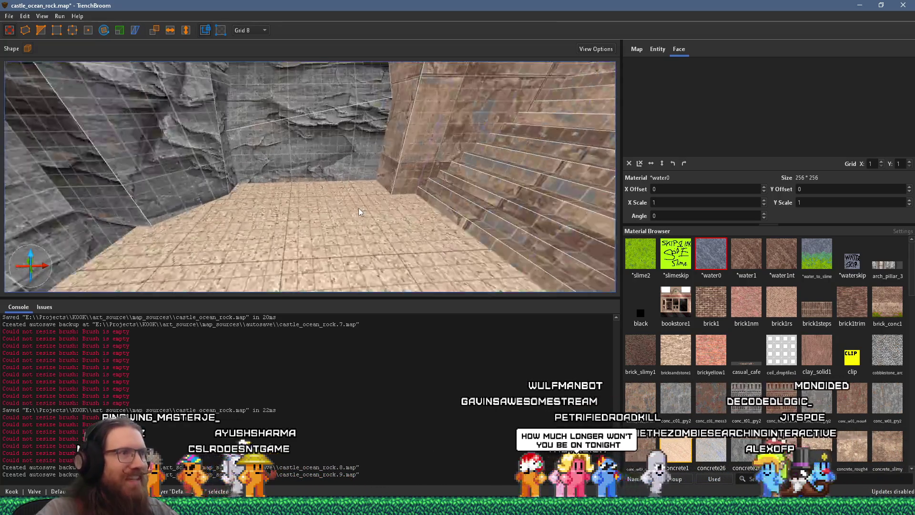
pyautogui.scroll(-5, 358, 208)
pyautogui.click(360, 190)
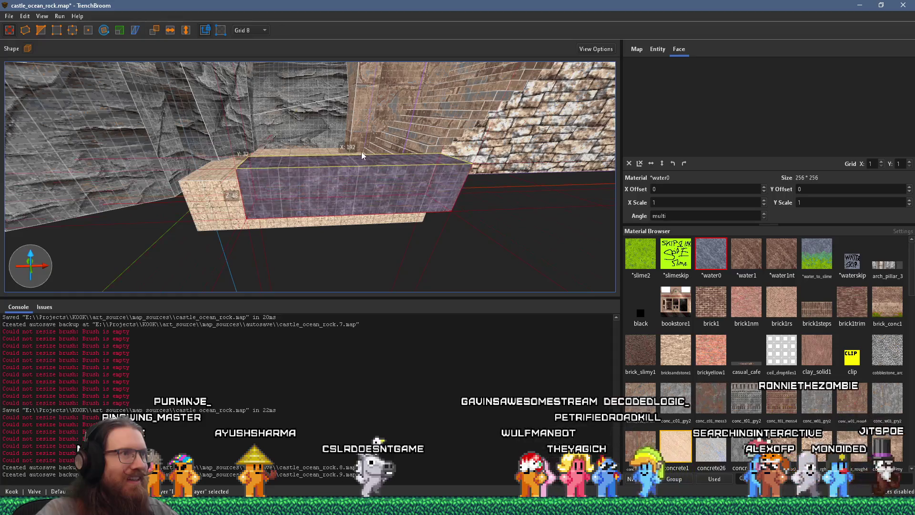
pyautogui.scroll(4, 368, 173)
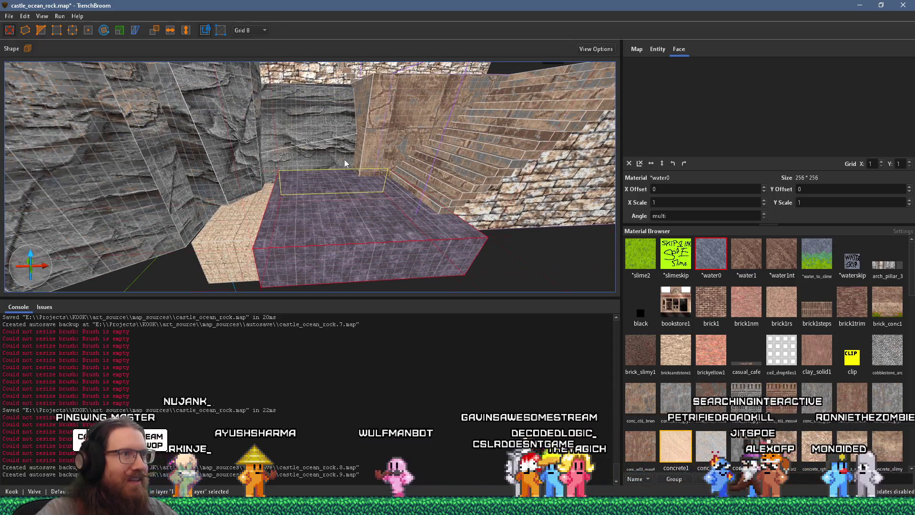
pyautogui.scroll(3, 350, 171)
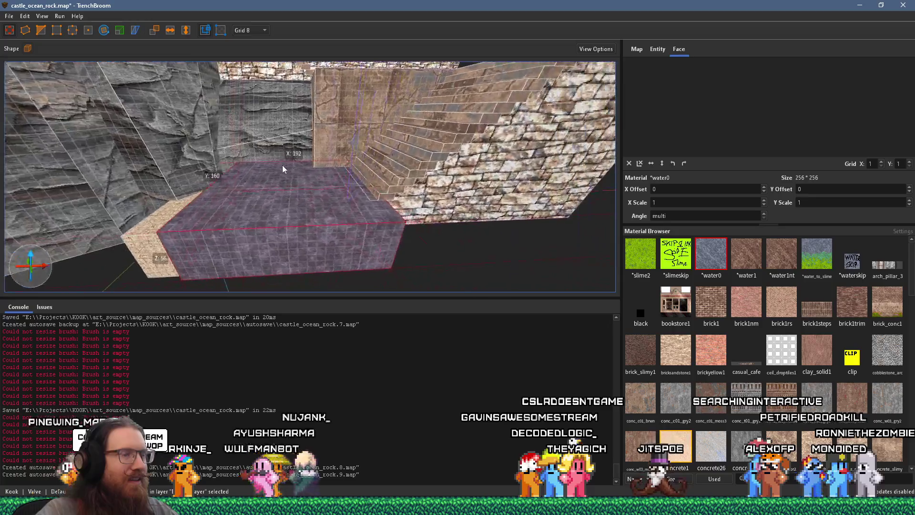
pyautogui.scroll(3, 285, 168)
pyautogui.scroll(2, 292, 170)
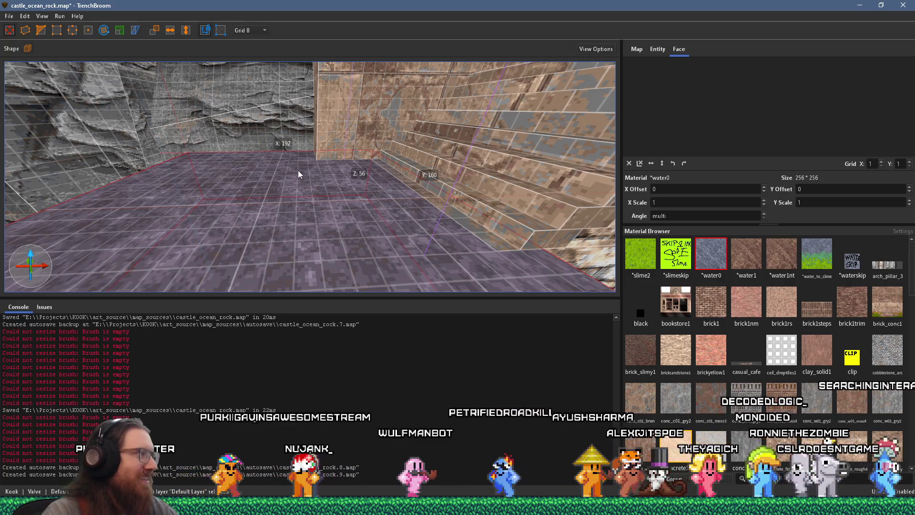
# Stretch the water brush to X 304, Z 64 along the landing, then select the concrete floor slab
pyautogui.press('s')
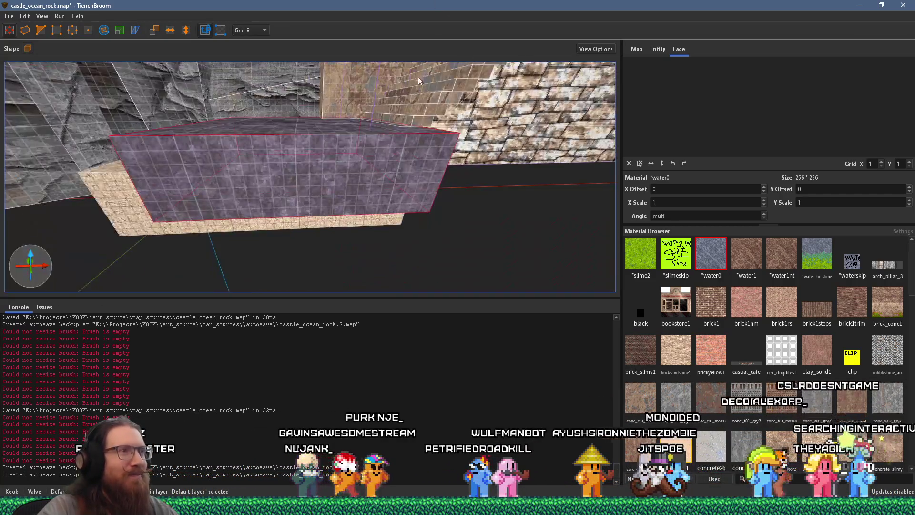
pyautogui.press('a')
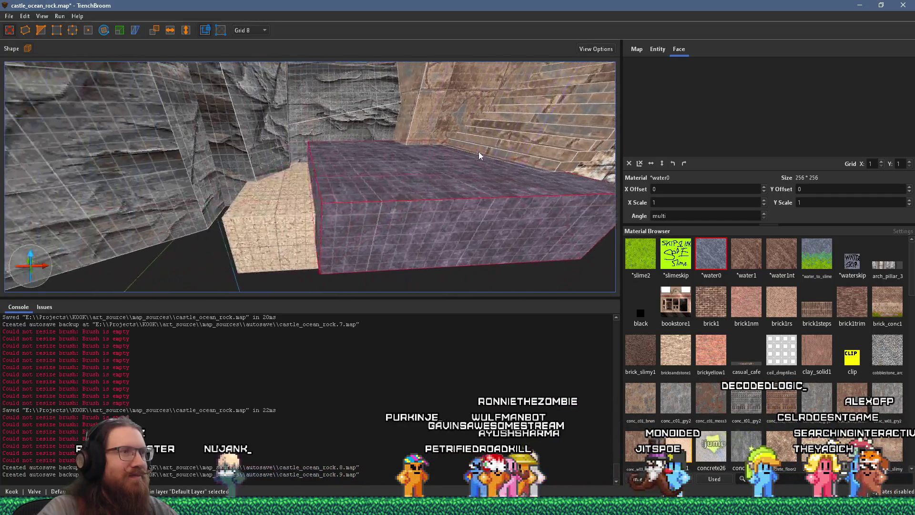
pyautogui.press('w')
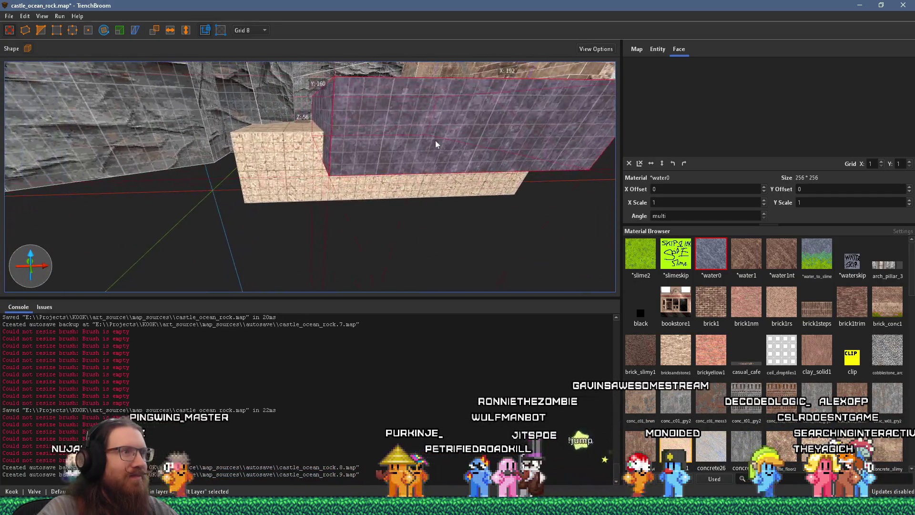
pyautogui.press('s')
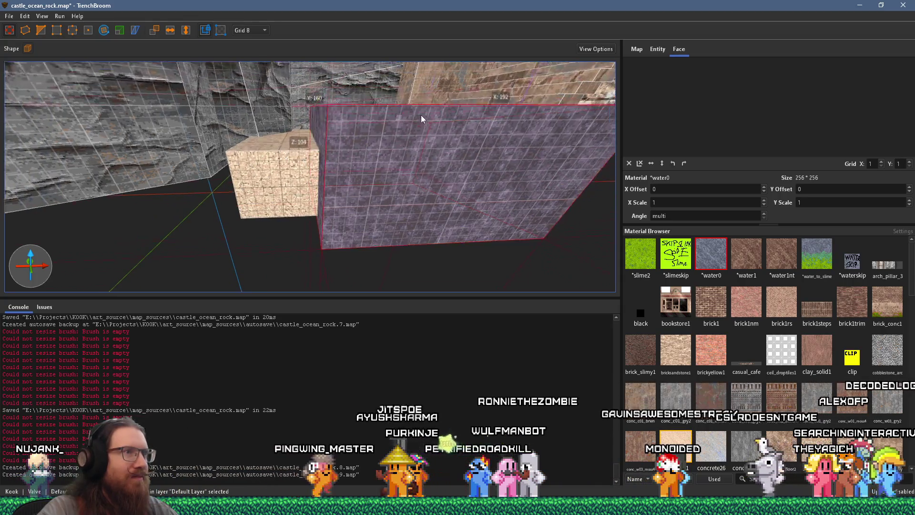
pyautogui.moveTo(404, 167)
pyautogui.mouseDown()
pyautogui.moveTo(342, 205)
pyautogui.moveTo(194, 224)
pyautogui.moveTo(64, 220)
pyautogui.mouseUp()
pyautogui.press('s')
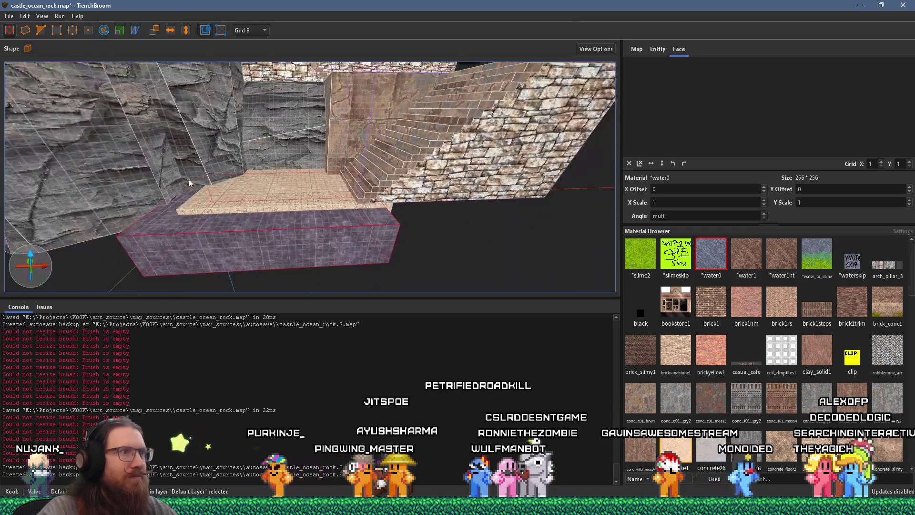
pyautogui.press('a')
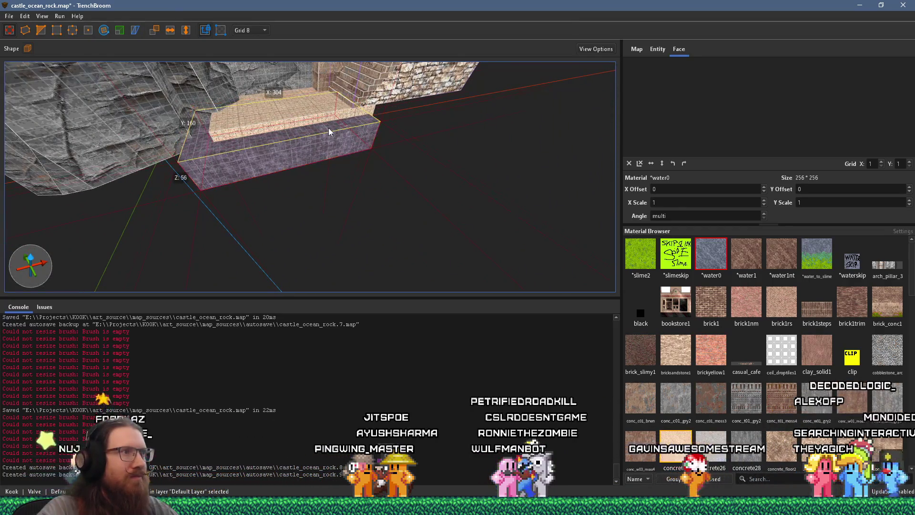
pyautogui.press('w')
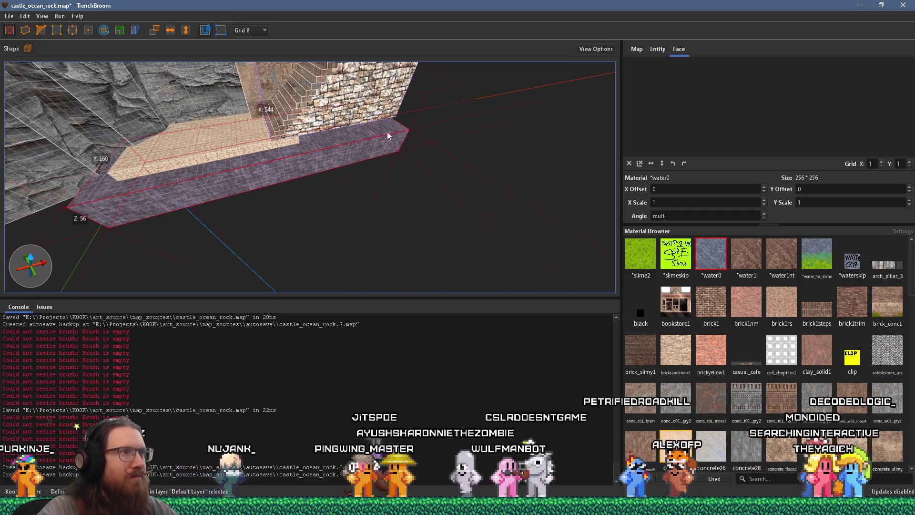
pyautogui.press('w')
pyautogui.press('w')
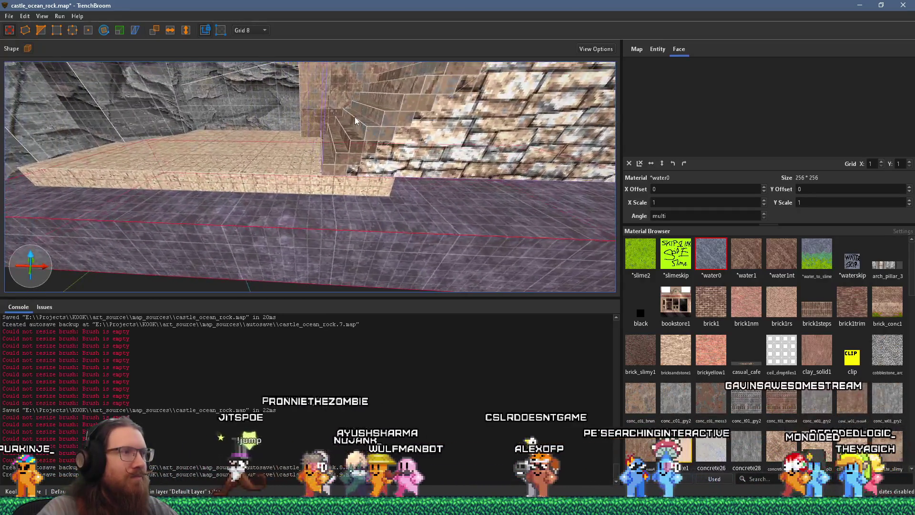
pyautogui.click(375, 183)
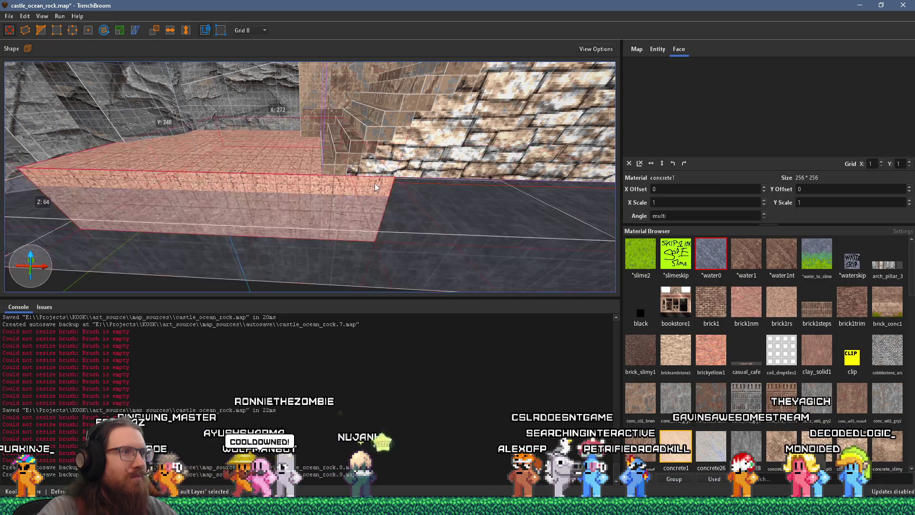
# Open the Stairs1 group and pull its stone block's front face outward
pyautogui.press('w')
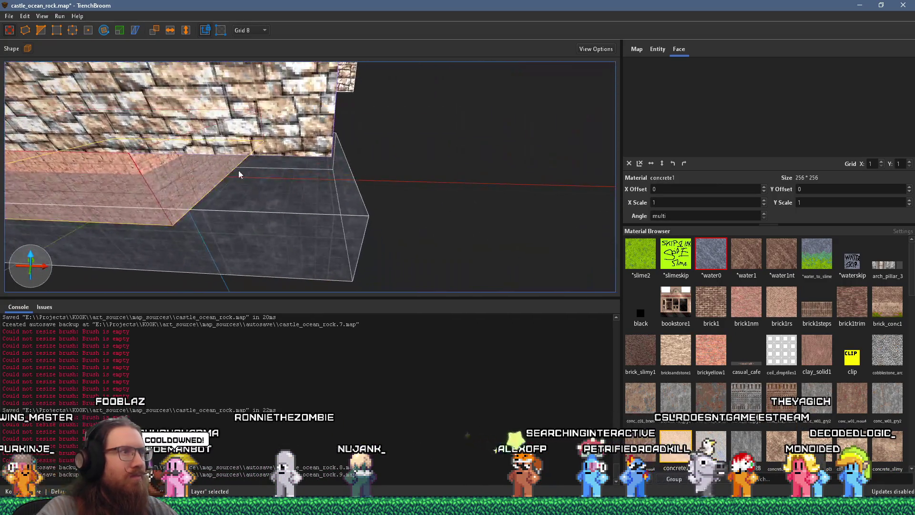
pyautogui.press('w')
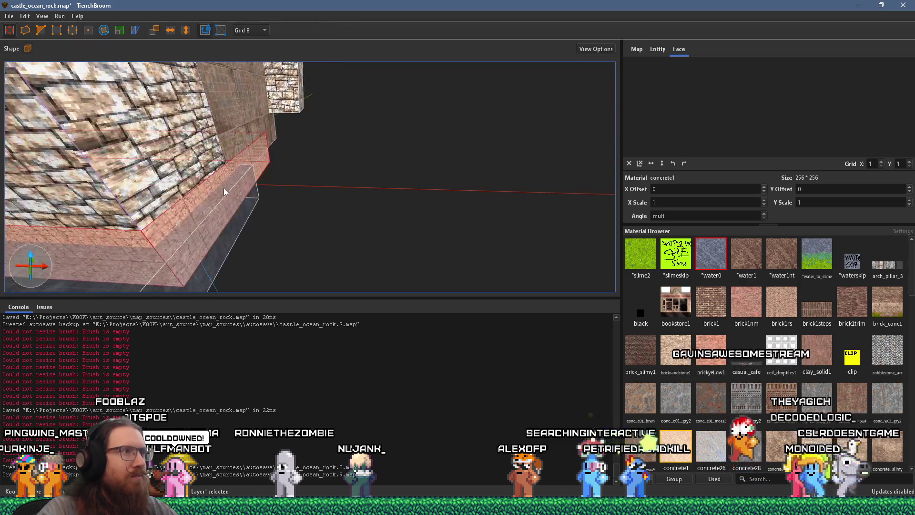
pyautogui.press('s')
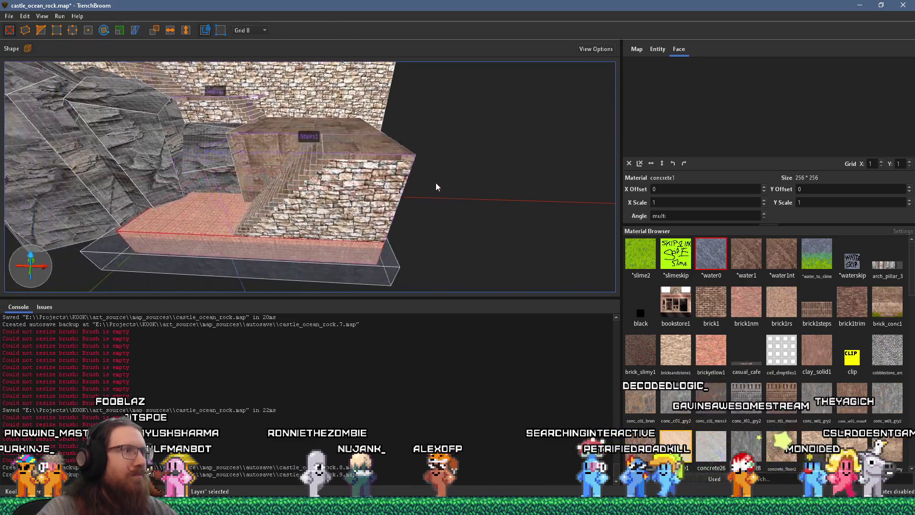
pyautogui.press('w')
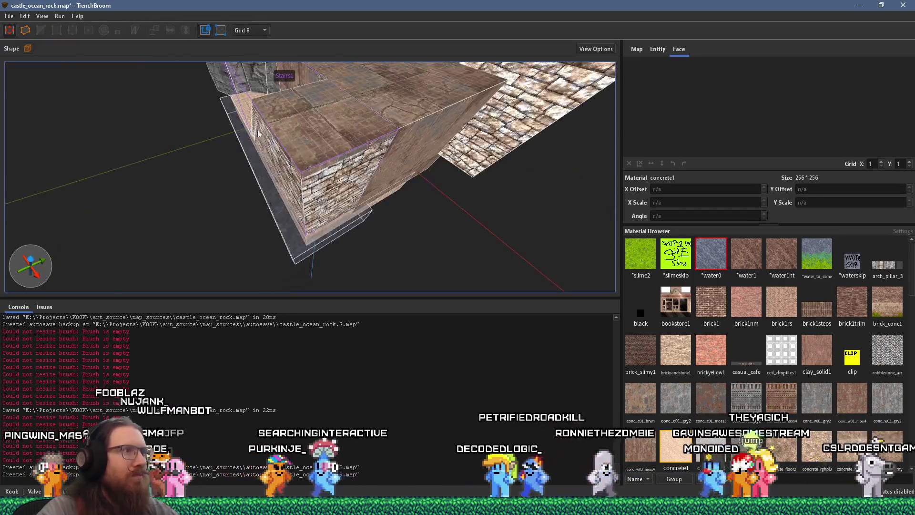
pyautogui.click(424, 140)
pyautogui.press('w')
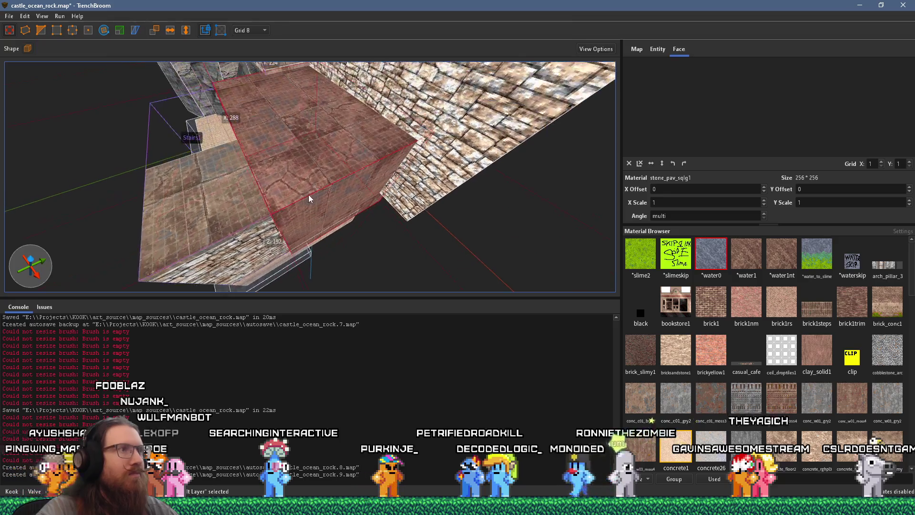
pyautogui.press('w')
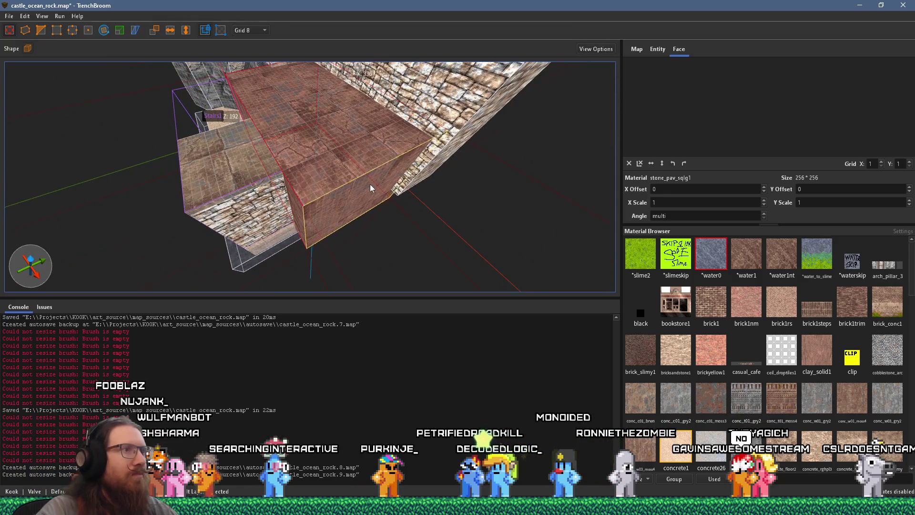
pyautogui.press('Escape')
pyautogui.press('w')
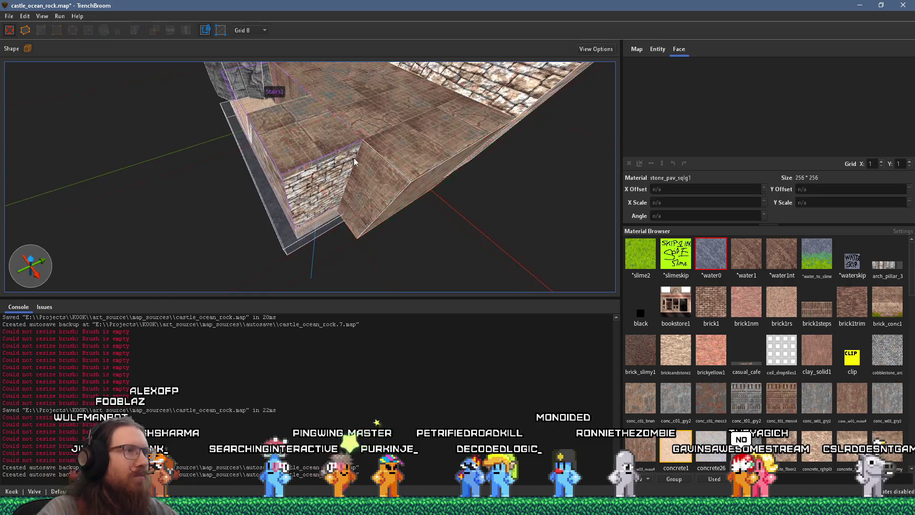
pyautogui.doubleClick(336, 157)
pyautogui.click(329, 155)
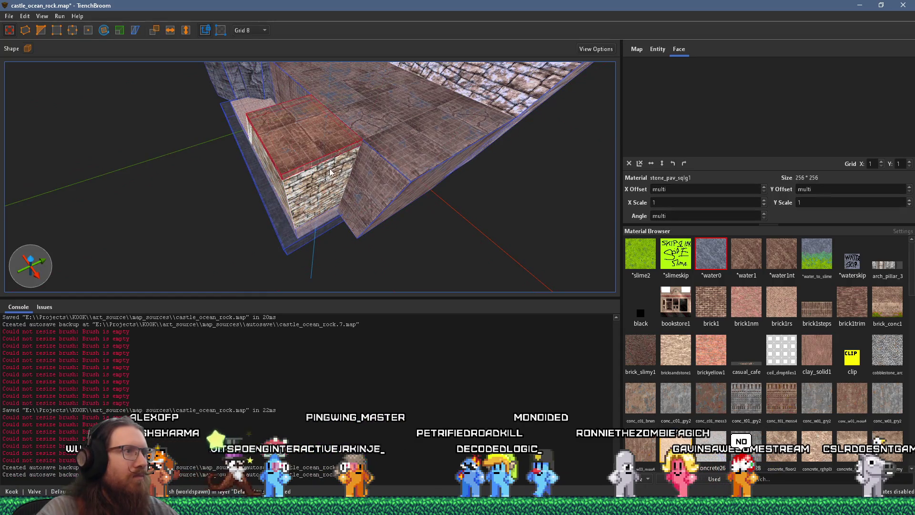
pyautogui.moveTo(331, 176)
pyautogui.mouseDown()
pyautogui.moveTo(373, 213)
pyautogui.moveTo(321, 176)
pyautogui.moveTo(407, 62)
pyautogui.moveTo(361, 73)
pyautogui.mouseUp()
# Extend the concrete landing slab further right, past the staircase
pyautogui.click(162, 185)
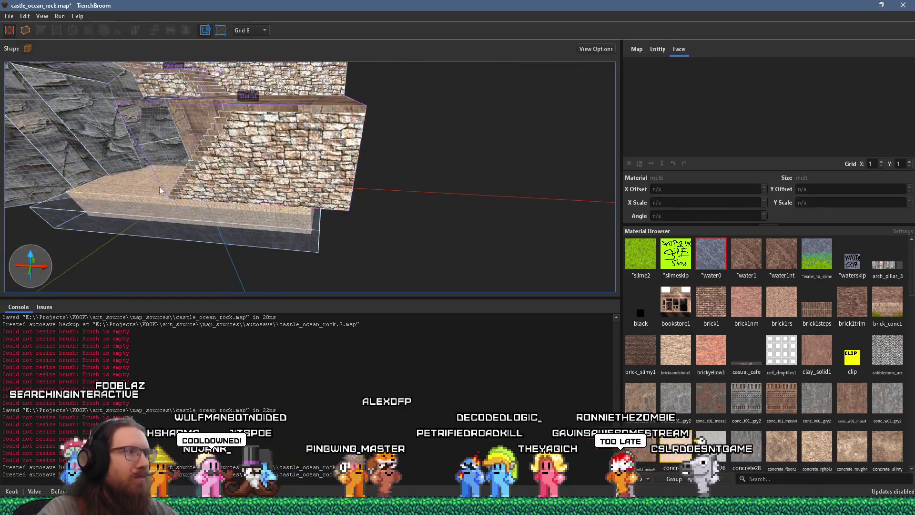
pyautogui.moveTo(312, 209); pyautogui.dragTo(341, 217)
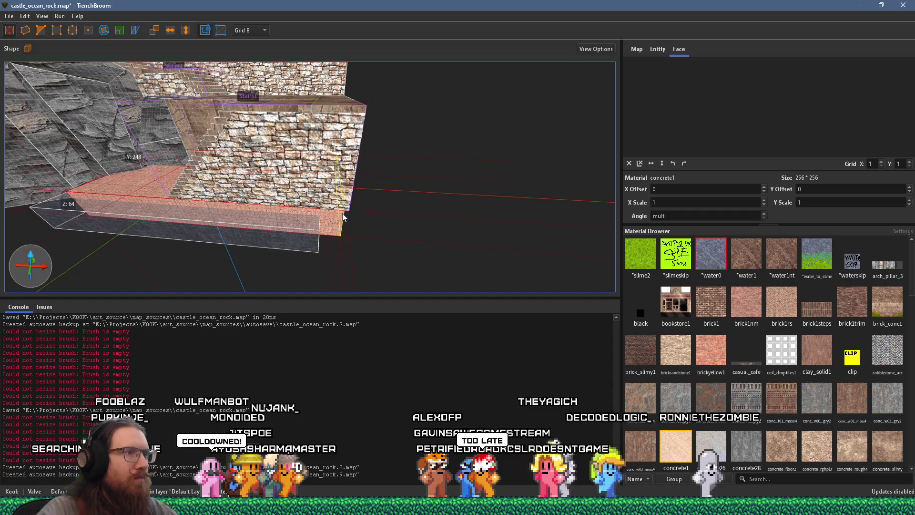
pyautogui.click(494, 228)
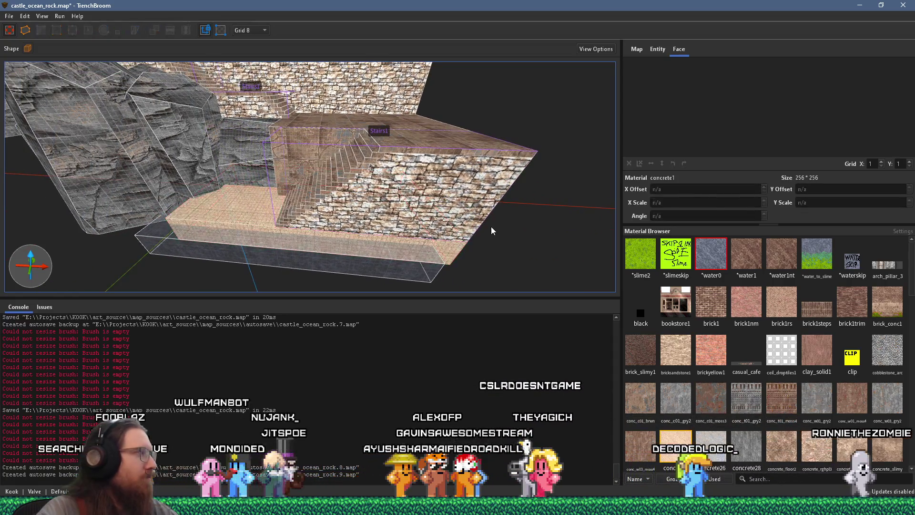
pyautogui.moveTo(489, 230); pyautogui.dragTo(8, 244)
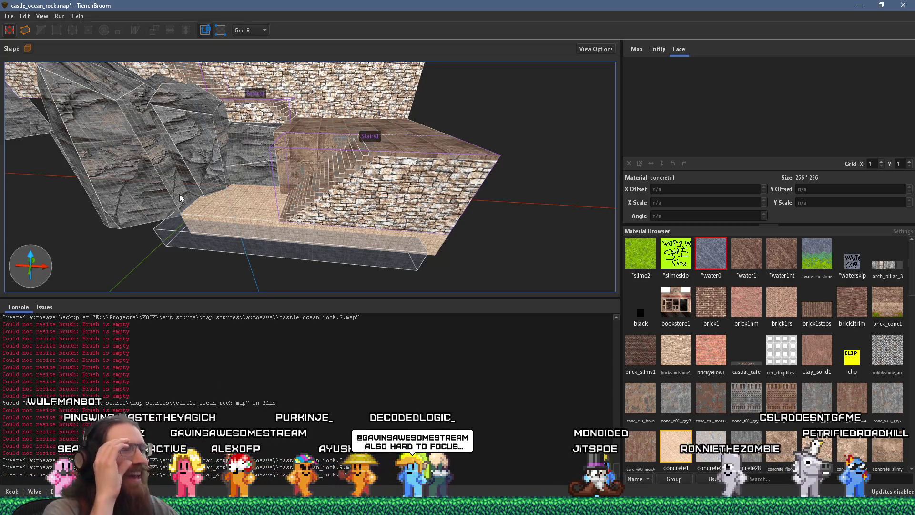
# Extend the left rock cliff pieces and the concrete wall under the stairs further down
pyautogui.moveTo(111, 211)
pyautogui.mouseDown()
pyautogui.moveTo(422, 127)
pyautogui.moveTo(343, 134)
pyautogui.moveTo(392, 121)
pyautogui.moveTo(256, 166)
pyautogui.moveTo(333, 63)
pyautogui.mouseUp()
pyautogui.click(259, 147)
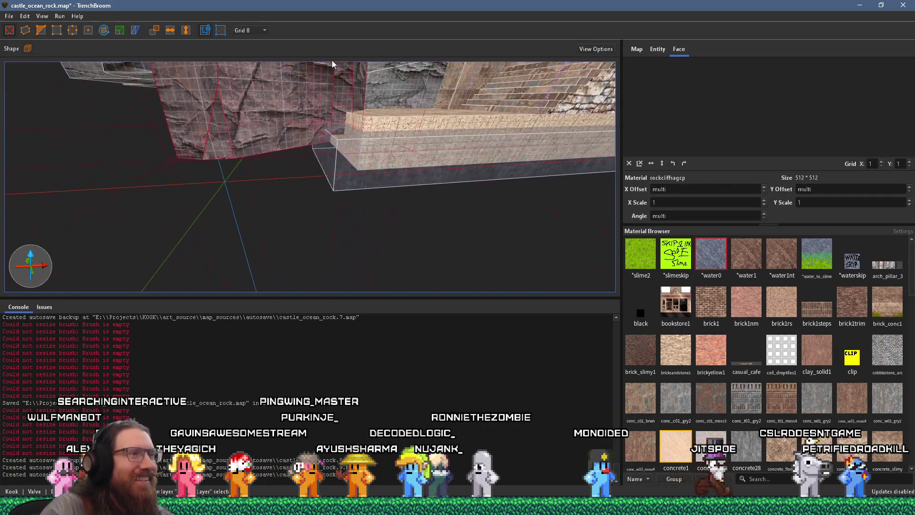
pyautogui.moveTo(322, 171); pyautogui.dragTo(322, 248)
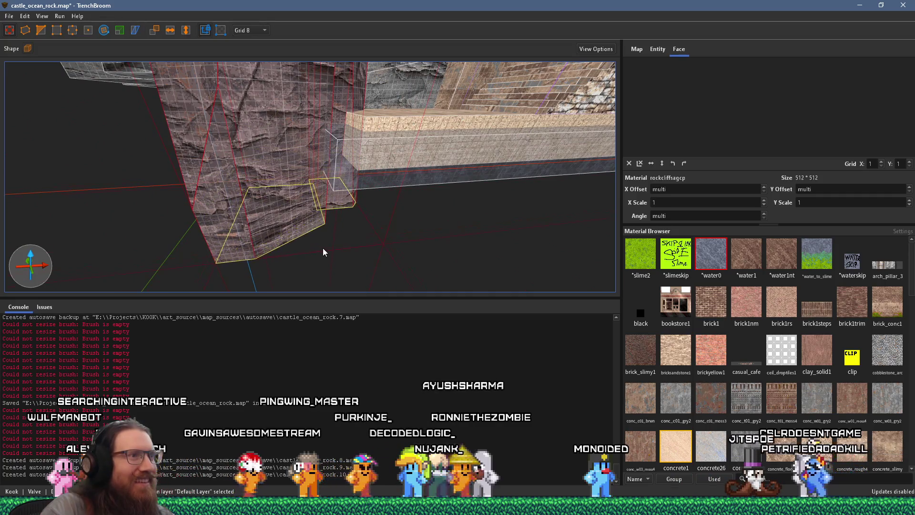
pyautogui.click(418, 113)
pyautogui.moveTo(419, 113)
pyautogui.mouseDown()
pyautogui.moveTo(428, 270)
pyautogui.moveTo(350, 200)
pyautogui.moveTo(318, 96)
pyautogui.moveTo(346, 72)
pyautogui.mouseUp()
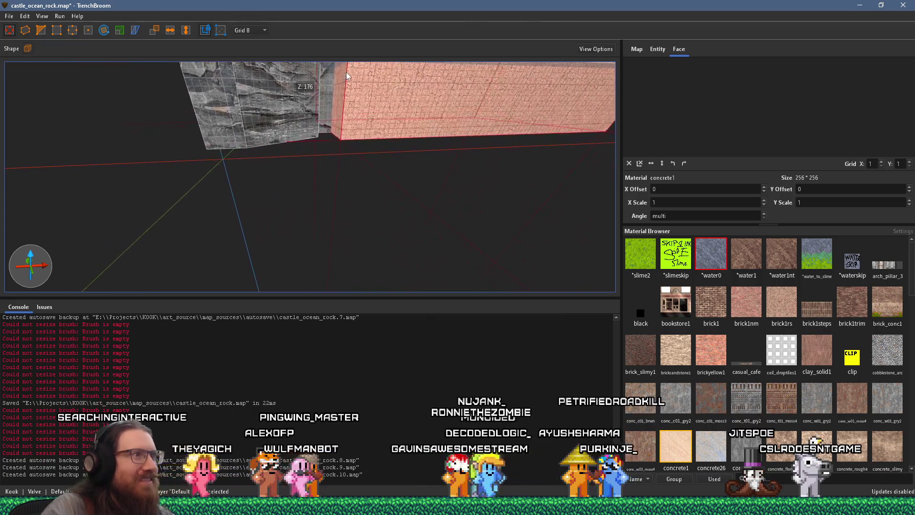
# Stretch the remaining rock cliff pieces further downward
pyautogui.moveTo(386, 159)
pyautogui.mouseDown()
pyautogui.moveTo(311, 138)
pyautogui.moveTo(236, 156)
pyautogui.mouseUp()
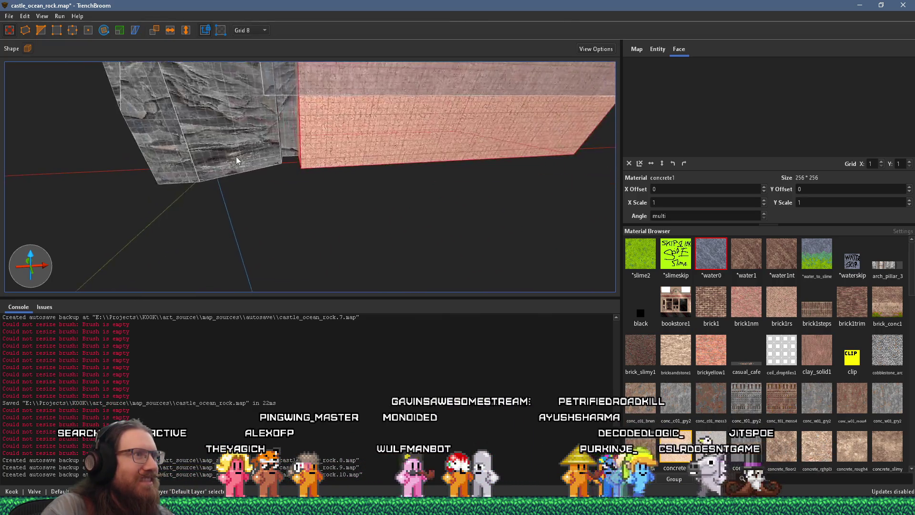
pyautogui.moveTo(192, 137)
pyautogui.mouseDown()
pyautogui.moveTo(407, 306)
pyautogui.moveTo(445, 228)
pyautogui.moveTo(368, 252)
pyautogui.moveTo(270, 153)
pyautogui.mouseUp()
pyautogui.click(270, 153)
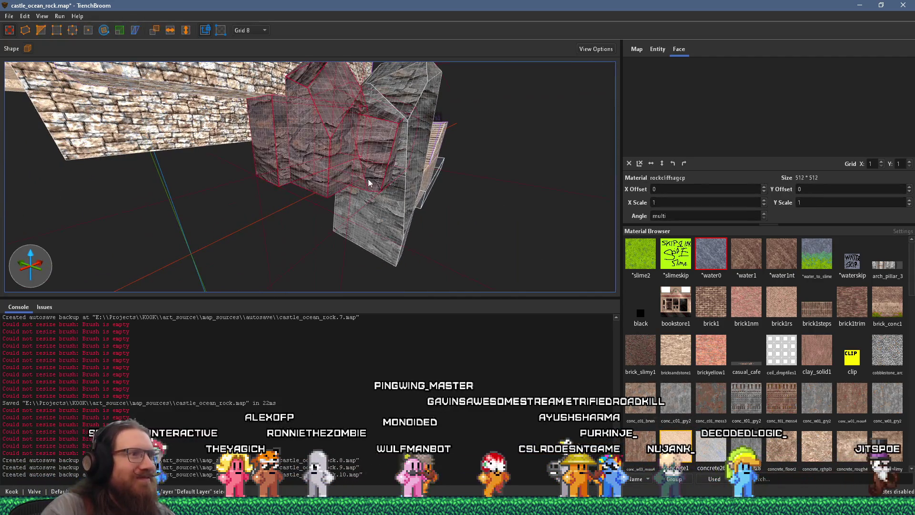
pyautogui.moveTo(374, 211); pyautogui.dragTo(379, 302)
# Shift the middle rock piece left against its neighbour
pyautogui.moveTo(367, 228); pyautogui.dragTo(246, 205)
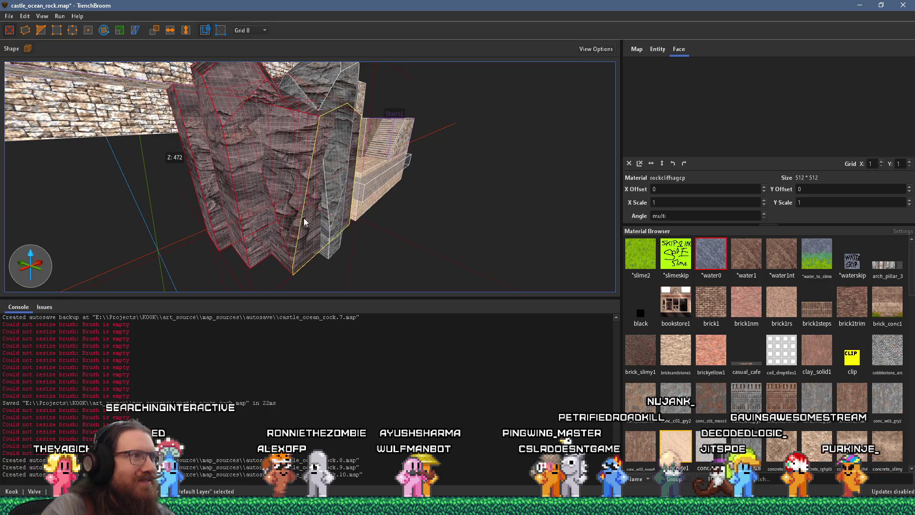
pyautogui.press('a')
pyautogui.click(295, 190)
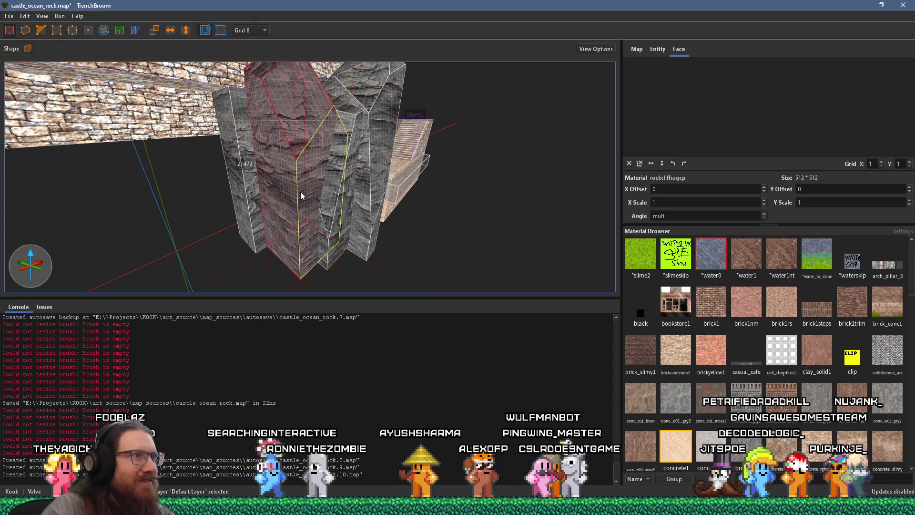
pyautogui.moveTo(300, 192)
pyautogui.mouseDown()
pyautogui.moveTo(275, 183)
pyautogui.moveTo(261, 191)
pyautogui.moveTo(470, 161)
pyautogui.moveTo(362, 259)
pyautogui.moveTo(320, 222)
pyautogui.moveTo(288, 238)
pyautogui.moveTo(247, 205)
pyautogui.moveTo(138, 217)
pyautogui.moveTo(176, 233)
pyautogui.moveTo(199, 200)
pyautogui.moveTo(191, 182)
pyautogui.moveTo(38, 220)
pyautogui.mouseUp()
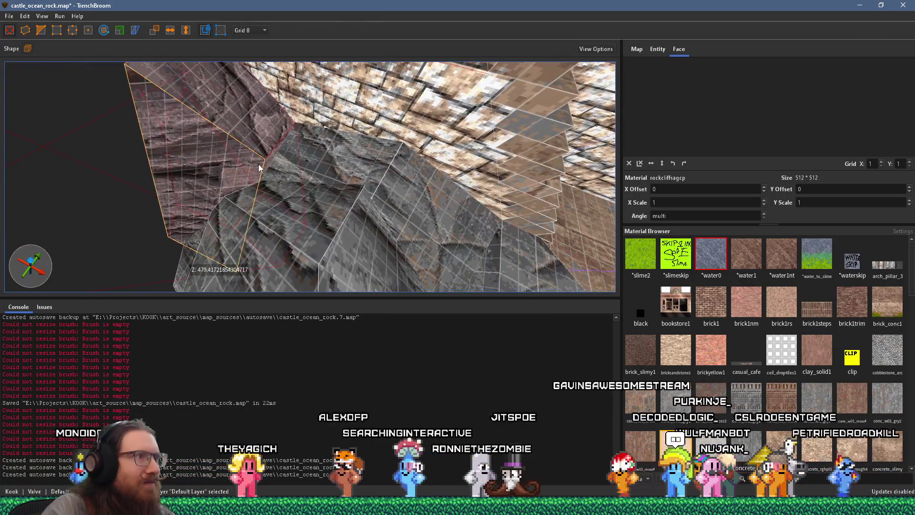
# Inspect the rock against the brick wall and select the Stairs1 wall group
pyautogui.moveTo(304, 167)
pyautogui.mouseDown()
pyautogui.moveTo(345, 187)
pyautogui.moveTo(380, 184)
pyautogui.moveTo(330, 186)
pyautogui.moveTo(281, 204)
pyautogui.moveTo(275, 181)
pyautogui.moveTo(225, 142)
pyautogui.moveTo(236, 109)
pyautogui.moveTo(342, 101)
pyautogui.moveTo(385, 121)
pyautogui.mouseUp()
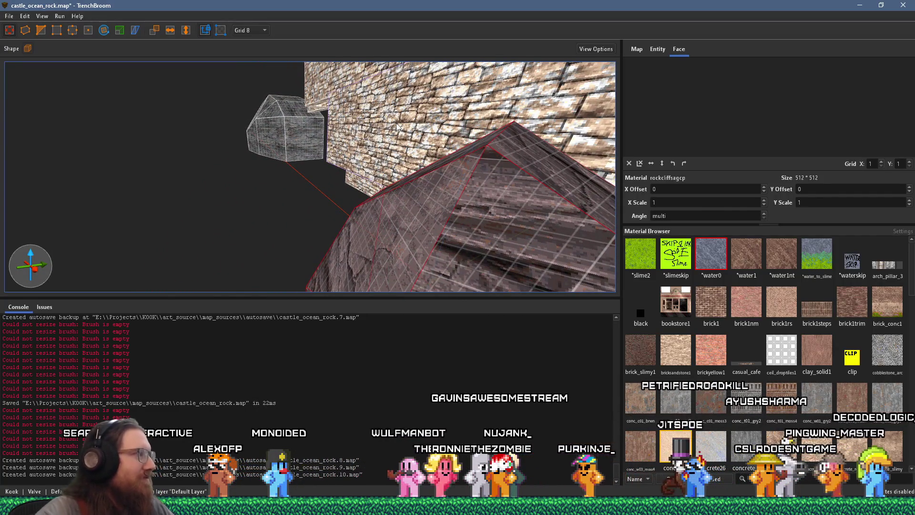
pyautogui.moveTo(396, 123)
pyautogui.mouseDown()
pyautogui.moveTo(567, 153)
pyautogui.moveTo(377, 153)
pyautogui.moveTo(294, 120)
pyautogui.moveTo(404, 116)
pyautogui.moveTo(358, 185)
pyautogui.moveTo(383, 151)
pyautogui.mouseUp()
pyautogui.moveTo(390, 112)
pyautogui.mouseDown()
pyautogui.moveTo(364, 251)
pyautogui.moveTo(375, 159)
pyautogui.moveTo(474, 166)
pyautogui.moveTo(491, 203)
pyautogui.moveTo(340, 153)
pyautogui.moveTo(510, 174)
pyautogui.moveTo(546, 123)
pyautogui.moveTo(449, 111)
pyautogui.moveTo(458, 87)
pyautogui.moveTo(475, 157)
pyautogui.moveTo(364, 246)
pyautogui.moveTo(284, 224)
pyautogui.moveTo(352, 204)
pyautogui.moveTo(455, 129)
pyautogui.moveTo(293, 138)
pyautogui.moveTo(377, 137)
pyautogui.moveTo(371, 200)
pyautogui.moveTo(446, 277)
pyautogui.mouseUp()
pyautogui.click(287, 230)
# Select the stone wall piece and check it against the pier reference board
pyautogui.press('Escape')
pyautogui.click(362, 205)
pyautogui.hotkey('alt', 'Tab')
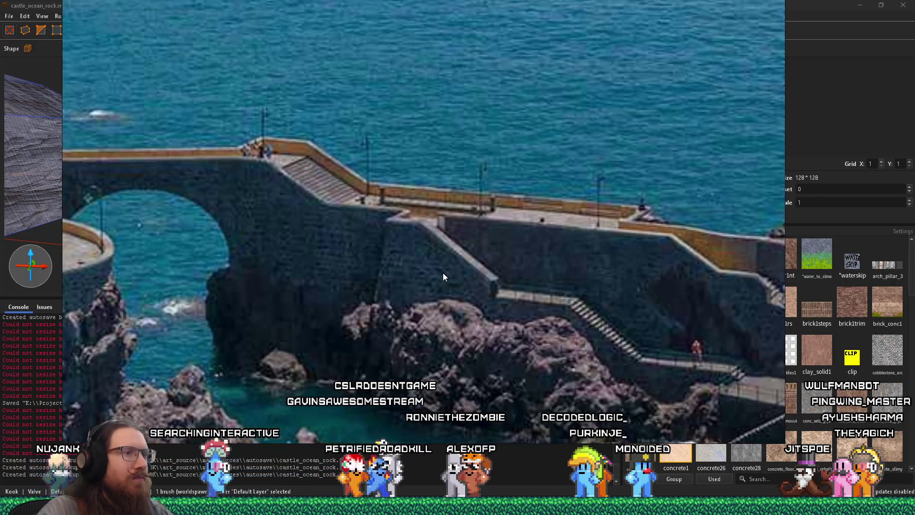
pyautogui.hotkey('alt', 'Tab')
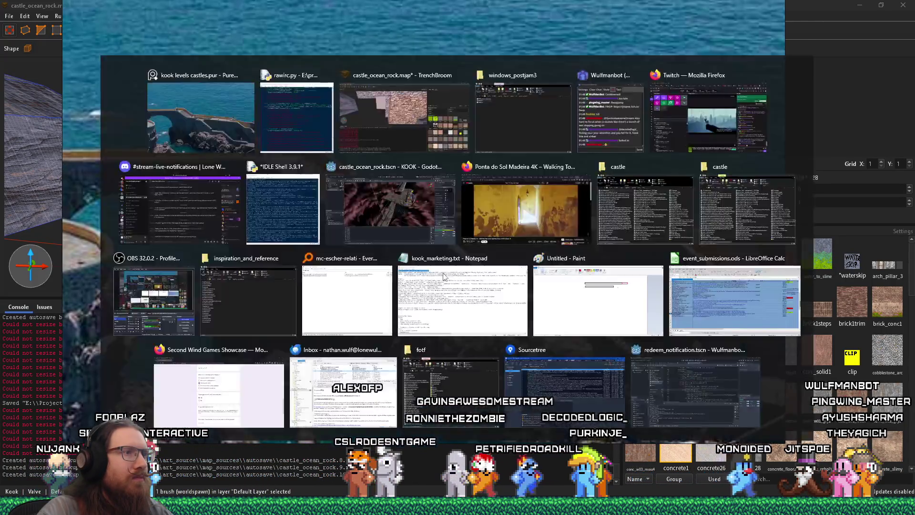
pyautogui.hotkey('alt', 'Tab')
# Follow the staircase wall with the view, then come back to TrenchBroom from PureRef
pyautogui.moveTo(395, 207)
pyautogui.mouseDown()
pyautogui.moveTo(272, 210)
pyautogui.moveTo(142, 279)
pyautogui.moveTo(286, 139)
pyautogui.mouseUp()
pyautogui.moveTo(269, 234)
pyautogui.mouseDown()
pyautogui.moveTo(260, 249)
pyautogui.moveTo(184, 130)
pyautogui.moveTo(174, 72)
pyautogui.moveTo(286, 86)
pyautogui.moveTo(358, 204)
pyautogui.moveTo(463, 186)
pyautogui.moveTo(433, 260)
pyautogui.moveTo(462, 171)
pyautogui.moveTo(469, 189)
pyautogui.moveTo(492, 175)
pyautogui.moveTo(388, 124)
pyautogui.moveTo(400, 115)
pyautogui.moveTo(325, 125)
pyautogui.mouseUp()
pyautogui.hotkey('alt', 'Tab')
pyautogui.hotkey('alt', 'Tab')
pyautogui.press('Tab')
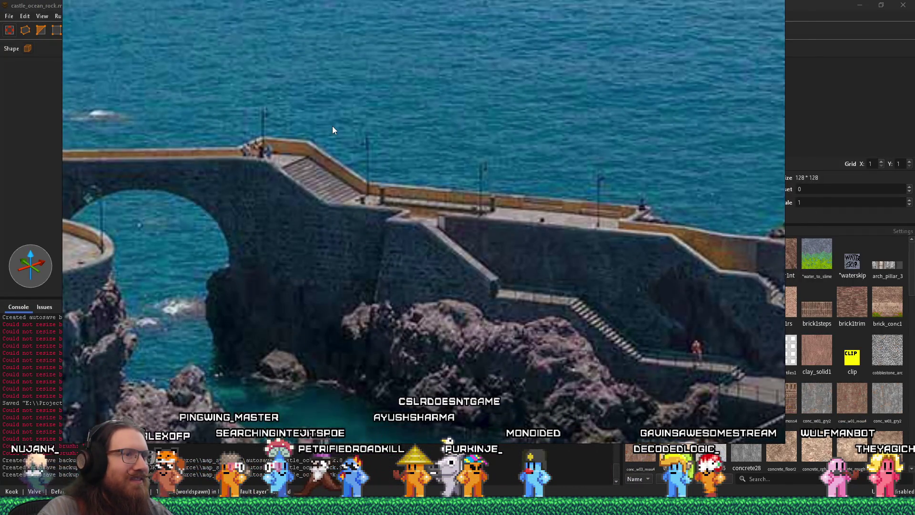
pyautogui.hotkey('alt', 'Tab')
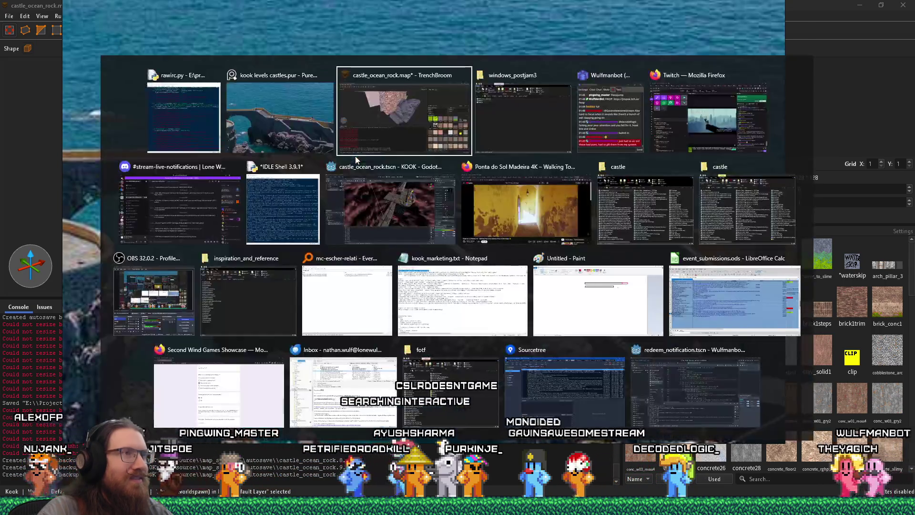
pyautogui.scroll(5, 366, 171)
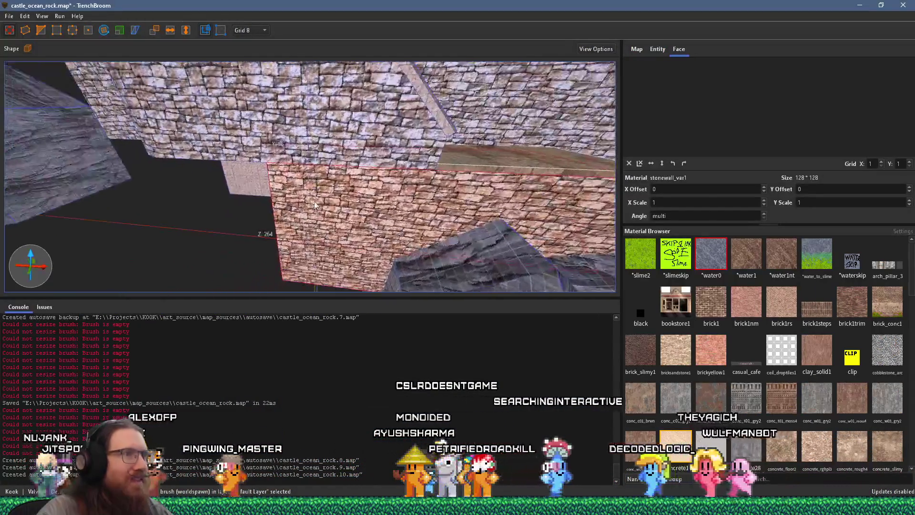
# Shorten the brick wall brush's X size from 680 to 464
pyautogui.moveTo(319, 205)
pyautogui.mouseDown()
pyautogui.moveTo(190, 208)
pyautogui.moveTo(346, 223)
pyautogui.mouseUp()
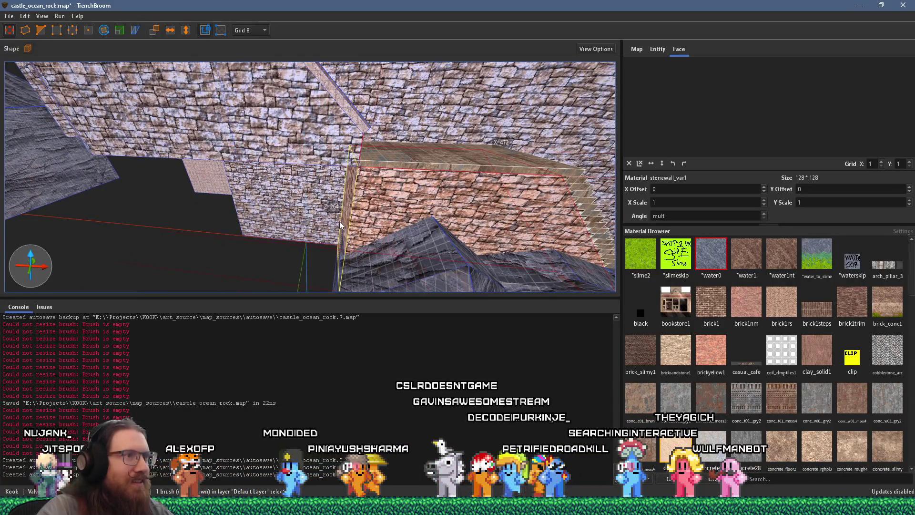
pyautogui.scroll(-3, 340, 225)
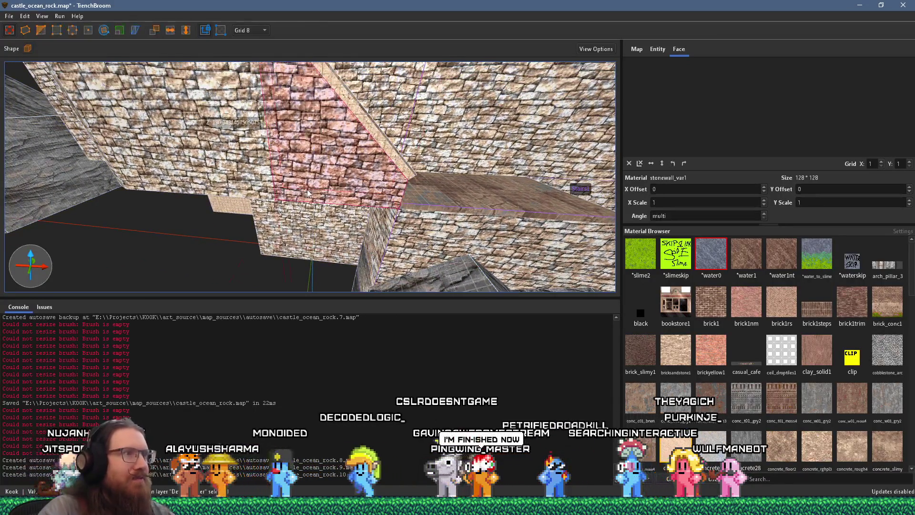
pyautogui.press('a')
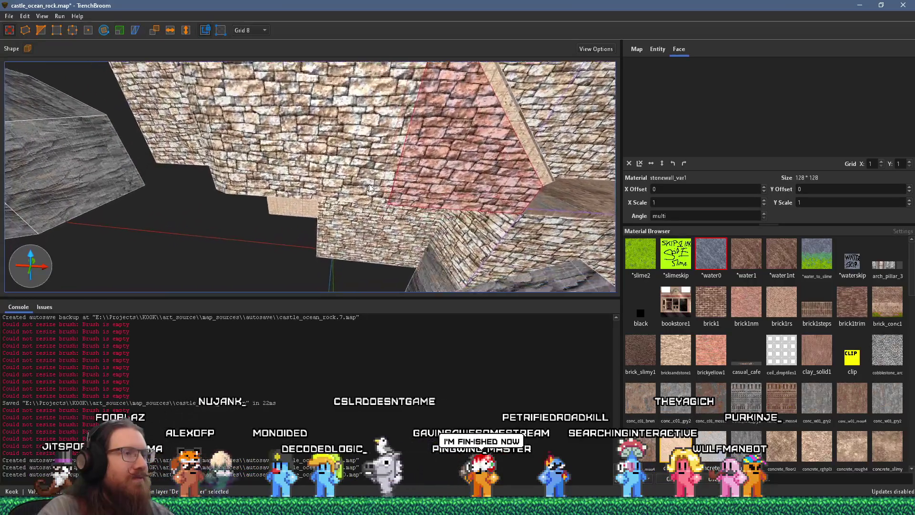
pyautogui.press('a')
pyautogui.press('a')
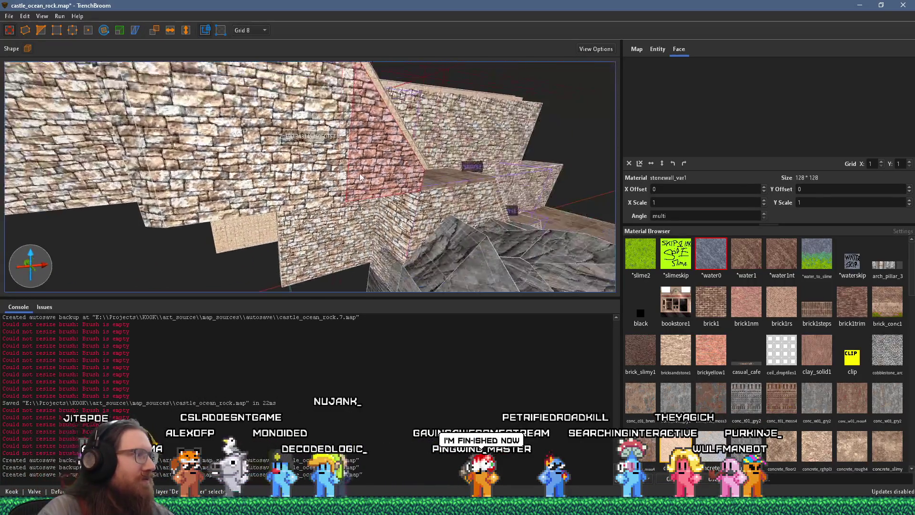
# Check the curved wall, stone wall, Stairs1 and rocks from several viewpoints
pyautogui.click(412, 196)
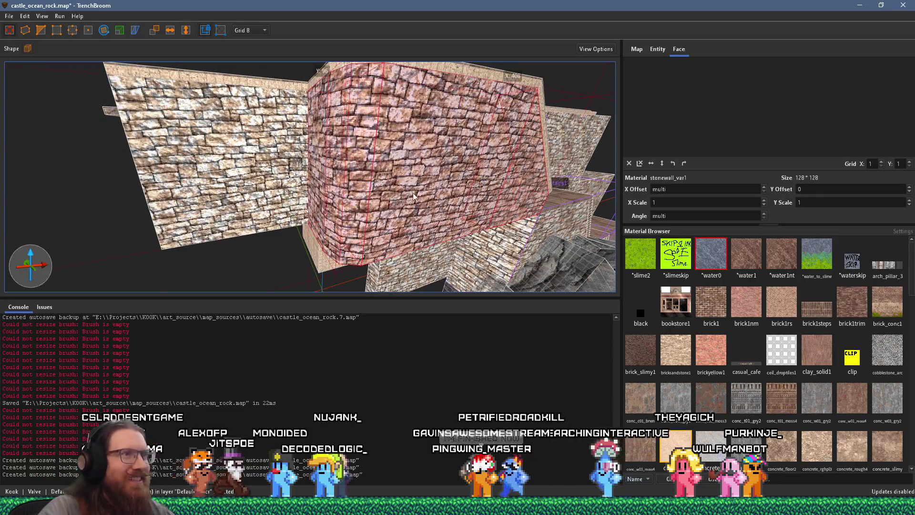
pyautogui.press('Escape')
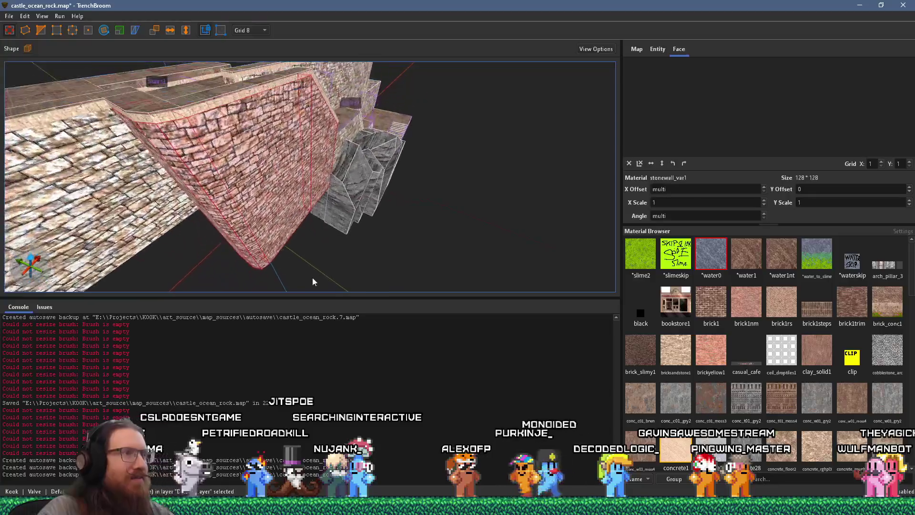
pyautogui.press('s')
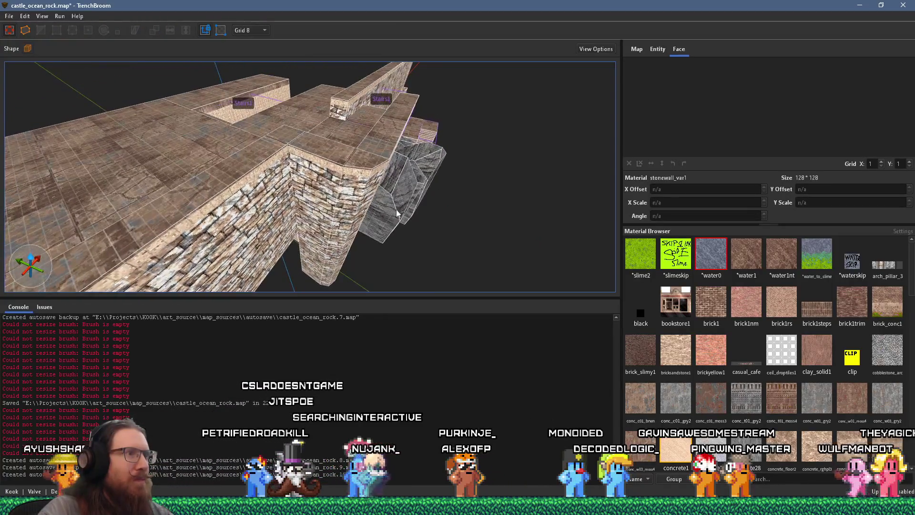
pyautogui.press('w')
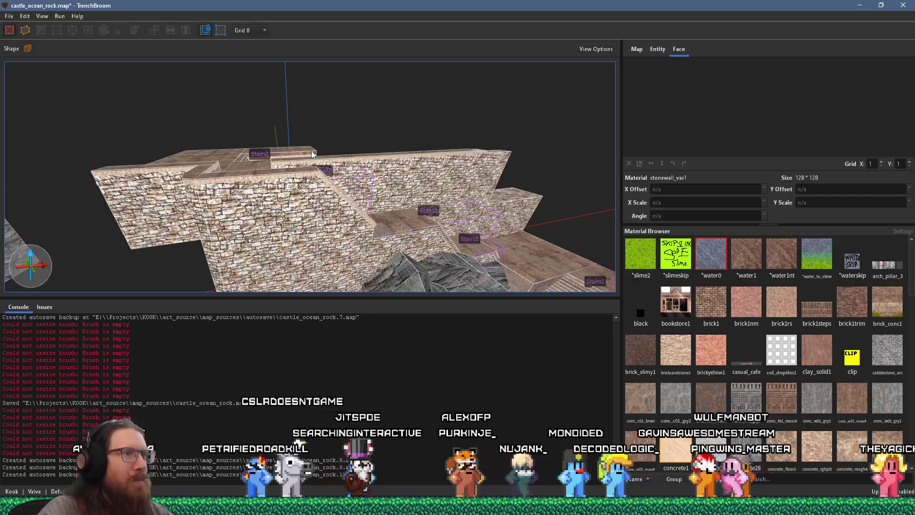
pyautogui.press('w')
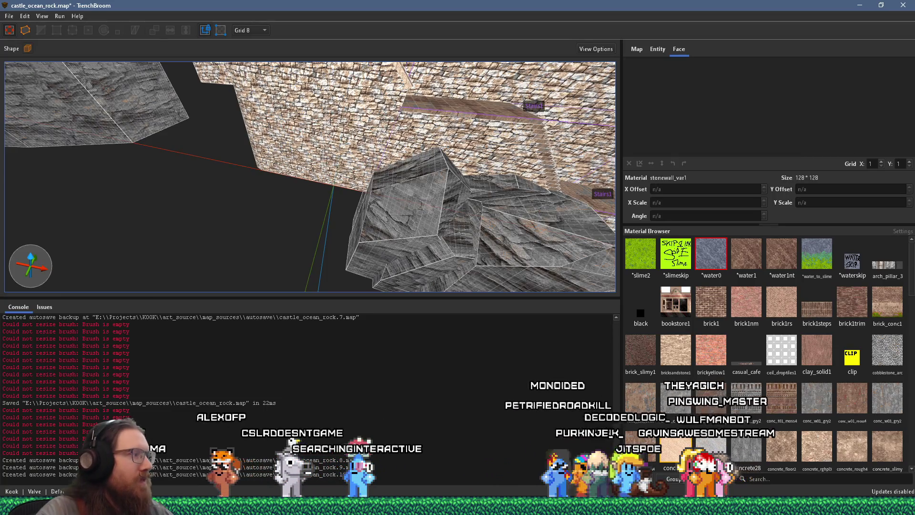
pyautogui.hotkey('alt', 'Tab')
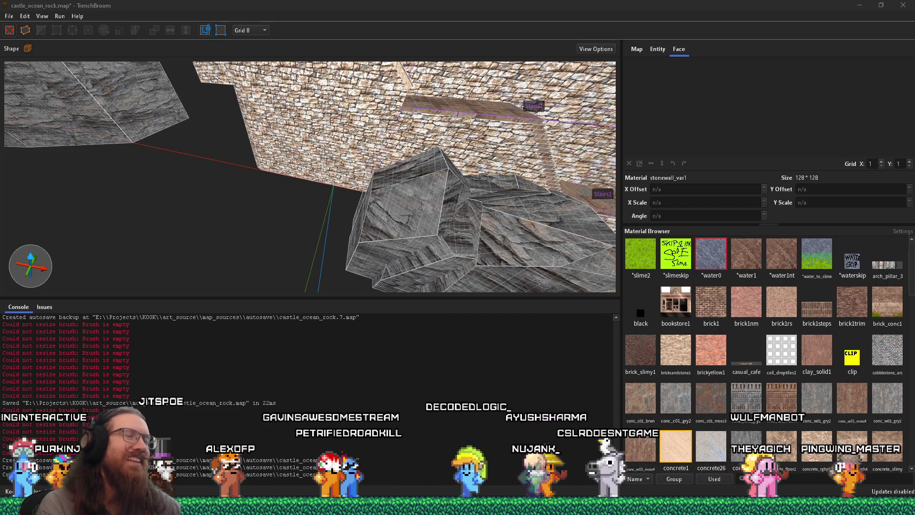
pyautogui.moveTo(306, 204)
pyautogui.mouseDown()
pyautogui.moveTo(153, 275)
pyautogui.moveTo(262, 231)
pyautogui.moveTo(201, 249)
pyautogui.moveTo(159, 242)
pyautogui.moveTo(207, 320)
pyautogui.mouseUp()
# Multi-select the rock, dark ledge and tiled floor brushes under the stairs, viewing them from several angles
pyautogui.moveTo(204, 198)
pyautogui.mouseDown()
pyautogui.moveTo(363, 259)
pyautogui.moveTo(265, 202)
pyautogui.moveTo(402, 230)
pyautogui.moveTo(483, 213)
pyautogui.moveTo(316, 219)
pyautogui.moveTo(445, 227)
pyautogui.moveTo(448, 309)
pyautogui.moveTo(478, 216)
pyautogui.moveTo(284, 90)
pyautogui.moveTo(290, 154)
pyautogui.moveTo(350, 174)
pyautogui.moveTo(240, 206)
pyautogui.moveTo(249, 186)
pyautogui.mouseUp()
pyautogui.click(249, 187)
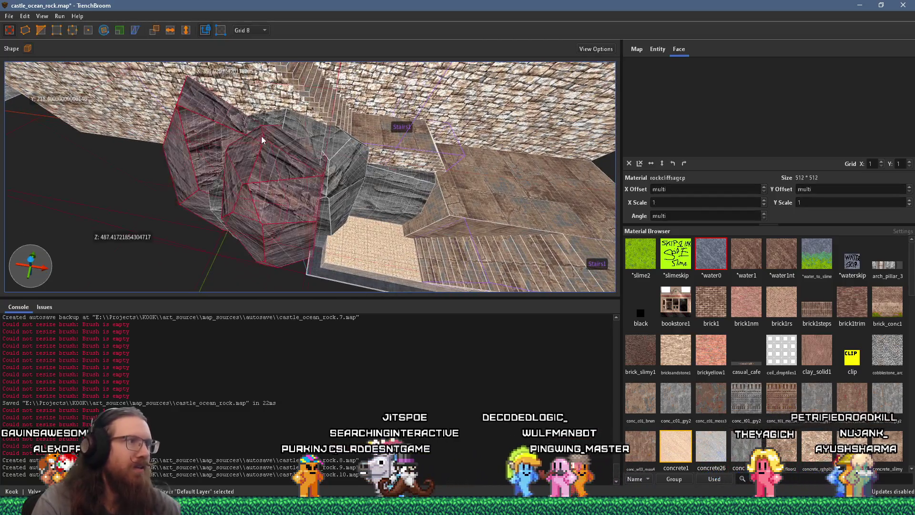
pyautogui.keyDown('ctrl'); pyautogui.click(362, 191); pyautogui.keyUp('ctrl')
pyautogui.keyDown('ctrl'); pyautogui.click(382, 241); pyautogui.keyUp('ctrl')
pyautogui.moveTo(386, 228)
pyautogui.mouseDown()
pyautogui.moveTo(297, 285)
pyautogui.moveTo(326, 224)
pyautogui.moveTo(316, 127)
pyautogui.moveTo(334, 218)
pyautogui.moveTo(278, 199)
pyautogui.moveTo(285, 144)
pyautogui.moveTo(288, 165)
pyautogui.mouseUp()
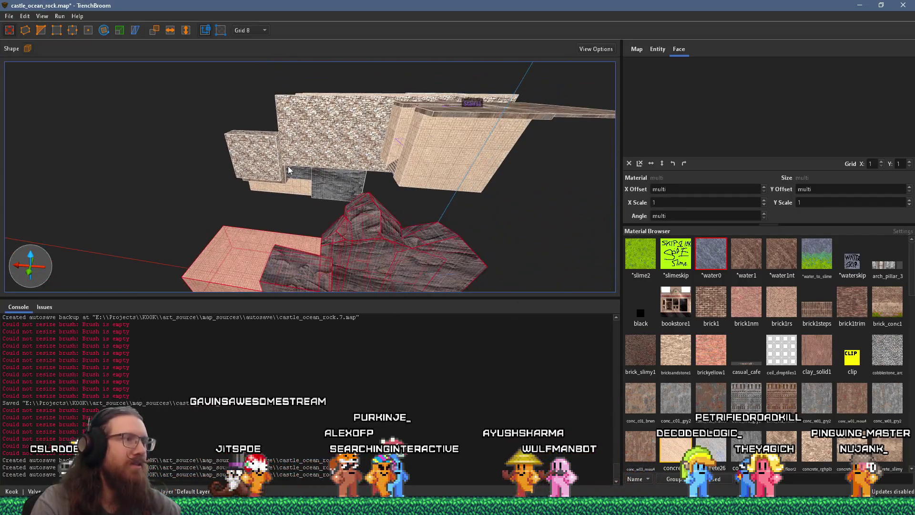
pyautogui.moveTo(216, 127)
pyautogui.mouseDown()
pyautogui.moveTo(359, 129)
pyautogui.moveTo(433, 116)
pyautogui.mouseUp()
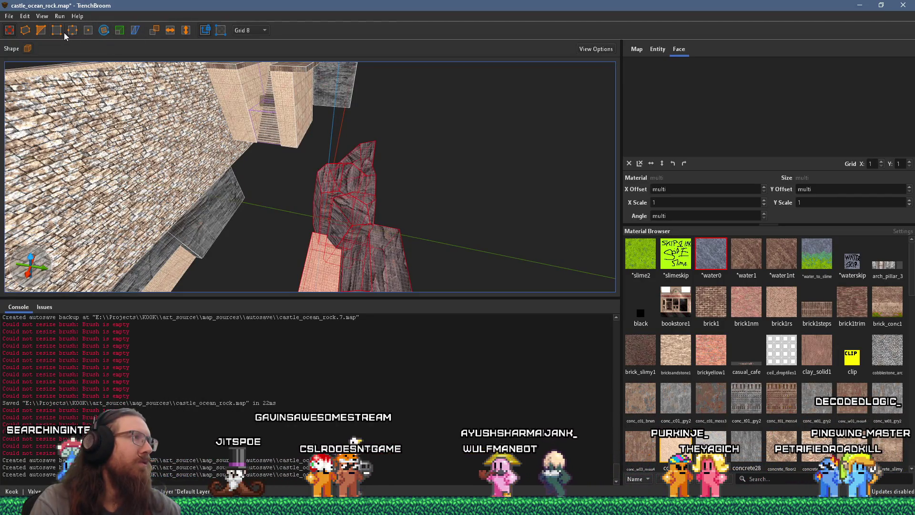
pyautogui.moveTo(214, 67)
pyautogui.mouseDown()
pyautogui.moveTo(269, 99)
pyautogui.moveTo(373, 261)
pyautogui.moveTo(338, 264)
pyautogui.moveTo(314, 240)
pyautogui.moveTo(327, 229)
pyautogui.moveTo(289, 193)
pyautogui.moveTo(380, 81)
pyautogui.moveTo(183, 82)
pyautogui.moveTo(385, 207)
pyautogui.moveTo(359, 201)
pyautogui.moveTo(433, 218)
pyautogui.moveTo(381, 177)
pyautogui.moveTo(499, 156)
pyautogui.moveTo(470, 75)
pyautogui.moveTo(563, 125)
pyautogui.moveTo(499, 81)
pyautogui.moveTo(316, 44)
pyautogui.moveTo(202, 125)
pyautogui.moveTo(293, 69)
pyautogui.moveTo(465, 19)
pyautogui.moveTo(158, 231)
pyautogui.moveTo(347, 199)
pyautogui.moveTo(365, 156)
pyautogui.moveTo(476, 155)
pyautogui.moveTo(404, 154)
pyautogui.mouseUp()
# Alt-drag a duplicate of Stairs1 down into the lower gap beside the rock
pyautogui.click(476, 152)
pyautogui.moveTo(431, 125)
pyautogui.mouseDown()
pyautogui.moveTo(384, 236)
pyautogui.moveTo(313, 299)
pyautogui.mouseUp()
pyautogui.moveTo(333, 239)
pyautogui.mouseDown()
pyautogui.moveTo(382, 228)
pyautogui.moveTo(445, 196)
pyautogui.moveTo(523, 266)
pyautogui.moveTo(384, 218)
pyautogui.moveTo(328, 209)
pyautogui.moveTo(319, 230)
pyautogui.moveTo(336, 210)
pyautogui.mouseUp()
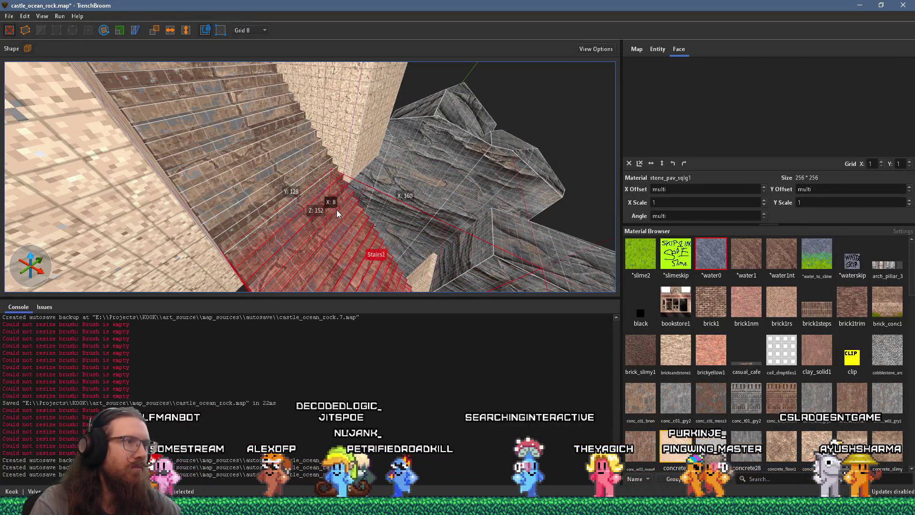
# Inspect the stairs copy between the brick walls and from below, then deselect it
pyautogui.rightClick(373, 222)
pyautogui.moveTo(248, 51)
pyautogui.mouseDown()
pyautogui.moveTo(311, 133)
pyautogui.moveTo(285, 121)
pyautogui.moveTo(322, 152)
pyautogui.moveTo(266, 114)
pyautogui.mouseUp()
pyautogui.scroll(5, 266, 115)
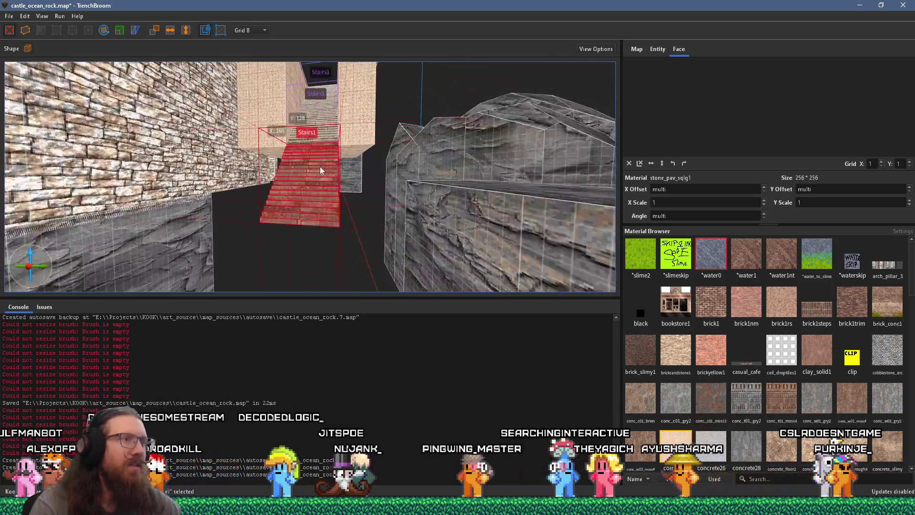
pyautogui.moveTo(334, 192)
pyautogui.mouseDown()
pyautogui.moveTo(335, 164)
pyautogui.moveTo(312, 186)
pyautogui.moveTo(122, 212)
pyautogui.moveTo(233, 196)
pyautogui.moveTo(351, 269)
pyautogui.moveTo(370, 204)
pyautogui.moveTo(438, 125)
pyautogui.moveTo(389, 185)
pyautogui.moveTo(409, 180)
pyautogui.mouseUp()
pyautogui.press('Escape')
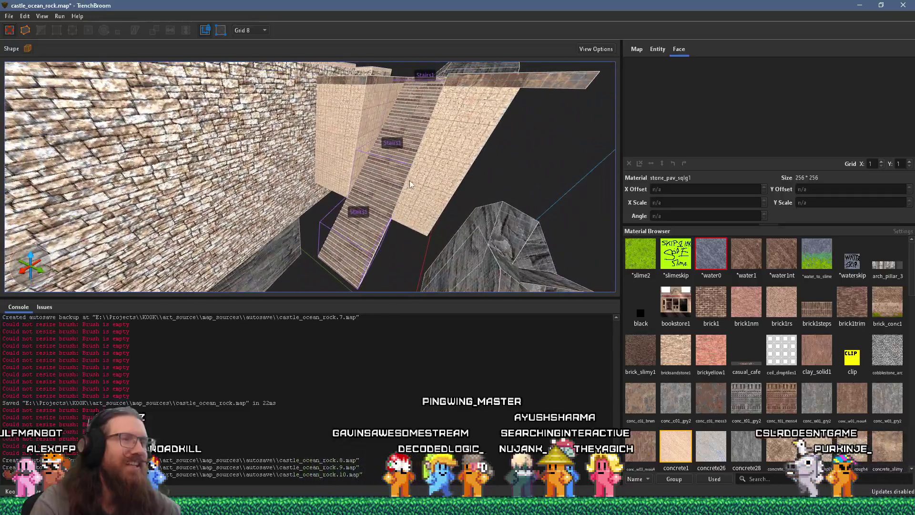
pyautogui.hotkey('alt', 'Tab')
pyautogui.hotkey('alt', 'Tab')
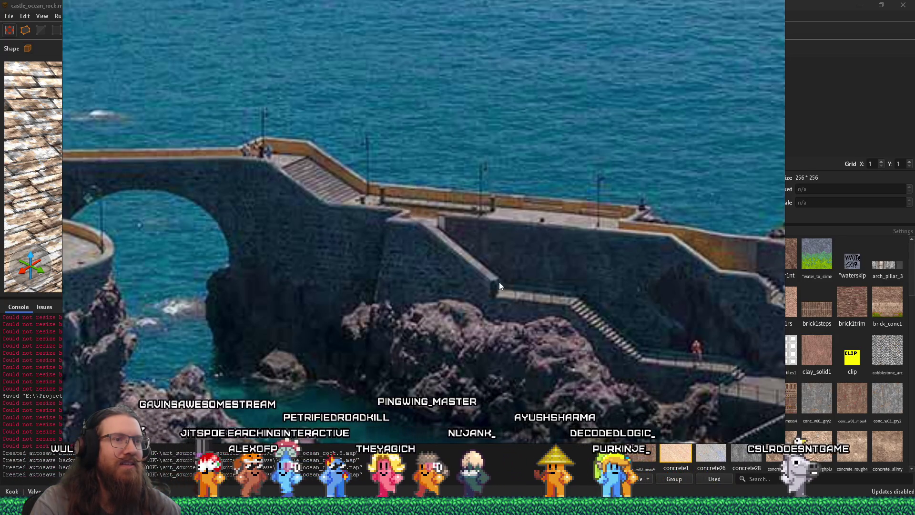
# Pan the pier photo over its lower stairs and landing, then bring up the Ponta do Sol video
pyautogui.moveTo(751, 401)
pyautogui.mouseDown()
pyautogui.moveTo(672, 336)
pyautogui.moveTo(695, 327)
pyautogui.mouseUp()
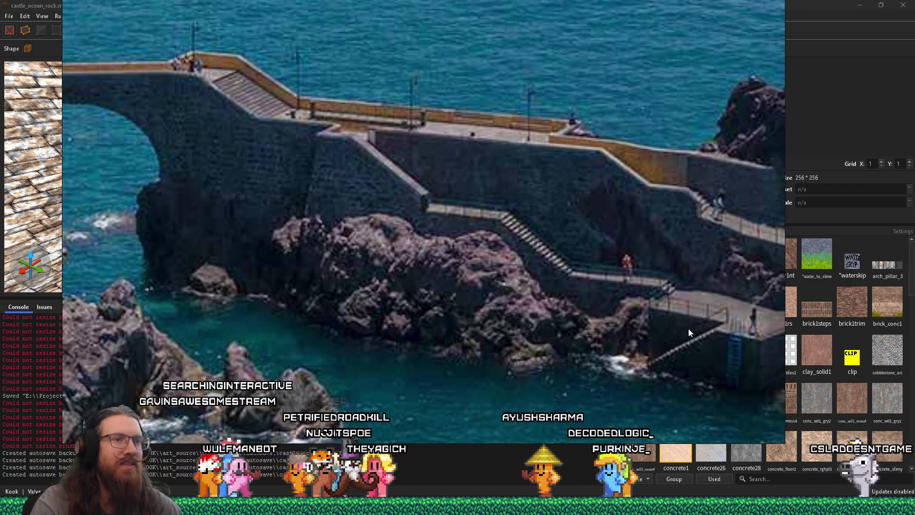
pyautogui.moveTo(429, 210); pyautogui.dragTo(485, 299)
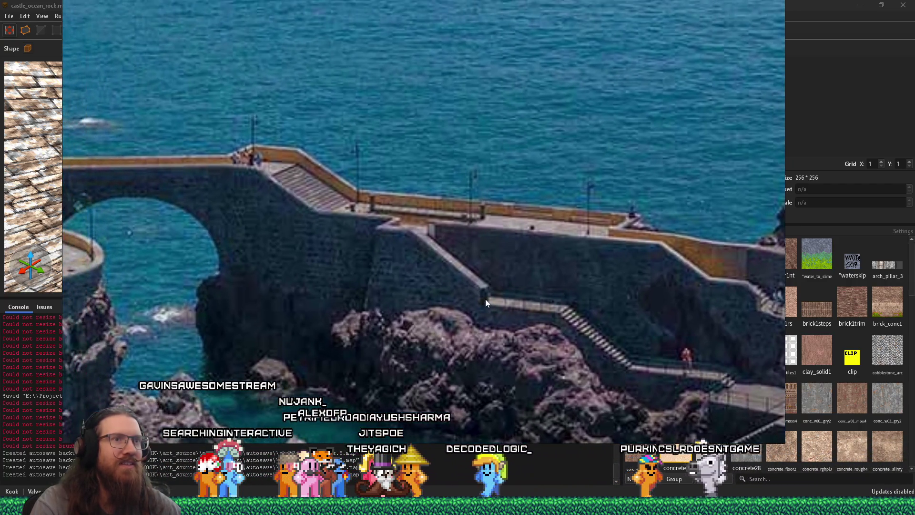
pyautogui.hotkey('alt', 'Tab')
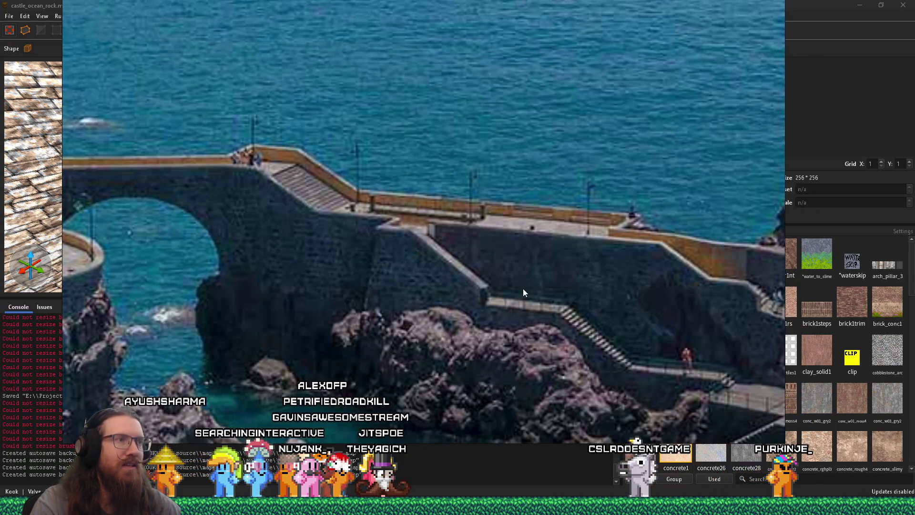
pyautogui.hotkey('alt', 'Tab')
pyautogui.press('Tab')
pyautogui.click(608, 217)
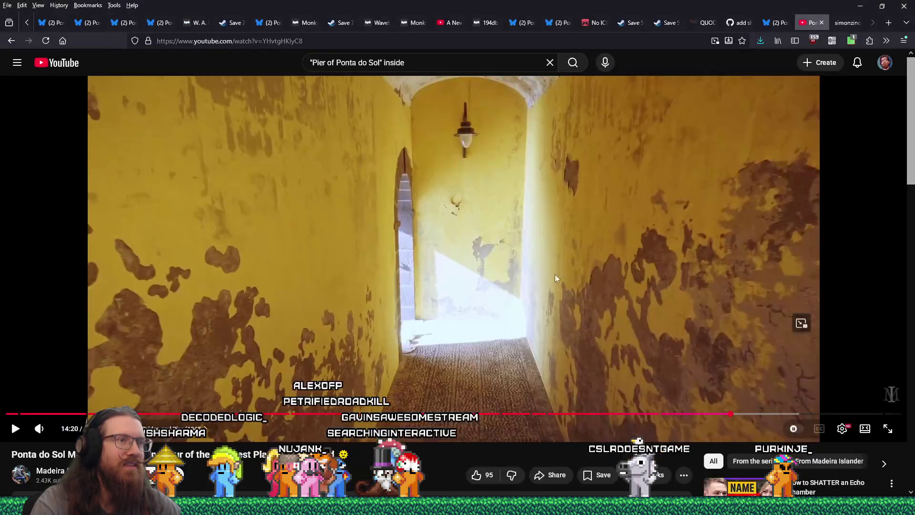
# Scrub the Ponta do Sol video between 13:56 and 14:39, replaying the passage from 14:30
pyautogui.click(721, 414)
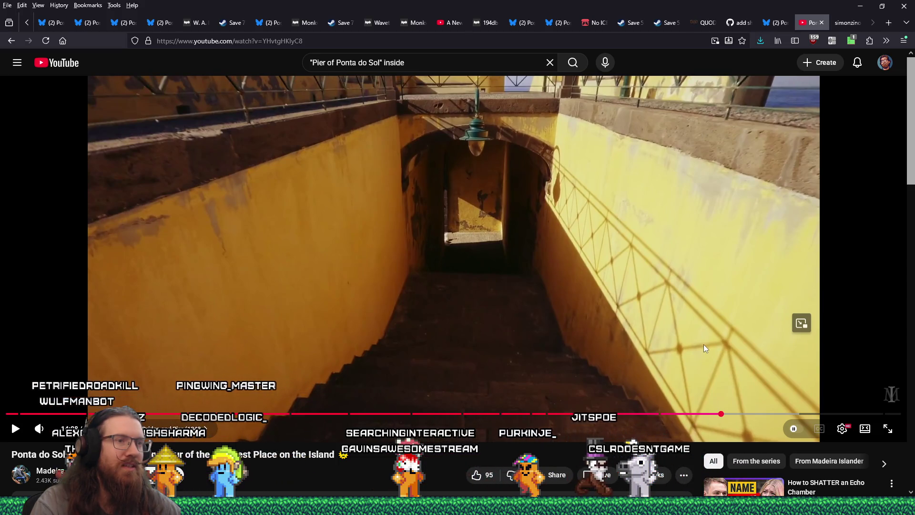
pyautogui.moveTo(711, 414); pyautogui.dragTo(712, 416)
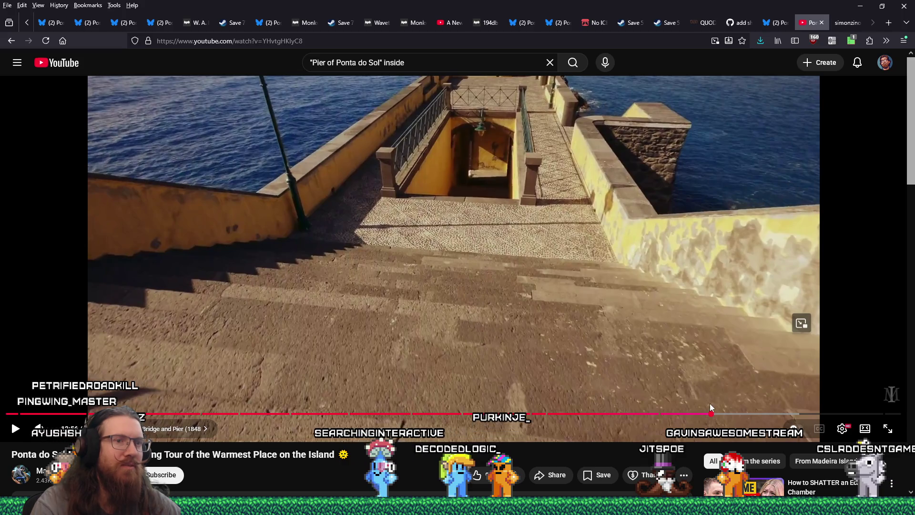
pyautogui.moveTo(727, 414); pyautogui.dragTo(747, 417)
pyautogui.click(739, 414)
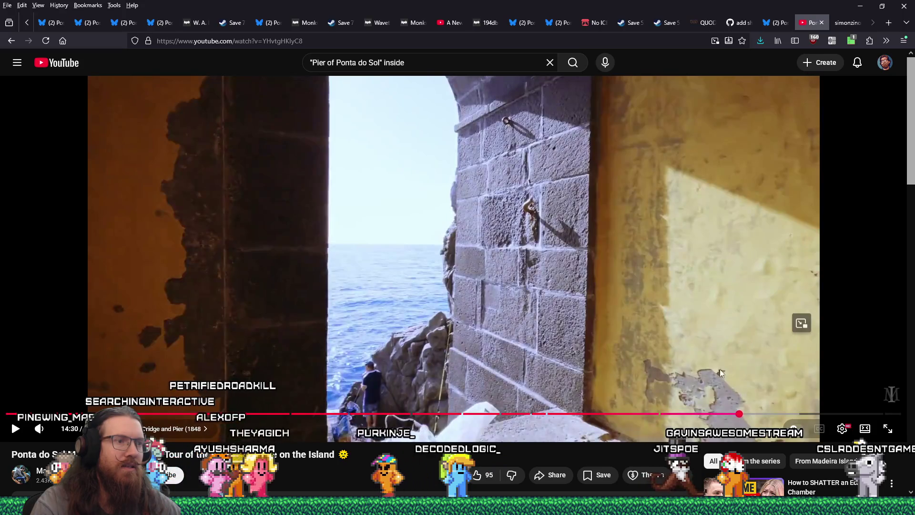
pyautogui.click(718, 357)
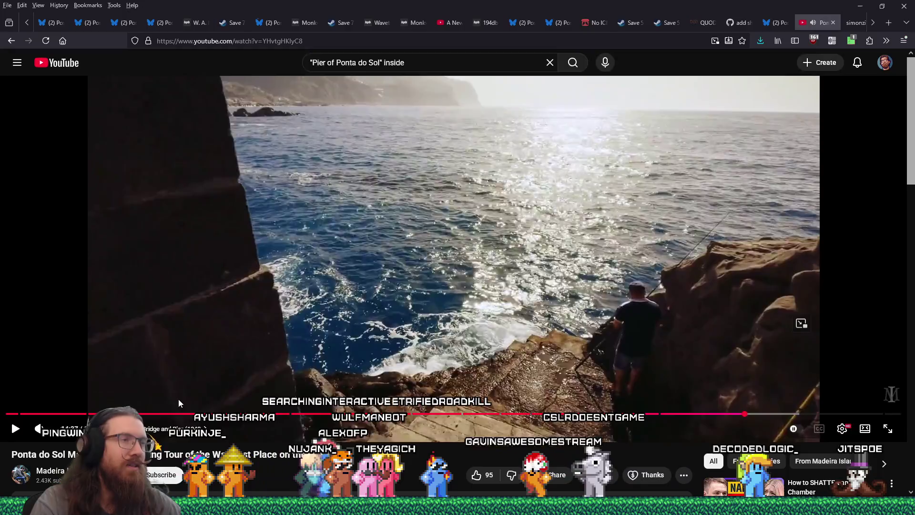
pyautogui.hotkey('alt', 'Tab')
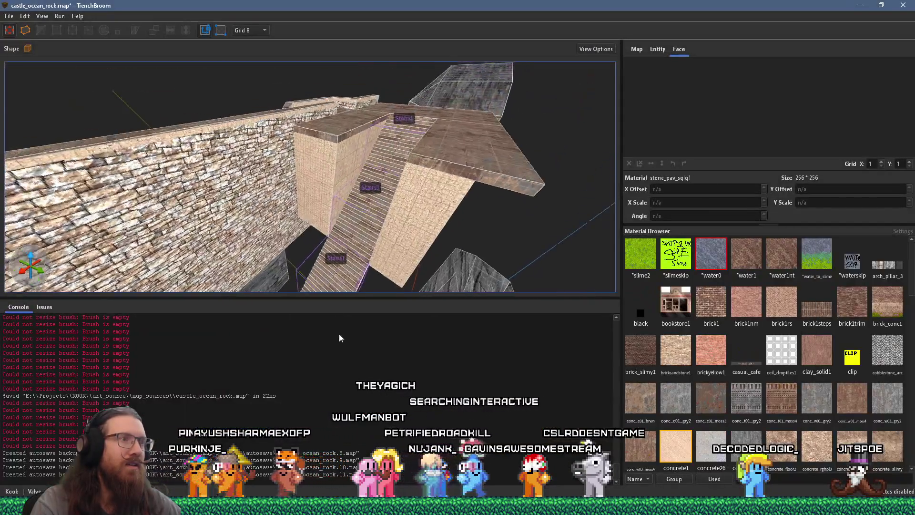
# Select the rock and tan floor brushes under the stairs, then select Stairs1 on its own
pyautogui.click(319, 217)
pyautogui.moveTo(318, 217)
pyautogui.mouseDown()
pyautogui.moveTo(297, 208)
pyautogui.moveTo(294, 186)
pyautogui.moveTo(321, 231)
pyautogui.moveTo(276, 210)
pyautogui.moveTo(315, 127)
pyautogui.moveTo(351, 207)
pyautogui.mouseUp()
pyautogui.click(350, 206)
pyautogui.keyDown('ctrl'); pyautogui.click(302, 215); pyautogui.keyUp('ctrl')
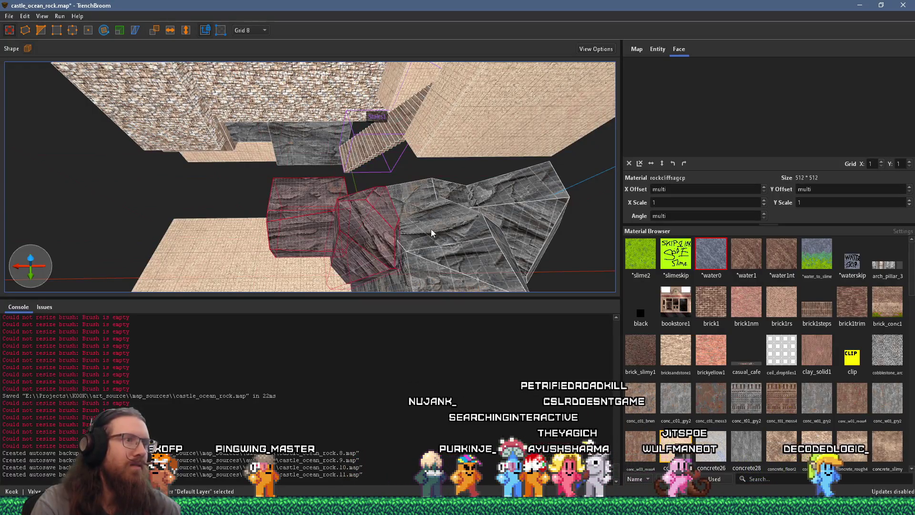
pyautogui.moveTo(413, 226)
pyautogui.mouseDown()
pyautogui.moveTo(410, 216)
pyautogui.moveTo(368, 199)
pyautogui.mouseUp()
pyautogui.keyDown('ctrl'); pyautogui.click(391, 201); pyautogui.keyUp('ctrl')
pyautogui.keyDown('ctrl'); pyautogui.click(304, 245); pyautogui.keyUp('ctrl')
pyautogui.moveTo(303, 245)
pyautogui.mouseDown()
pyautogui.moveTo(422, 235)
pyautogui.moveTo(380, 202)
pyautogui.moveTo(379, 176)
pyautogui.moveTo(490, 258)
pyautogui.mouseUp()
pyautogui.click(339, 204)
# Rotate Stairs1 around the vertical axis, view it from the side, and clear the selection
pyautogui.click(102, 32)
pyautogui.moveTo(347, 209)
pyautogui.mouseDown()
pyautogui.moveTo(382, 202)
pyautogui.moveTo(396, 173)
pyautogui.moveTo(390, 162)
pyautogui.mouseUp()
pyautogui.press('Escape')
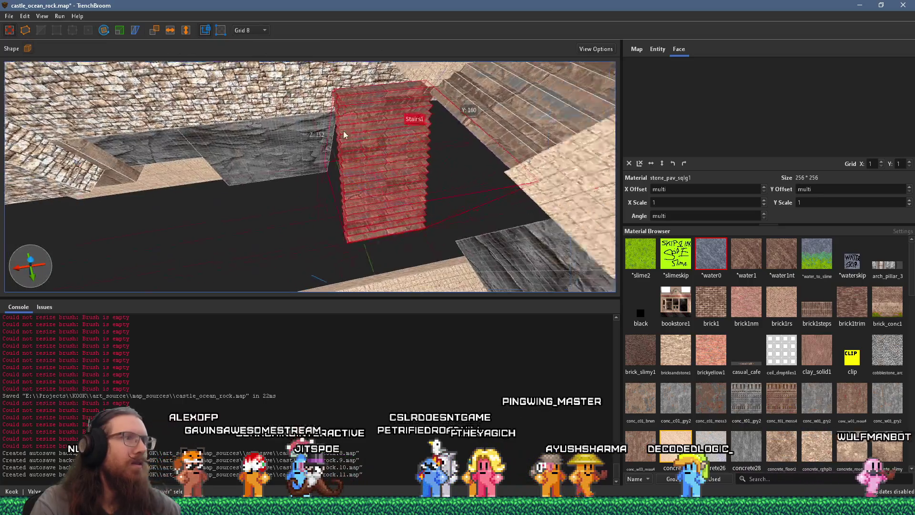
pyautogui.scroll(2, 312, 234)
pyautogui.moveTo(307, 233)
pyautogui.mouseDown()
pyautogui.moveTo(344, 208)
pyautogui.moveTo(416, 199)
pyautogui.mouseUp()
pyautogui.moveTo(397, 193)
pyautogui.mouseDown()
pyautogui.moveTo(455, 199)
pyautogui.moveTo(445, 236)
pyautogui.moveTo(374, 198)
pyautogui.moveTo(423, 211)
pyautogui.moveTo(396, 198)
pyautogui.moveTo(465, 202)
pyautogui.moveTo(420, 201)
pyautogui.moveTo(350, 175)
pyautogui.moveTo(320, 187)
pyautogui.moveTo(449, 134)
pyautogui.moveTo(450, 235)
pyautogui.moveTo(467, 203)
pyautogui.moveTo(490, 194)
pyautogui.moveTo(492, 212)
pyautogui.mouseUp()
pyautogui.press('Escape')
# Reselect the Stairs1 group and pick out a single step brush
pyautogui.click(320, 187)
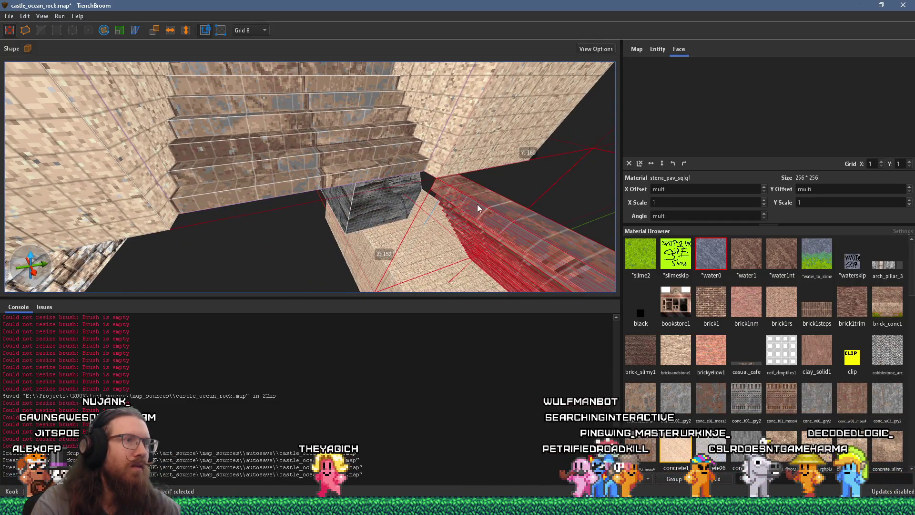
pyautogui.moveTo(418, 179)
pyautogui.mouseDown()
pyautogui.moveTo(398, 224)
pyautogui.moveTo(430, 235)
pyautogui.moveTo(433, 210)
pyautogui.moveTo(442, 273)
pyautogui.moveTo(299, 133)
pyautogui.moveTo(308, 87)
pyautogui.moveTo(327, 182)
pyautogui.moveTo(182, 167)
pyautogui.moveTo(282, 199)
pyautogui.moveTo(292, 220)
pyautogui.moveTo(285, 250)
pyautogui.moveTo(276, 183)
pyautogui.moveTo(340, 216)
pyautogui.mouseUp()
pyautogui.click(330, 199)
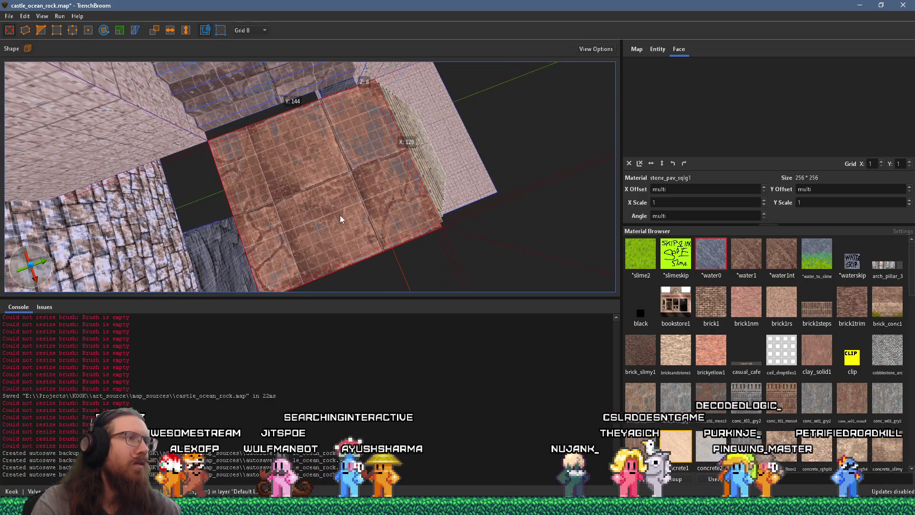
pyautogui.moveTo(344, 199); pyautogui.dragTo(156, 241)
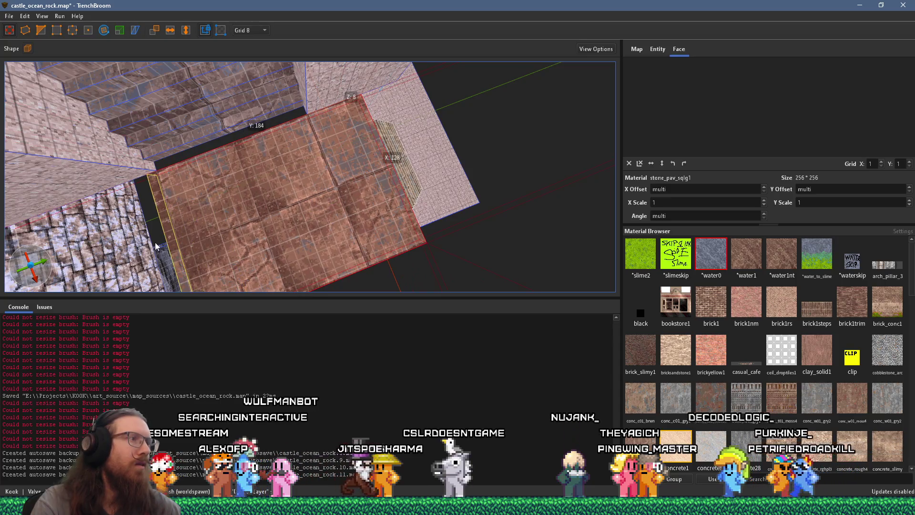
pyautogui.click(410, 157)
pyautogui.moveTo(392, 164)
pyautogui.mouseDown()
pyautogui.moveTo(301, 148)
pyautogui.moveTo(338, 64)
pyautogui.moveTo(374, 157)
pyautogui.moveTo(355, 173)
pyautogui.moveTo(301, 188)
pyautogui.moveTo(321, 90)
pyautogui.moveTo(306, 209)
pyautogui.moveTo(351, 213)
pyautogui.moveTo(374, 157)
pyautogui.moveTo(224, 187)
pyautogui.moveTo(224, 158)
pyautogui.moveTo(242, 158)
pyautogui.moveTo(262, 122)
pyautogui.moveTo(270, 159)
pyautogui.moveTo(260, 239)
pyautogui.moveTo(321, 207)
pyautogui.moveTo(370, 285)
pyautogui.moveTo(398, 250)
pyautogui.moveTo(432, 231)
pyautogui.moveTo(337, 223)
pyautogui.moveTo(361, 258)
pyautogui.moveTo(201, 181)
pyautogui.moveTo(393, 209)
pyautogui.moveTo(371, 212)
pyautogui.moveTo(434, 180)
pyautogui.moveTo(387, 238)
pyautogui.moveTo(391, 253)
pyautogui.moveTo(370, 213)
pyautogui.moveTo(342, 67)
pyautogui.moveTo(377, 186)
pyautogui.moveTo(401, 207)
pyautogui.moveTo(385, 112)
pyautogui.mouseUp()
pyautogui.keyDown('shift'); pyautogui.click(376, 161); pyautogui.keyUp('shift')
pyautogui.rightClick(301, 188)
pyautogui.click(355, 161)
pyautogui.press('Escape')
pyautogui.click(401, 207)
pyautogui.scroll(2, 385, 113)
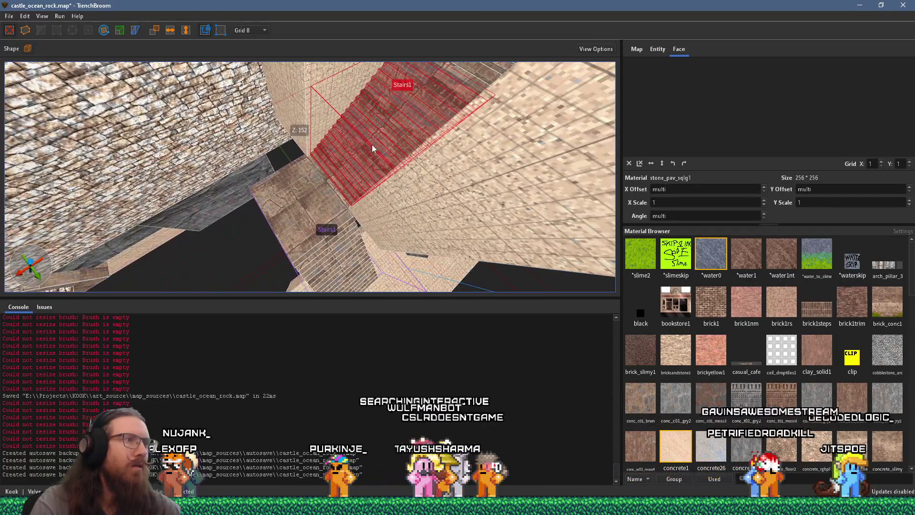
pyautogui.scroll(3, 371, 145)
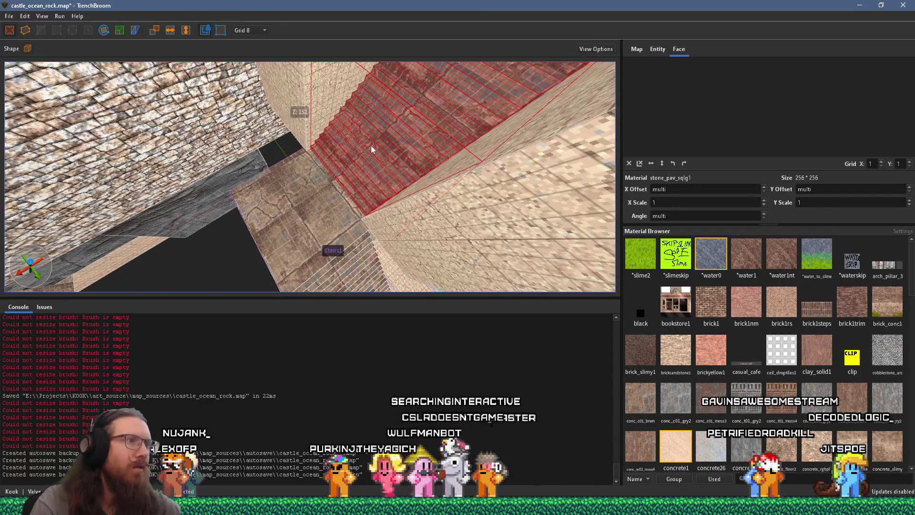
pyautogui.keyDown('ctrl'); pyautogui.click(340, 216); pyautogui.keyUp('ctrl')
pyautogui.moveTo(356, 166)
pyautogui.mouseDown()
pyautogui.moveTo(350, 226)
pyautogui.moveTo(335, 240)
pyautogui.mouseUp()
pyautogui.press('Escape')
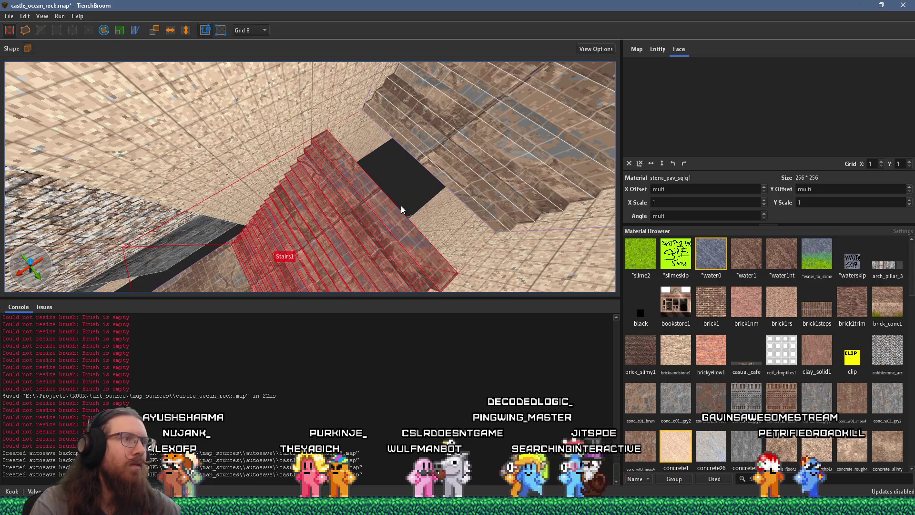
pyautogui.hotkey('ctrl', 'z')
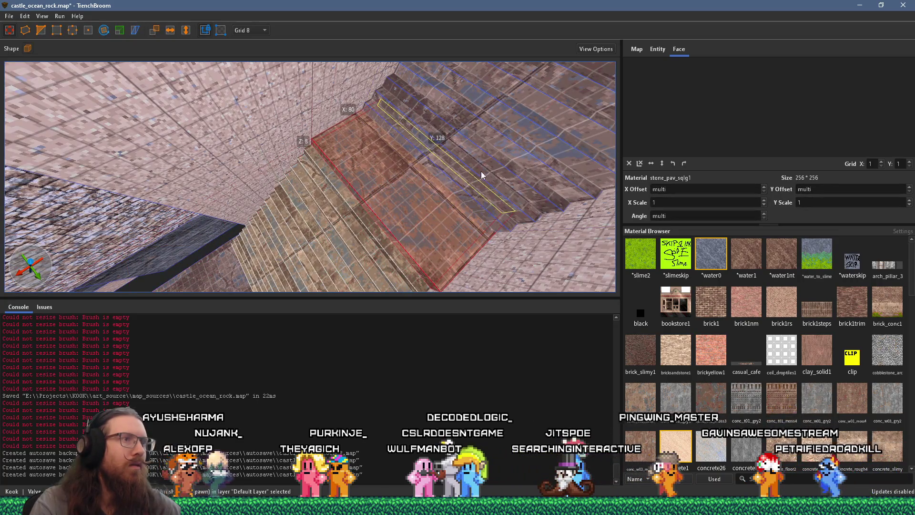
pyautogui.moveTo(559, 129)
pyautogui.mouseDown()
pyautogui.moveTo(440, 192)
pyautogui.moveTo(412, 125)
pyautogui.mouseUp()
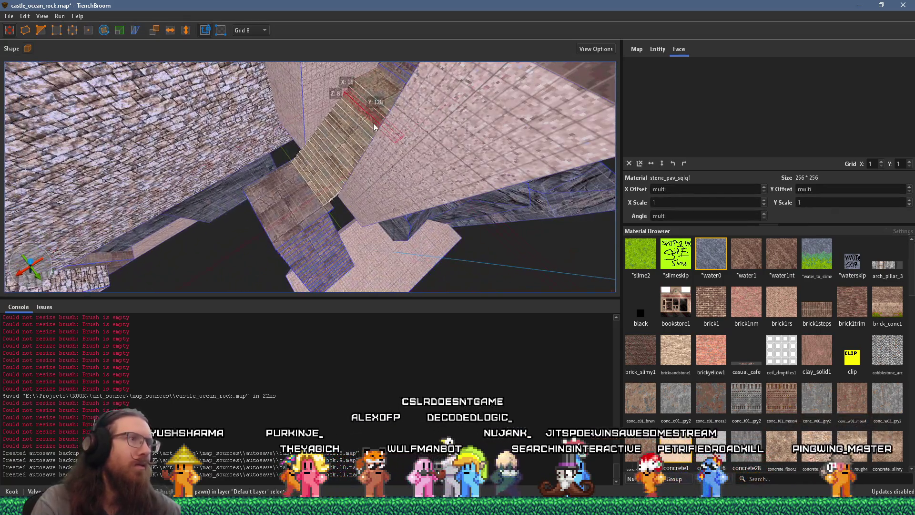
pyautogui.press('Escape')
pyautogui.click(357, 128)
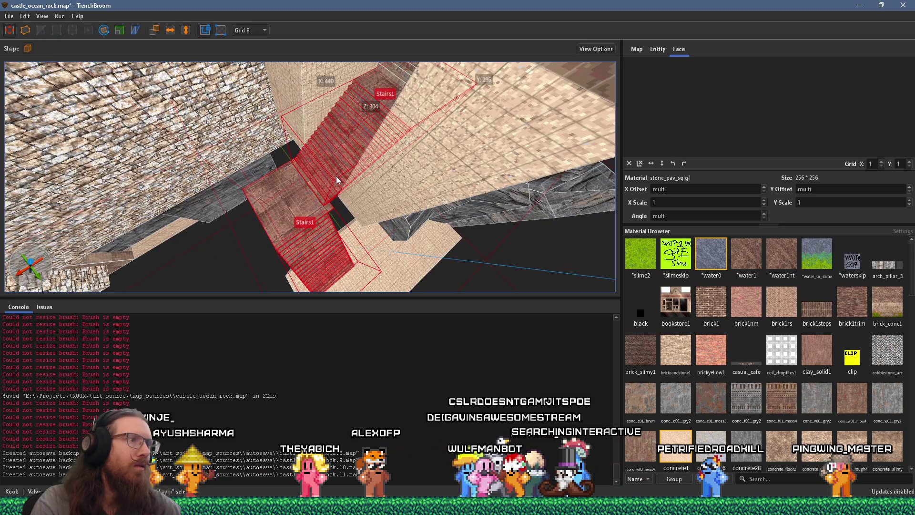
pyautogui.scroll(3, 335, 179)
pyautogui.moveTo(348, 220)
pyautogui.mouseDown()
pyautogui.moveTo(332, 225)
pyautogui.moveTo(359, 196)
pyautogui.moveTo(386, 86)
pyautogui.moveTo(359, 158)
pyautogui.moveTo(273, 98)
pyautogui.moveTo(339, 135)
pyautogui.moveTo(318, 181)
pyautogui.moveTo(437, 195)
pyautogui.moveTo(332, 162)
pyautogui.moveTo(315, 113)
pyautogui.moveTo(176, 186)
pyautogui.moveTo(193, 181)
pyautogui.moveTo(288, 213)
pyautogui.moveTo(279, 193)
pyautogui.moveTo(219, 251)
pyautogui.moveTo(251, 246)
pyautogui.mouseUp()
pyautogui.keyDown('shift'); pyautogui.click(353, 145); pyautogui.keyUp('shift')
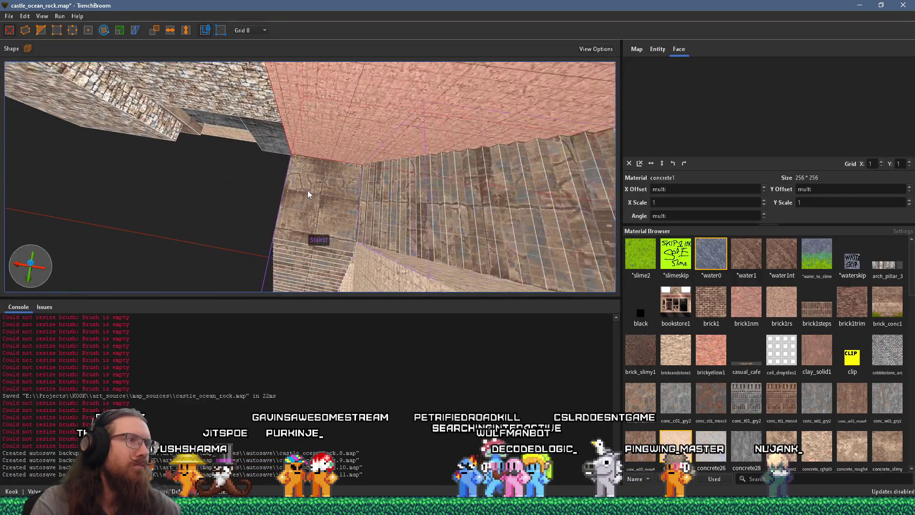
pyautogui.click(307, 190)
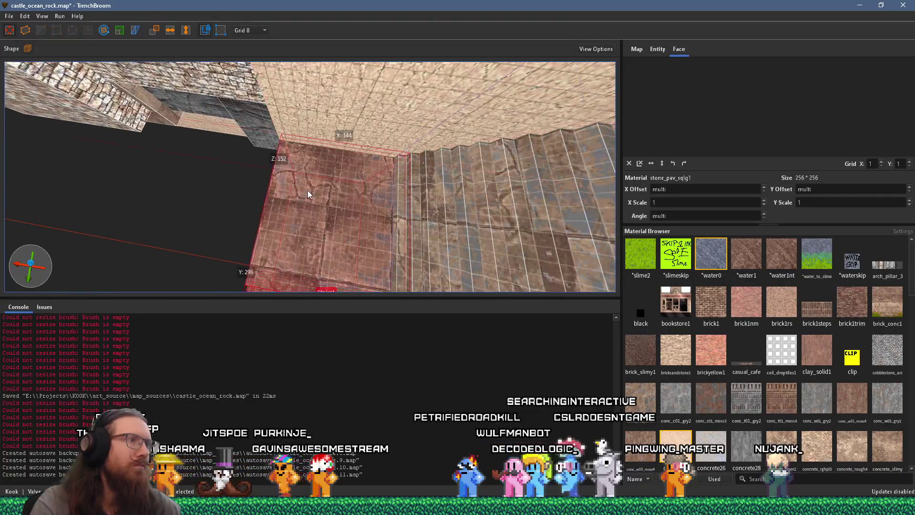
pyautogui.keyDown('ctrl'); pyautogui.click(401, 200); pyautogui.keyUp('ctrl')
pyautogui.moveTo(321, 190)
pyautogui.mouseDown()
pyautogui.moveTo(211, 200)
pyautogui.moveTo(249, 187)
pyautogui.moveTo(208, 178)
pyautogui.moveTo(192, 156)
pyautogui.mouseUp()
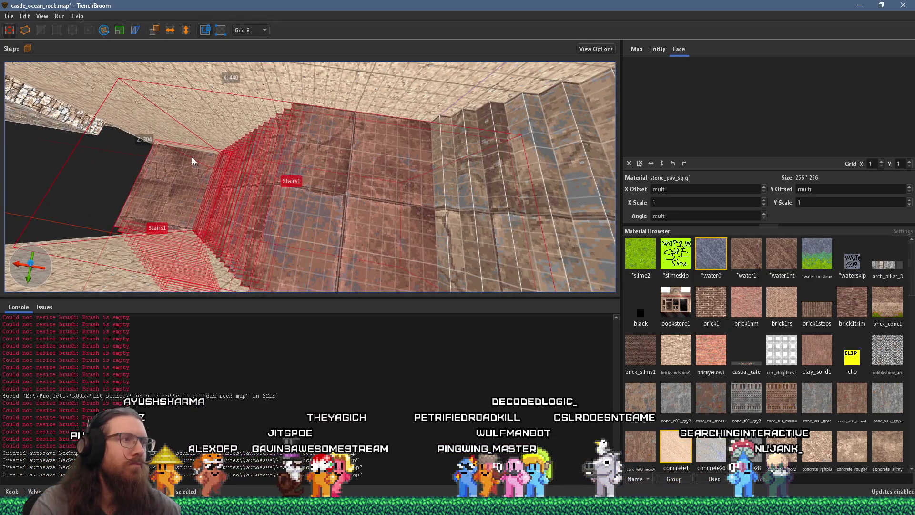
pyautogui.moveTo(330, 179)
pyautogui.mouseDown()
pyautogui.moveTo(320, 187)
pyautogui.moveTo(404, 215)
pyautogui.moveTo(345, 183)
pyautogui.moveTo(310, 153)
pyautogui.moveTo(319, 151)
pyautogui.moveTo(320, 160)
pyautogui.moveTo(251, 167)
pyautogui.moveTo(279, 169)
pyautogui.mouseUp()
pyautogui.click(342, 175)
pyautogui.scroll(-5, 298, 214)
pyautogui.moveTo(297, 215)
pyautogui.mouseDown()
pyautogui.moveTo(258, 156)
pyautogui.moveTo(292, 237)
pyautogui.mouseUp()
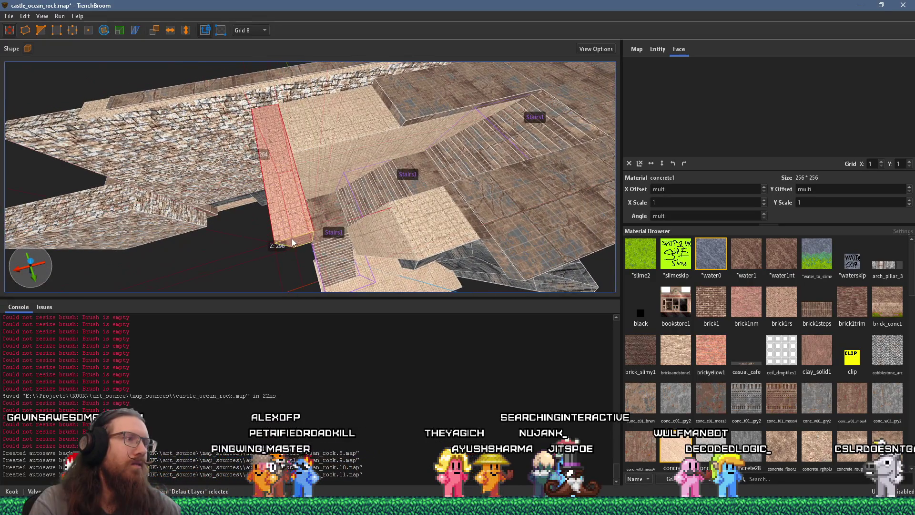
pyautogui.moveTo(296, 270); pyautogui.dragTo(270, 130)
pyautogui.scroll(-3, 281, 215)
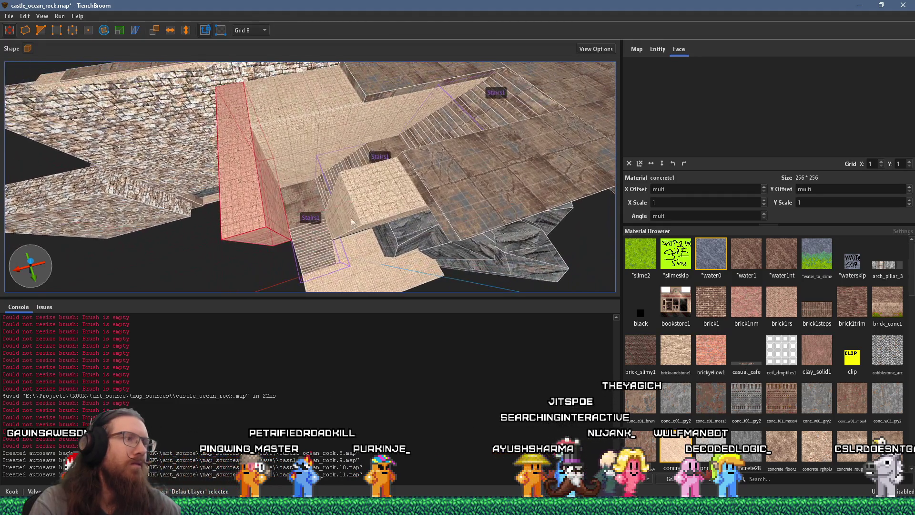
pyautogui.moveTo(347, 214)
pyautogui.mouseDown()
pyautogui.moveTo(342, 227)
pyautogui.moveTo(319, 159)
pyautogui.moveTo(367, 176)
pyautogui.moveTo(425, 216)
pyautogui.moveTo(399, 197)
pyautogui.mouseUp()
pyautogui.scroll(-3, 425, 216)
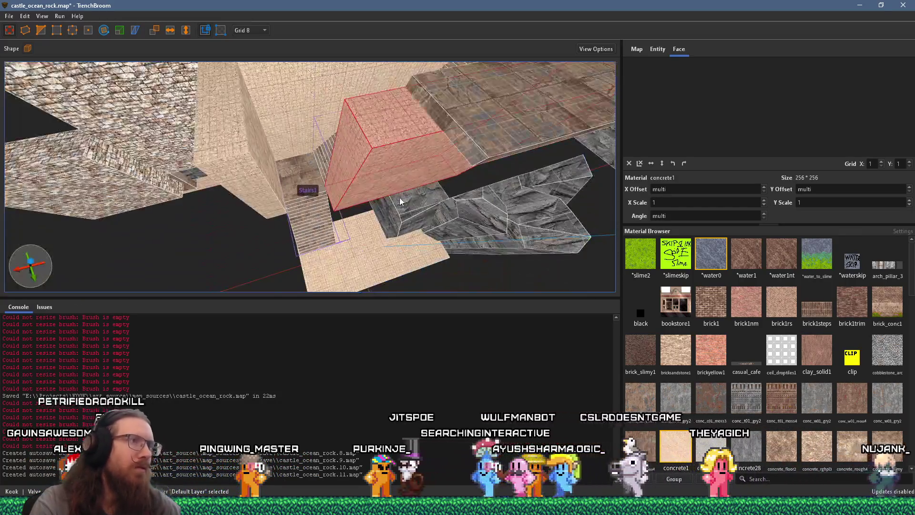
pyautogui.moveTo(353, 153); pyautogui.dragTo(276, 170)
pyautogui.moveTo(319, 211)
pyautogui.mouseDown()
pyautogui.moveTo(305, 193)
pyautogui.moveTo(293, 54)
pyautogui.moveTo(321, 248)
pyautogui.mouseUp()
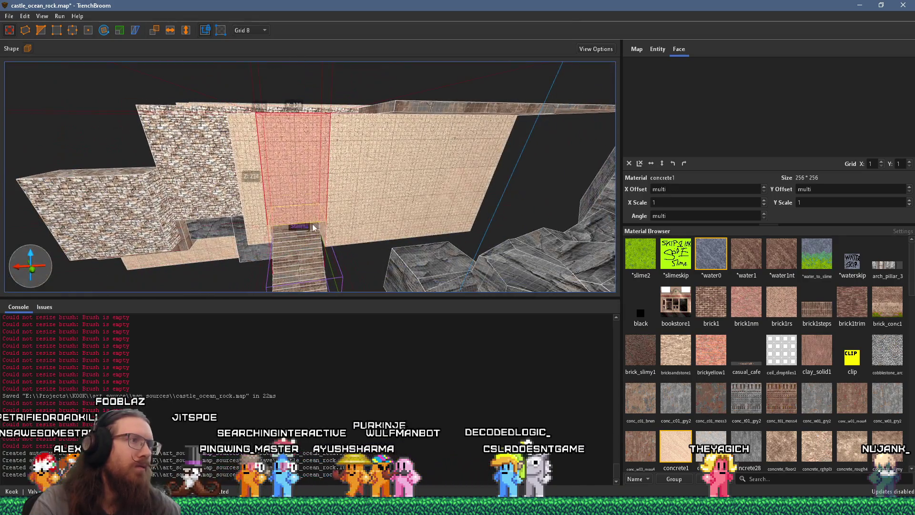
pyautogui.scroll(4, 303, 147)
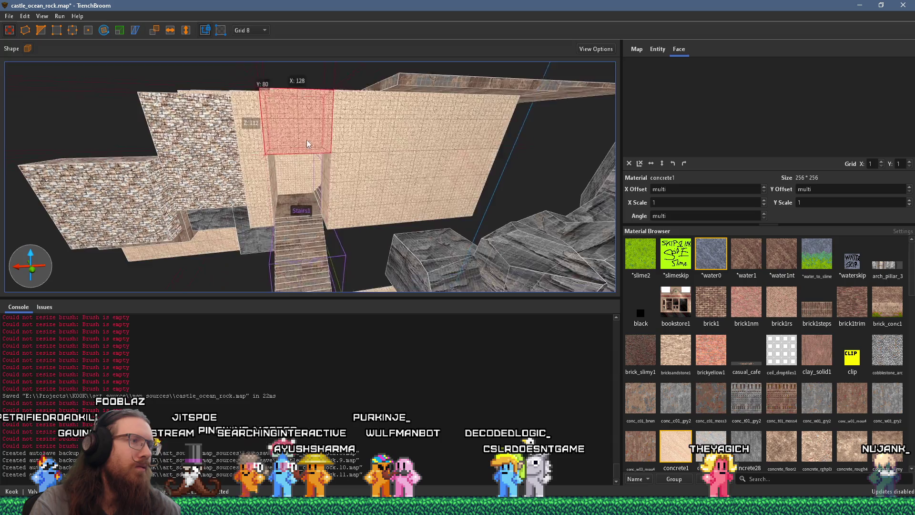
pyautogui.moveTo(318, 131)
pyautogui.mouseDown()
pyautogui.moveTo(233, 143)
pyautogui.moveTo(311, 195)
pyautogui.moveTo(282, 167)
pyautogui.moveTo(270, 159)
pyautogui.moveTo(340, 244)
pyautogui.mouseUp()
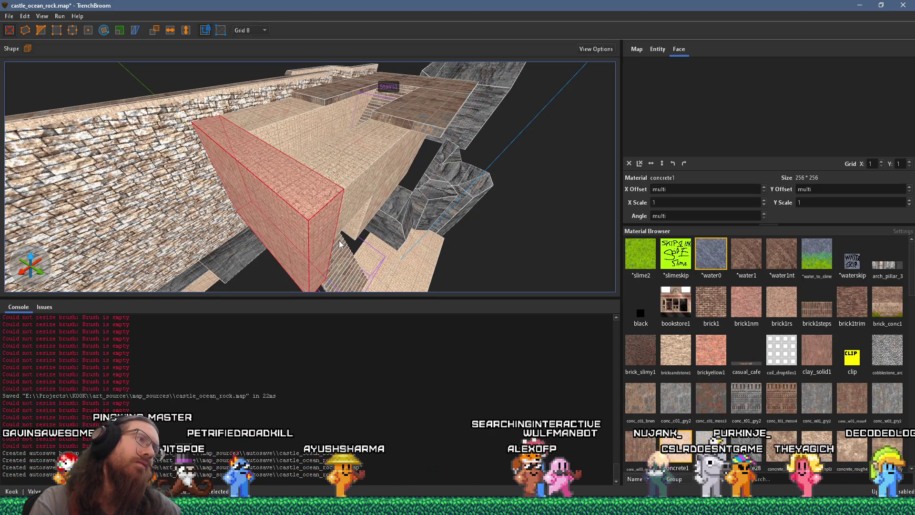
pyautogui.moveTo(339, 240)
pyautogui.mouseDown()
pyautogui.moveTo(367, 214)
pyautogui.moveTo(317, 182)
pyautogui.moveTo(281, 276)
pyautogui.moveTo(395, 291)
pyautogui.moveTo(404, 212)
pyautogui.moveTo(269, 143)
pyautogui.moveTo(413, 209)
pyautogui.moveTo(383, 265)
pyautogui.moveTo(353, 225)
pyautogui.moveTo(235, 202)
pyautogui.moveTo(245, 155)
pyautogui.moveTo(181, 142)
pyautogui.moveTo(243, 82)
pyautogui.moveTo(247, 182)
pyautogui.mouseUp()
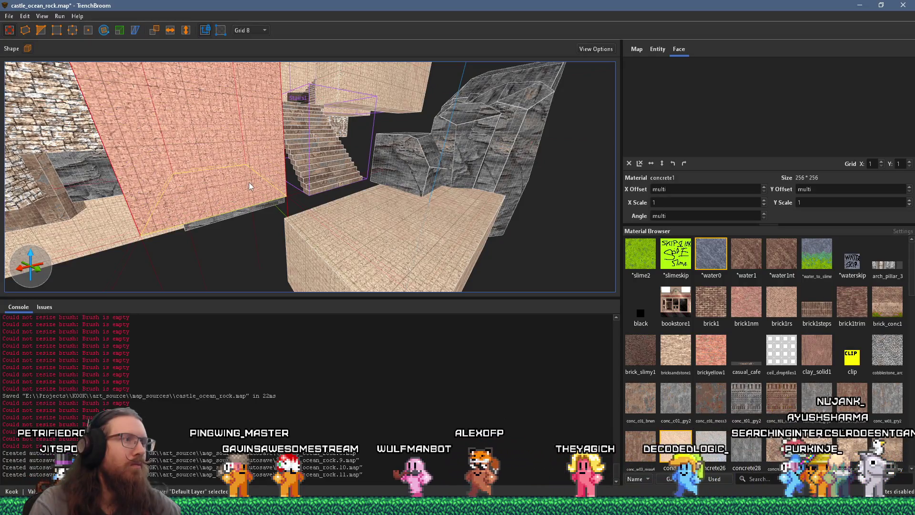
pyautogui.moveTo(302, 130)
pyautogui.mouseDown()
pyautogui.moveTo(267, 212)
pyautogui.moveTo(324, 133)
pyautogui.mouseUp()
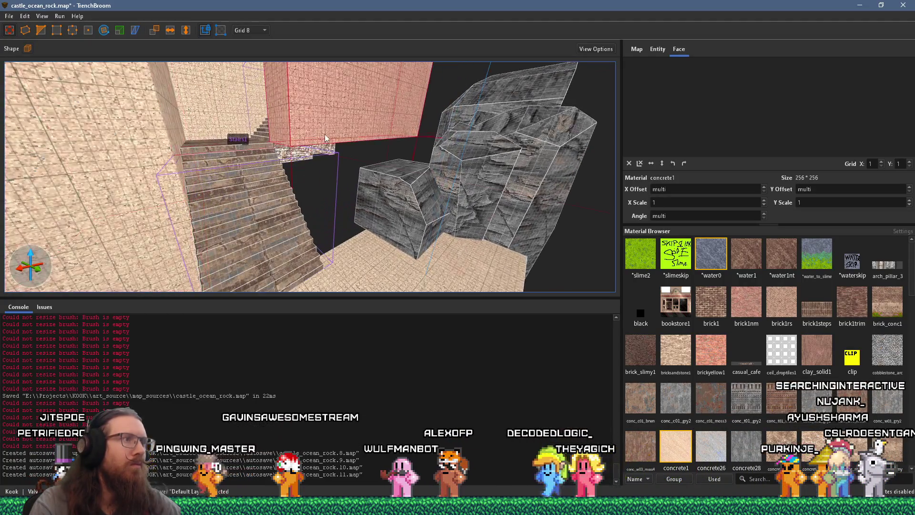
pyautogui.moveTo(333, 237)
pyautogui.mouseDown()
pyautogui.moveTo(319, 188)
pyautogui.moveTo(413, 256)
pyautogui.mouseUp()
pyautogui.hotkey('alt', 'Tab')
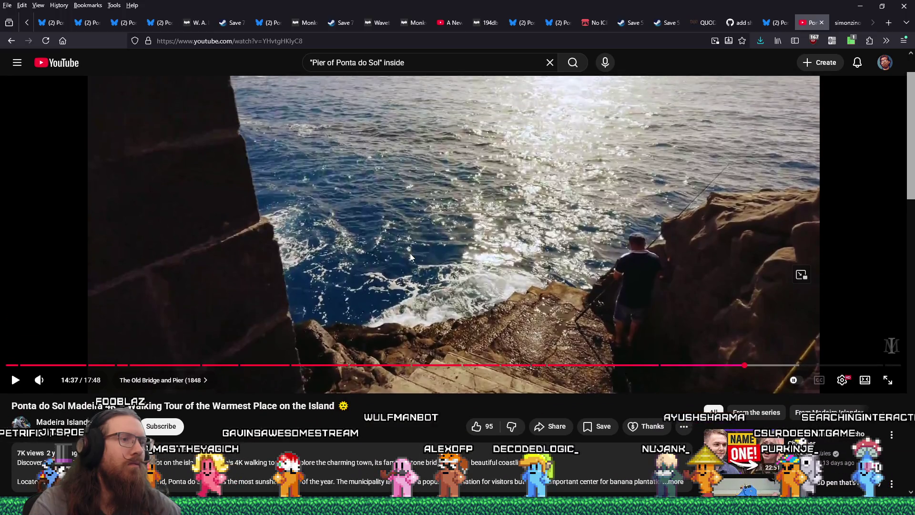
# Compare the map's staircase with the paused pier video, ending framed on Stairs1 in TrenchBroom
pyautogui.hotkey('alt', 'Tab')
pyautogui.moveTo(410, 257)
pyautogui.mouseDown()
pyautogui.moveTo(291, 137)
pyautogui.moveTo(283, 109)
pyautogui.moveTo(372, 212)
pyautogui.mouseUp()
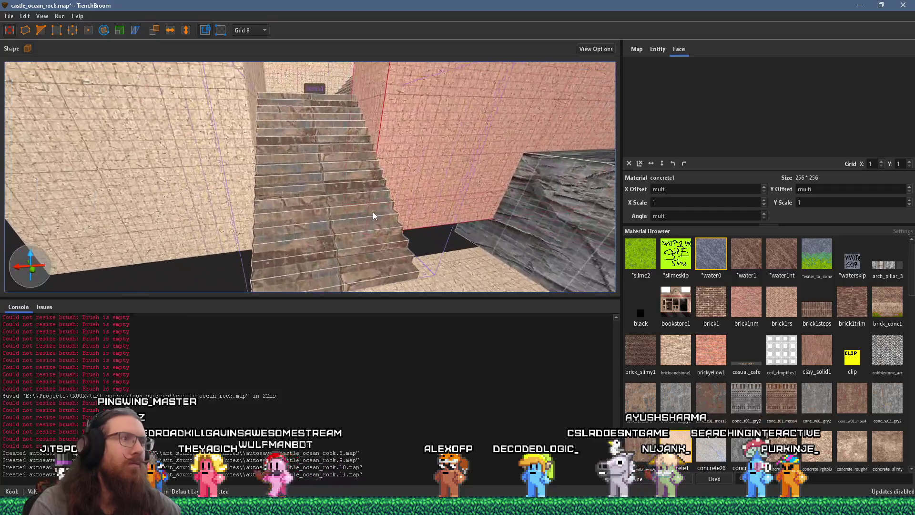
pyautogui.hotkey('alt', 'Tab')
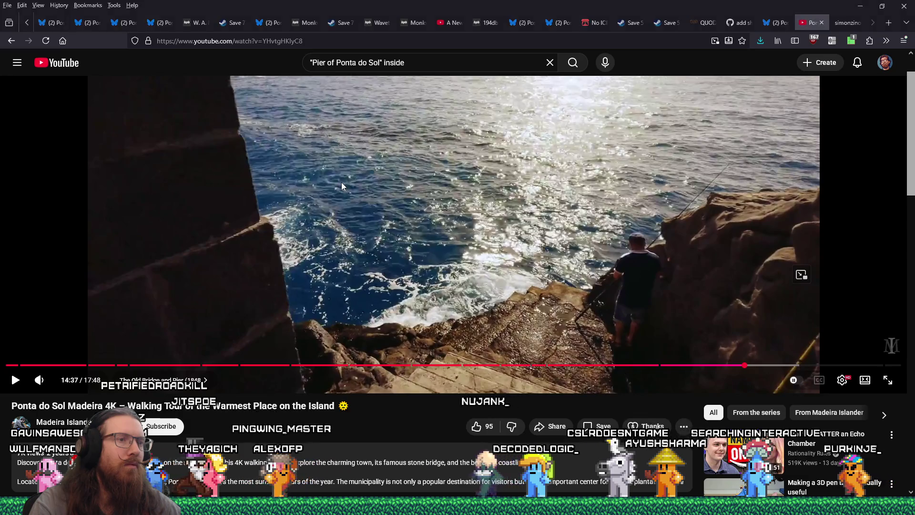
pyautogui.hotkey('alt', 'Tab')
pyautogui.moveTo(334, 198)
pyautogui.mouseDown()
pyautogui.moveTo(349, 187)
pyautogui.moveTo(351, 166)
pyautogui.moveTo(338, 154)
pyautogui.moveTo(351, 239)
pyautogui.moveTo(320, 123)
pyautogui.moveTo(313, 134)
pyautogui.moveTo(355, 144)
pyautogui.moveTo(390, 231)
pyautogui.moveTo(362, 208)
pyautogui.moveTo(330, 213)
pyautogui.moveTo(374, 219)
pyautogui.mouseUp()
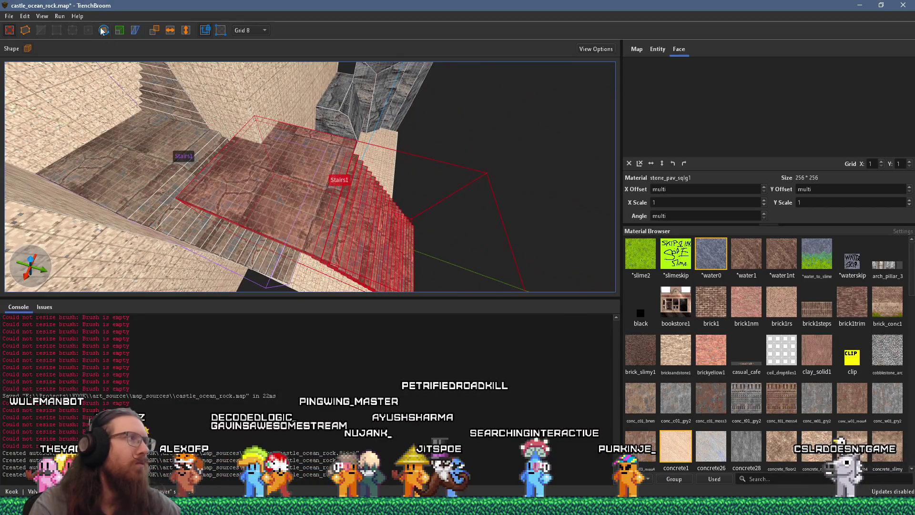
# Leave the Rotate tool and orbit in close to the staircase landing floor
pyautogui.moveTo(352, 250)
pyautogui.mouseDown()
pyautogui.moveTo(387, 205)
pyautogui.moveTo(372, 185)
pyautogui.moveTo(290, 161)
pyautogui.moveTo(334, 207)
pyautogui.moveTo(300, 130)
pyautogui.moveTo(299, 196)
pyautogui.moveTo(243, 112)
pyautogui.mouseUp()
pyautogui.click(9, 30)
pyautogui.moveTo(213, 169)
pyautogui.mouseDown()
pyautogui.moveTo(222, 116)
pyautogui.moveTo(245, 87)
pyautogui.moveTo(314, 228)
pyautogui.moveTo(214, 174)
pyautogui.moveTo(309, 219)
pyautogui.mouseUp()
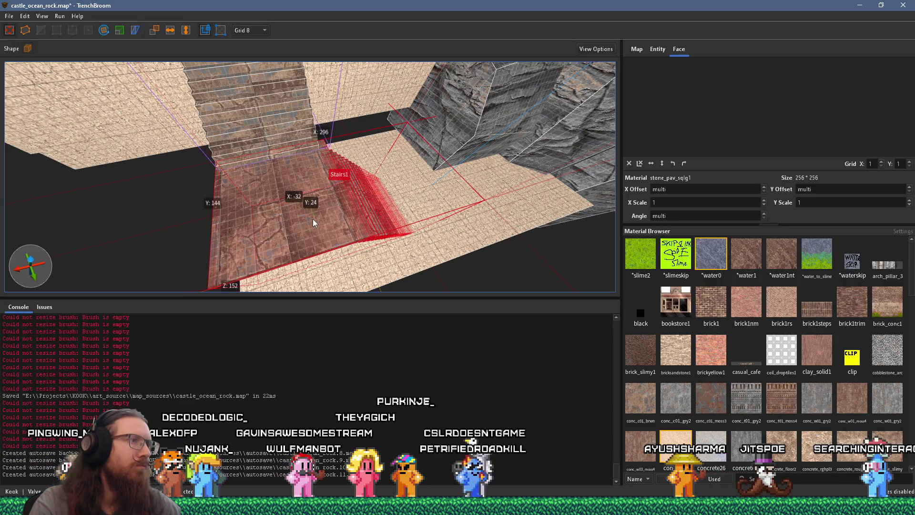
pyautogui.moveTo(312, 219)
pyautogui.mouseDown()
pyautogui.moveTo(305, 229)
pyautogui.moveTo(367, 233)
pyautogui.moveTo(373, 201)
pyautogui.moveTo(374, 212)
pyautogui.moveTo(345, 204)
pyautogui.moveTo(373, 184)
pyautogui.moveTo(387, 199)
pyautogui.moveTo(376, 183)
pyautogui.moveTo(393, 182)
pyautogui.mouseUp()
# Select the stone ledge, stair steps, floor brush and landing floor face in turn
pyautogui.click(402, 176)
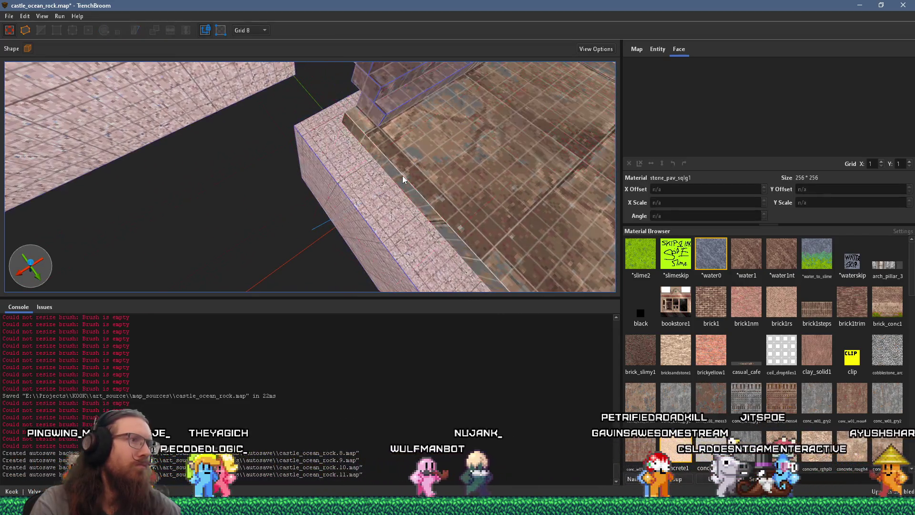
pyautogui.moveTo(424, 176)
pyautogui.mouseDown()
pyautogui.moveTo(239, 227)
pyautogui.moveTo(197, 211)
pyautogui.mouseUp()
pyautogui.click(249, 167)
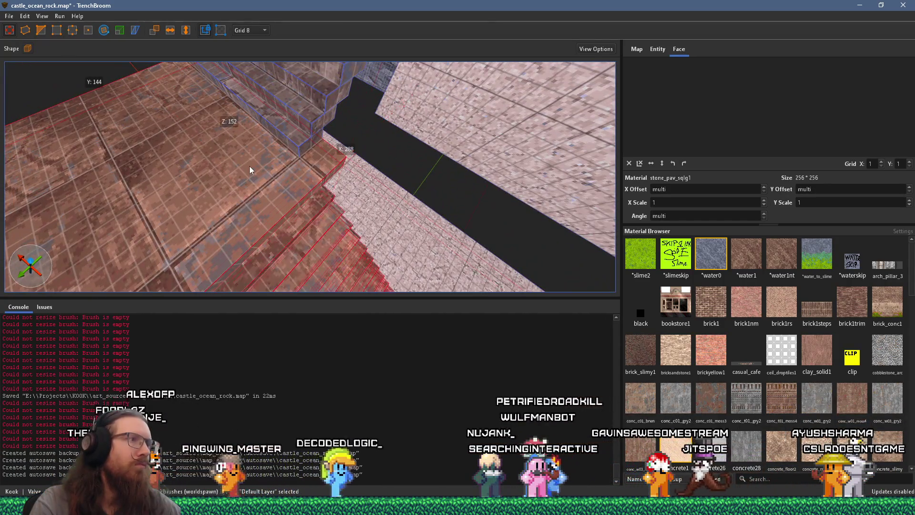
pyautogui.click(338, 128)
pyautogui.moveTo(331, 138)
pyautogui.mouseDown()
pyautogui.moveTo(275, 156)
pyautogui.moveTo(199, 90)
pyautogui.moveTo(240, 147)
pyautogui.moveTo(239, 158)
pyautogui.moveTo(352, 147)
pyautogui.moveTo(440, 172)
pyautogui.mouseUp()
pyautogui.press('Escape')
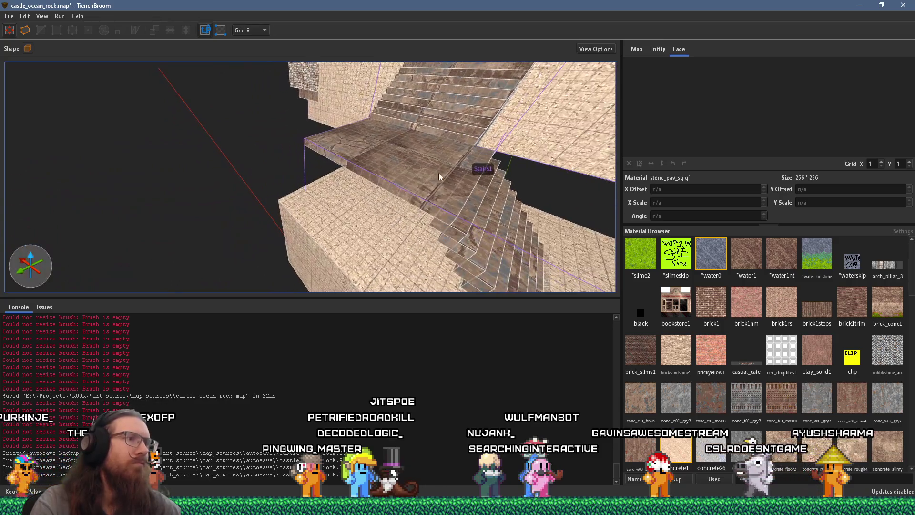
pyautogui.click(442, 193)
pyautogui.moveTo(435, 208)
pyautogui.mouseDown()
pyautogui.moveTo(431, 195)
pyautogui.moveTo(273, 197)
pyautogui.moveTo(272, 137)
pyautogui.moveTo(216, 191)
pyautogui.moveTo(220, 213)
pyautogui.moveTo(277, 213)
pyautogui.moveTo(363, 141)
pyautogui.moveTo(313, 187)
pyautogui.mouseUp()
pyautogui.hotkey('alt', 'Tab')
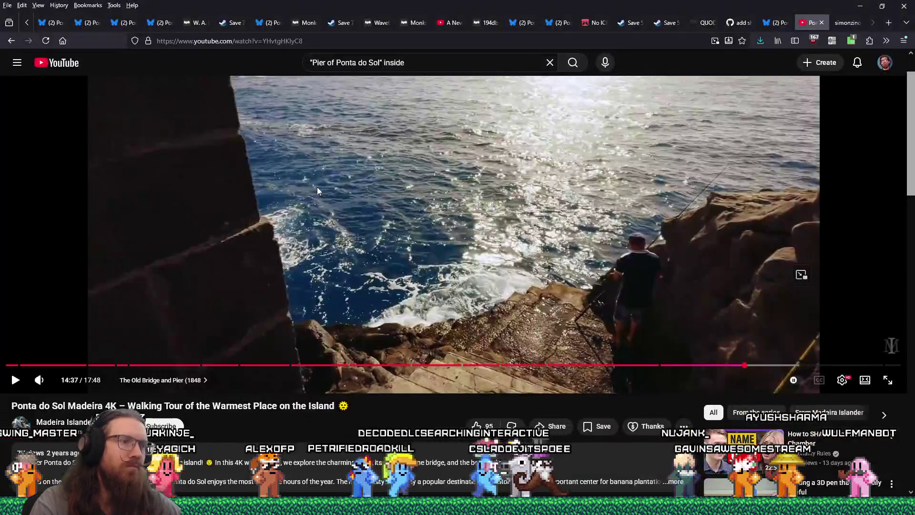
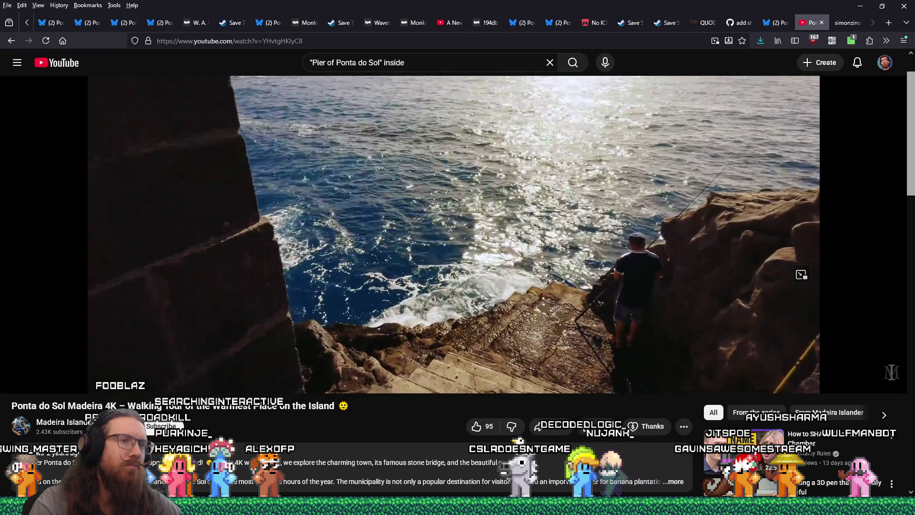
# Return from the pier video to castle_ocean_rock.map and select the concrete floor slab near the stairs
pyautogui.hotkey('alt', 'Tab')
pyautogui.moveTo(307, 190)
pyautogui.mouseDown()
pyautogui.moveTo(304, 177)
pyautogui.moveTo(306, 230)
pyautogui.moveTo(273, 155)
pyautogui.moveTo(288, 132)
pyautogui.moveTo(234, 146)
pyautogui.moveTo(350, 216)
pyautogui.moveTo(344, 239)
pyautogui.moveTo(348, 217)
pyautogui.mouseUp()
pyautogui.click(346, 196)
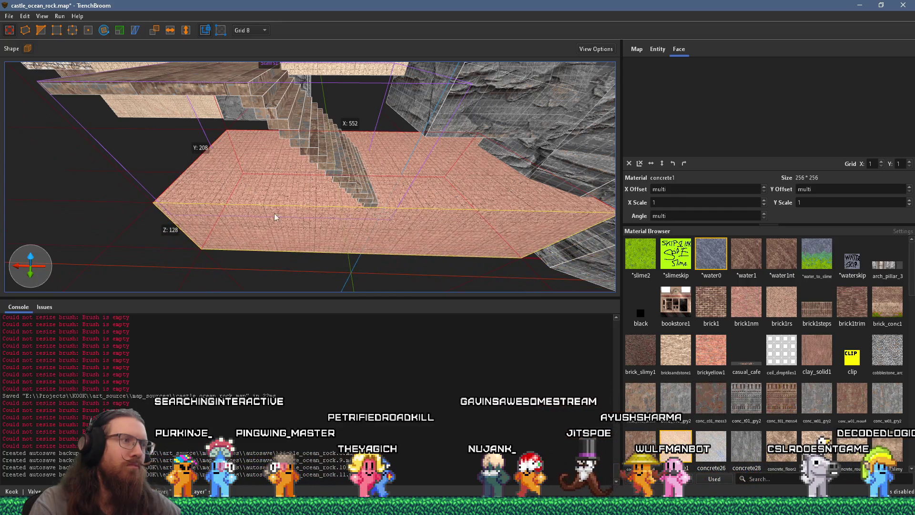
# Shrink the concrete1 floor slab's X from 552 to about 360, then select the Stairs1 group
pyautogui.moveTo(146, 204)
pyautogui.mouseDown()
pyautogui.moveTo(308, 212)
pyautogui.moveTo(288, 233)
pyautogui.moveTo(284, 205)
pyautogui.moveTo(310, 166)
pyautogui.moveTo(319, 73)
pyautogui.moveTo(379, 175)
pyautogui.mouseUp()
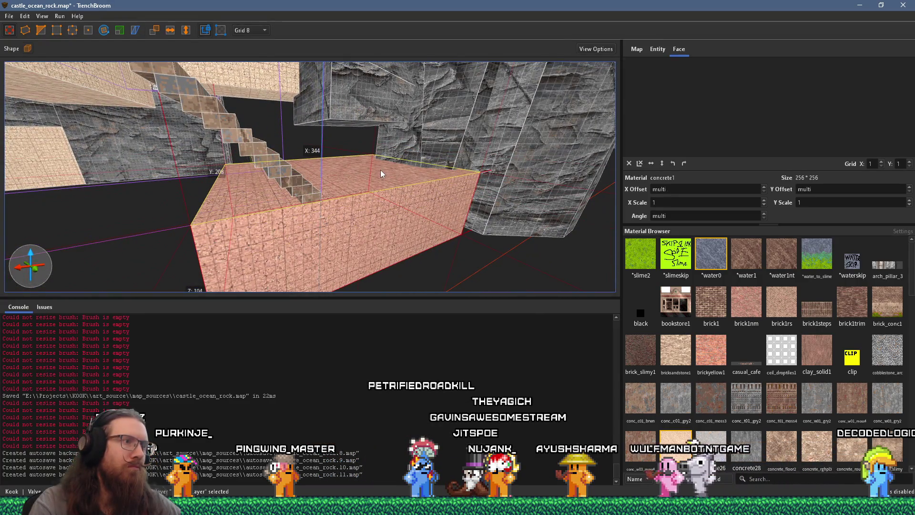
pyautogui.moveTo(291, 218)
pyautogui.mouseDown()
pyautogui.moveTo(270, 207)
pyautogui.moveTo(291, 222)
pyautogui.moveTo(355, 209)
pyautogui.moveTo(288, 210)
pyautogui.moveTo(273, 228)
pyautogui.moveTo(497, 169)
pyautogui.mouseUp()
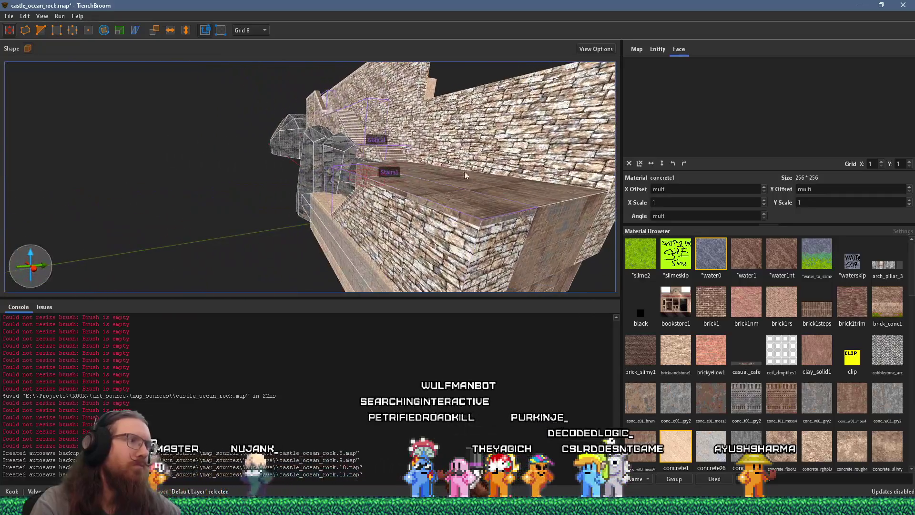
pyautogui.moveTo(253, 249)
pyautogui.mouseDown()
pyautogui.moveTo(502, 213)
pyautogui.moveTo(484, 201)
pyautogui.moveTo(508, 201)
pyautogui.moveTo(206, 263)
pyautogui.mouseUp()
pyautogui.moveTo(199, 72)
pyautogui.mouseDown()
pyautogui.moveTo(287, 184)
pyautogui.moveTo(604, 183)
pyautogui.mouseUp()
pyautogui.moveTo(491, 194)
pyautogui.mouseDown()
pyautogui.moveTo(494, 202)
pyautogui.moveTo(227, 306)
pyautogui.moveTo(333, 220)
pyautogui.moveTo(244, 141)
pyautogui.mouseUp()
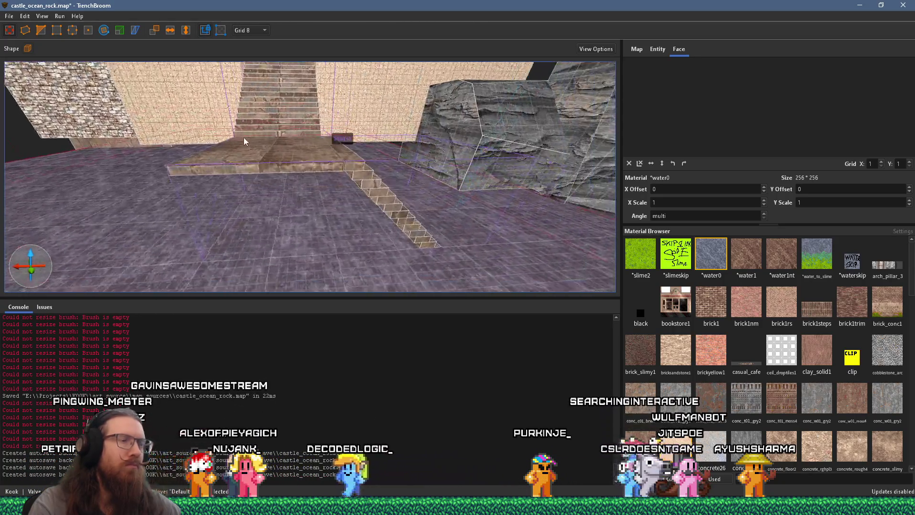
pyautogui.click(299, 173)
pyautogui.moveTo(293, 172)
pyautogui.mouseDown()
pyautogui.moveTo(274, 160)
pyautogui.moveTo(389, 229)
pyautogui.moveTo(267, 205)
pyautogui.moveTo(187, 202)
pyautogui.moveTo(615, 201)
pyautogui.moveTo(66, 190)
pyautogui.moveTo(254, 218)
pyautogui.moveTo(213, 170)
pyautogui.moveTo(453, 127)
pyautogui.moveTo(467, 132)
pyautogui.moveTo(189, 106)
pyautogui.moveTo(478, 162)
pyautogui.moveTo(454, 141)
pyautogui.moveTo(416, 256)
pyautogui.mouseUp()
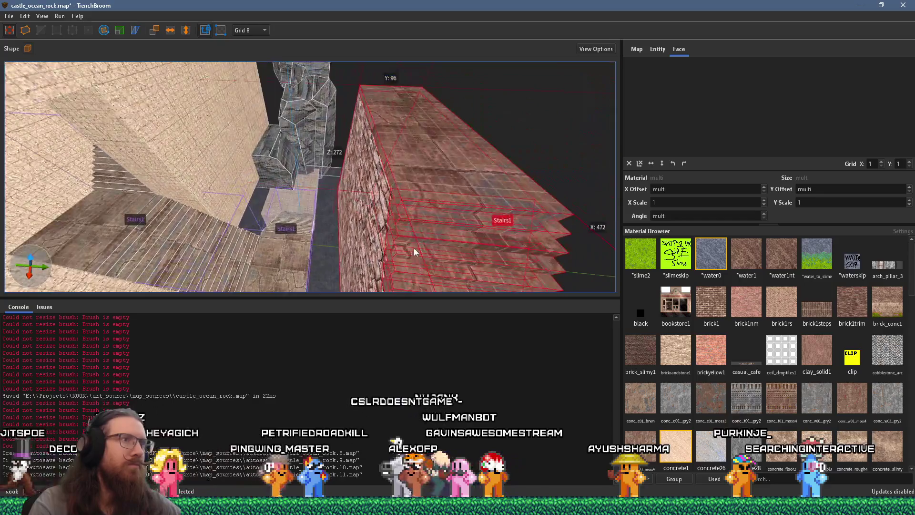
# Delete the small brush in the middle of the stairwell
pyautogui.moveTo(269, 250); pyautogui.dragTo(305, 208)
pyautogui.click(305, 208)
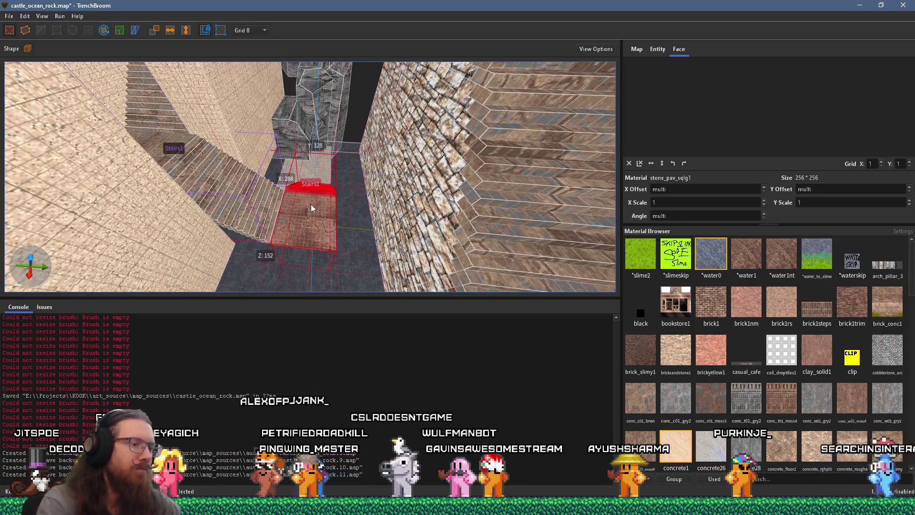
pyautogui.press('Delete')
# Select the tall brick wall and inspect it, comparing against the pier reference video
pyautogui.click(478, 165)
pyautogui.scroll(-3, 478, 165)
pyautogui.moveTo(286, 119)
pyautogui.mouseDown()
pyautogui.moveTo(359, 149)
pyautogui.moveTo(152, 53)
pyautogui.moveTo(184, 38)
pyautogui.moveTo(171, 85)
pyautogui.moveTo(218, 190)
pyautogui.moveTo(254, 230)
pyautogui.moveTo(231, 144)
pyautogui.moveTo(264, 87)
pyautogui.moveTo(276, 140)
pyautogui.moveTo(294, 133)
pyautogui.moveTo(257, 88)
pyautogui.moveTo(273, 180)
pyautogui.moveTo(271, 152)
pyautogui.moveTo(256, 142)
pyautogui.moveTo(317, 185)
pyautogui.moveTo(304, 207)
pyautogui.moveTo(309, 196)
pyautogui.moveTo(290, 182)
pyautogui.moveTo(357, 151)
pyautogui.moveTo(438, 136)
pyautogui.moveTo(412, 115)
pyautogui.moveTo(417, 136)
pyautogui.moveTo(383, 153)
pyautogui.moveTo(404, 106)
pyautogui.moveTo(410, 145)
pyautogui.moveTo(394, 138)
pyautogui.moveTo(341, 184)
pyautogui.moveTo(356, 172)
pyautogui.moveTo(350, 239)
pyautogui.moveTo(342, 199)
pyautogui.moveTo(261, 242)
pyautogui.moveTo(278, 218)
pyautogui.moveTo(230, 200)
pyautogui.moveTo(262, 187)
pyautogui.mouseUp()
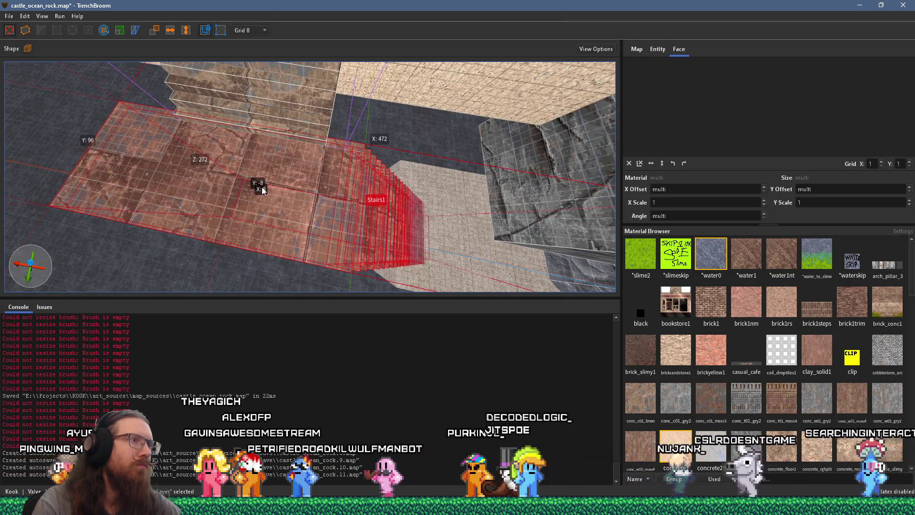
pyautogui.moveTo(201, 190)
pyautogui.mouseDown()
pyautogui.moveTo(210, 158)
pyautogui.moveTo(149, 126)
pyautogui.moveTo(134, 94)
pyautogui.moveTo(193, 90)
pyautogui.moveTo(193, 112)
pyautogui.moveTo(115, 105)
pyautogui.mouseUp()
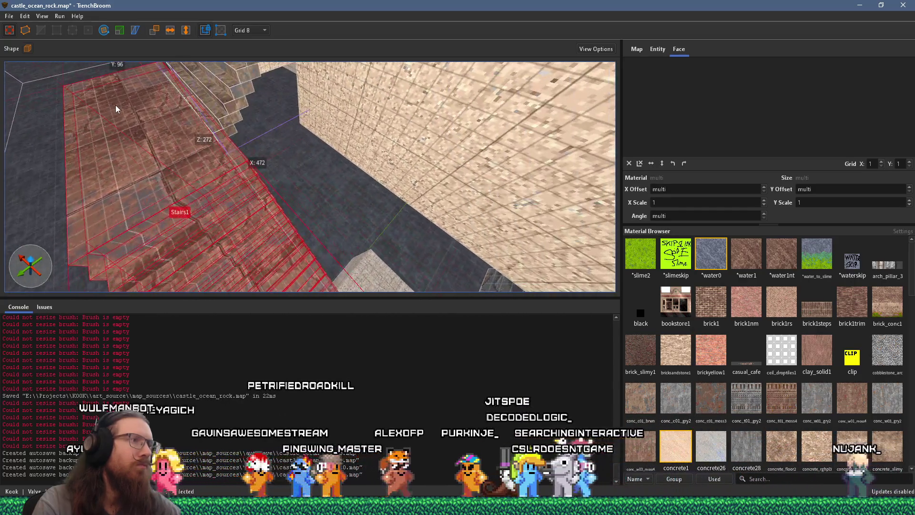
pyautogui.hotkey('alt', 'Tab')
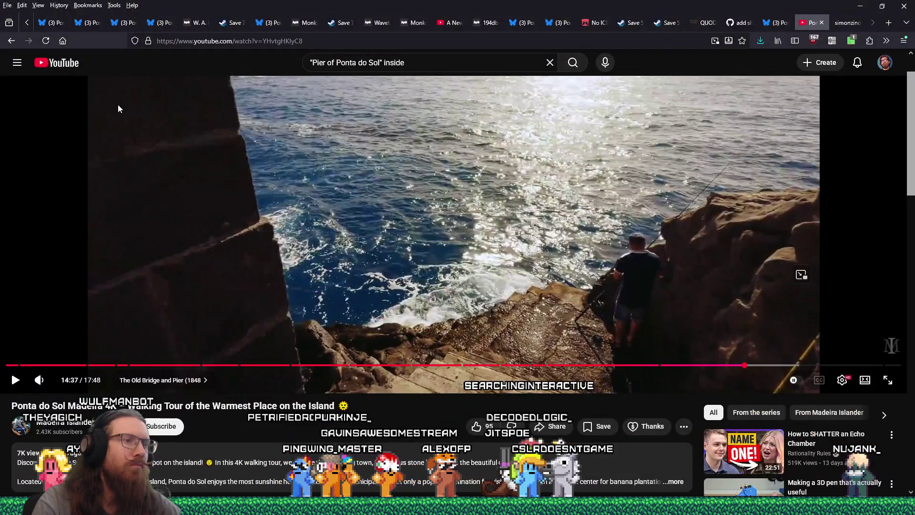
pyautogui.hotkey('alt', 'Tab')
pyautogui.moveTo(135, 112)
pyautogui.mouseDown()
pyautogui.moveTo(190, 152)
pyautogui.moveTo(240, 144)
pyautogui.moveTo(256, 88)
pyautogui.moveTo(283, 185)
pyautogui.moveTo(184, 66)
pyautogui.moveTo(227, 76)
pyautogui.moveTo(207, 42)
pyautogui.moveTo(192, 38)
pyautogui.mouseUp()
# Delete the concrete1 floor block beneath the stairs
pyautogui.click(384, 165)
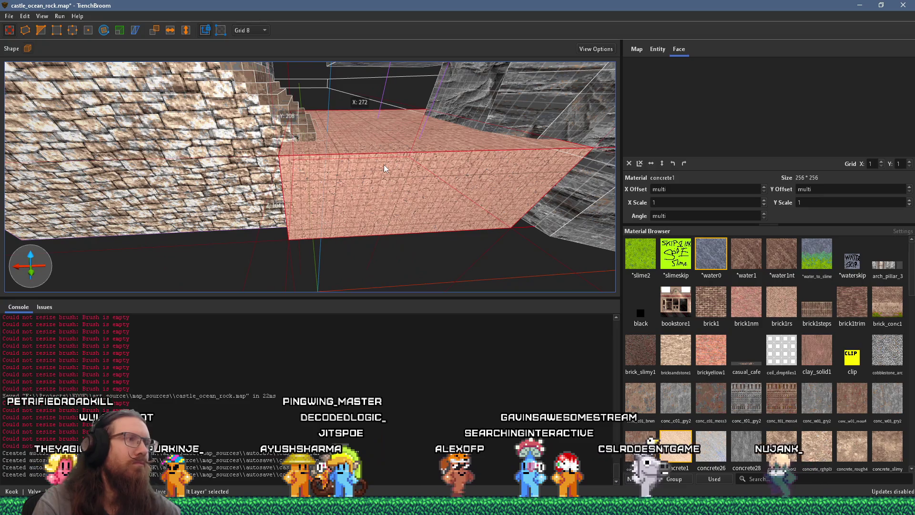
pyautogui.press('Delete')
pyautogui.moveTo(368, 158)
pyautogui.mouseDown()
pyautogui.moveTo(351, 132)
pyautogui.moveTo(330, 125)
pyautogui.moveTo(239, 120)
pyautogui.mouseUp()
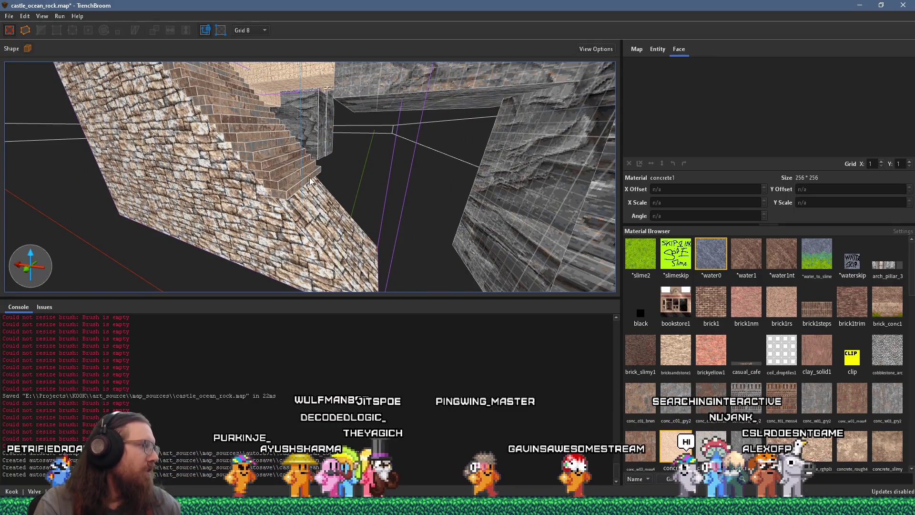
pyautogui.moveTo(310, 181)
pyautogui.mouseDown()
pyautogui.moveTo(281, 188)
pyautogui.moveTo(298, 193)
pyautogui.mouseUp()
# Select the stairs group, then resize the stonewall_var1 wall brush beside the stairs
pyautogui.click(298, 193)
pyautogui.moveTo(313, 141)
pyautogui.mouseDown()
pyautogui.moveTo(367, 221)
pyautogui.moveTo(333, 218)
pyautogui.moveTo(291, 196)
pyautogui.moveTo(309, 225)
pyautogui.moveTo(292, 160)
pyautogui.mouseUp()
pyautogui.click(333, 218)
pyautogui.moveTo(282, 126)
pyautogui.mouseDown()
pyautogui.moveTo(269, 216)
pyautogui.moveTo(329, 202)
pyautogui.moveTo(293, 250)
pyautogui.moveTo(288, 229)
pyautogui.mouseUp()
pyautogui.moveTo(284, 196)
pyautogui.mouseDown()
pyautogui.moveTo(292, 222)
pyautogui.moveTo(307, 146)
pyautogui.moveTo(306, 172)
pyautogui.moveTo(315, 144)
pyautogui.moveTo(330, 164)
pyautogui.mouseUp()
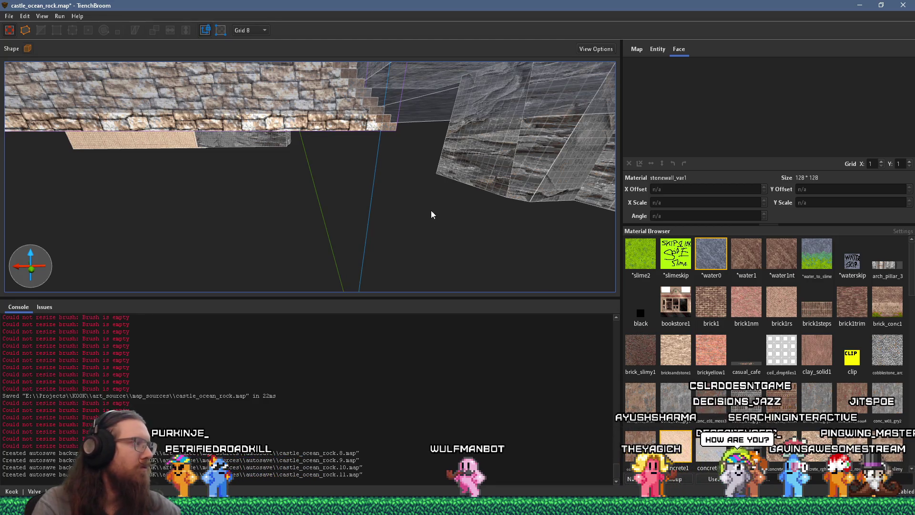
pyautogui.moveTo(431, 213); pyautogui.dragTo(413, 267)
pyautogui.moveTo(395, 212)
pyautogui.mouseDown()
pyautogui.moveTo(390, 176)
pyautogui.moveTo(332, 136)
pyautogui.moveTo(348, 143)
pyautogui.moveTo(344, 159)
pyautogui.moveTo(353, 162)
pyautogui.moveTo(336, 187)
pyautogui.moveTo(257, 230)
pyautogui.mouseUp()
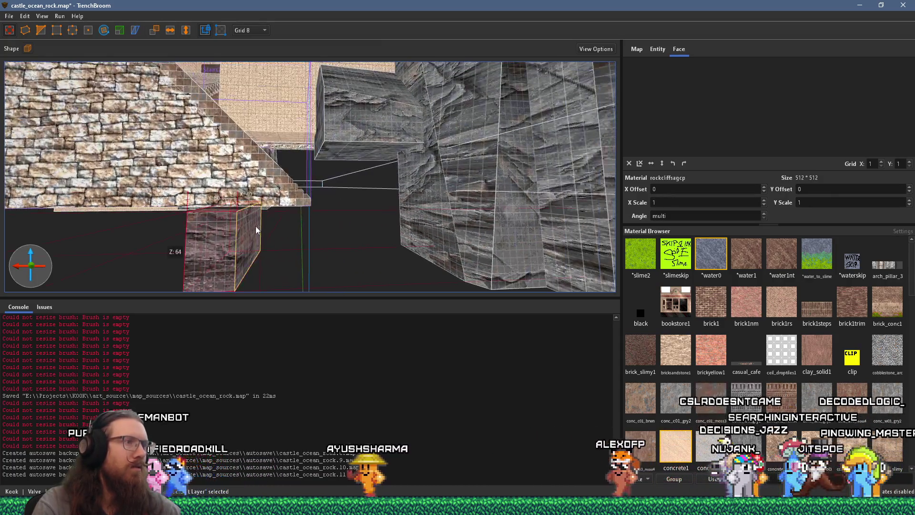
# Draw a trial brick block beside the stairs, compare with the pier reference, then delete it
pyautogui.moveTo(372, 231)
pyautogui.mouseDown()
pyautogui.moveTo(302, 222)
pyautogui.moveTo(233, 278)
pyautogui.moveTo(363, 217)
pyautogui.mouseUp()
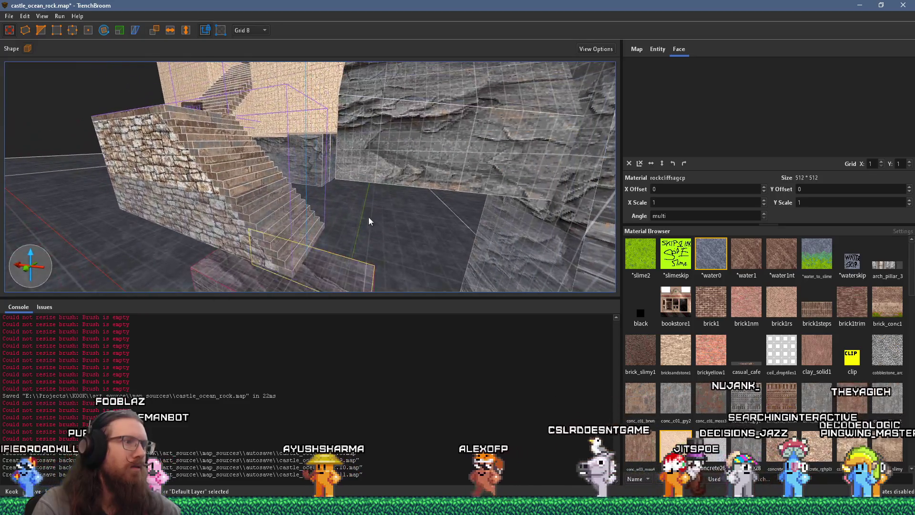
pyautogui.moveTo(416, 196)
pyautogui.mouseDown()
pyautogui.moveTo(402, 177)
pyautogui.moveTo(338, 235)
pyautogui.mouseUp()
pyautogui.moveTo(285, 244)
pyautogui.mouseDown()
pyautogui.moveTo(296, 237)
pyautogui.moveTo(284, 216)
pyautogui.mouseUp()
pyautogui.moveTo(316, 182)
pyautogui.mouseDown()
pyautogui.moveTo(293, 178)
pyautogui.moveTo(300, 210)
pyautogui.moveTo(285, 163)
pyautogui.moveTo(438, 221)
pyautogui.mouseUp()
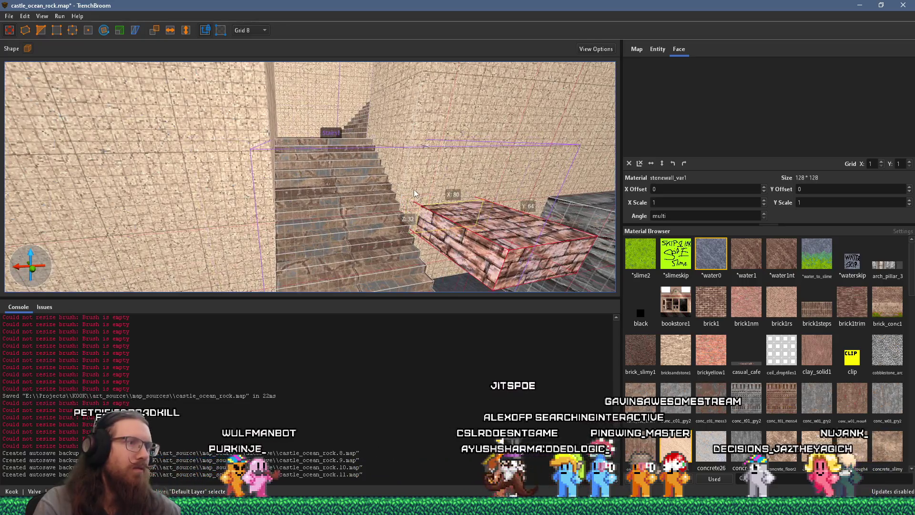
pyautogui.moveTo(409, 184)
pyautogui.mouseDown()
pyautogui.moveTo(413, 231)
pyautogui.moveTo(445, 84)
pyautogui.mouseUp()
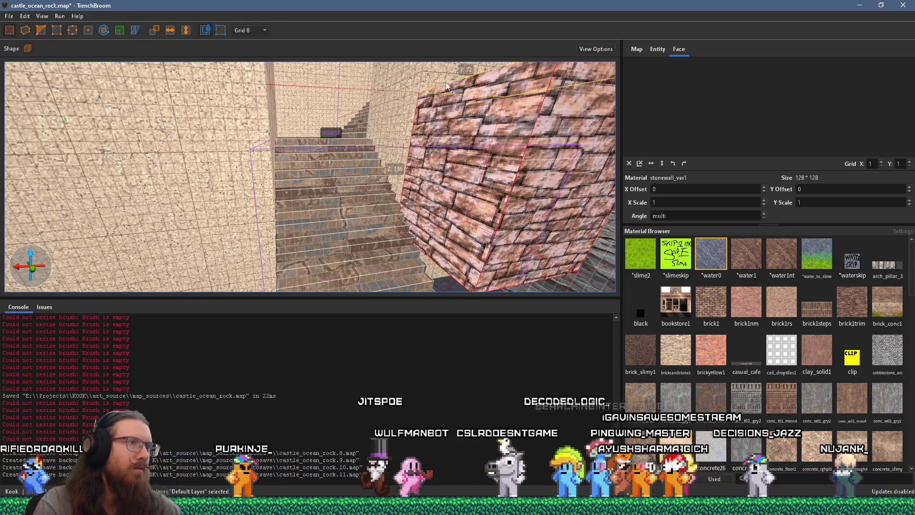
pyautogui.moveTo(464, 132)
pyautogui.mouseDown()
pyautogui.moveTo(344, 45)
pyautogui.moveTo(350, 204)
pyautogui.mouseUp()
pyautogui.moveTo(353, 251); pyautogui.dragTo(201, 196)
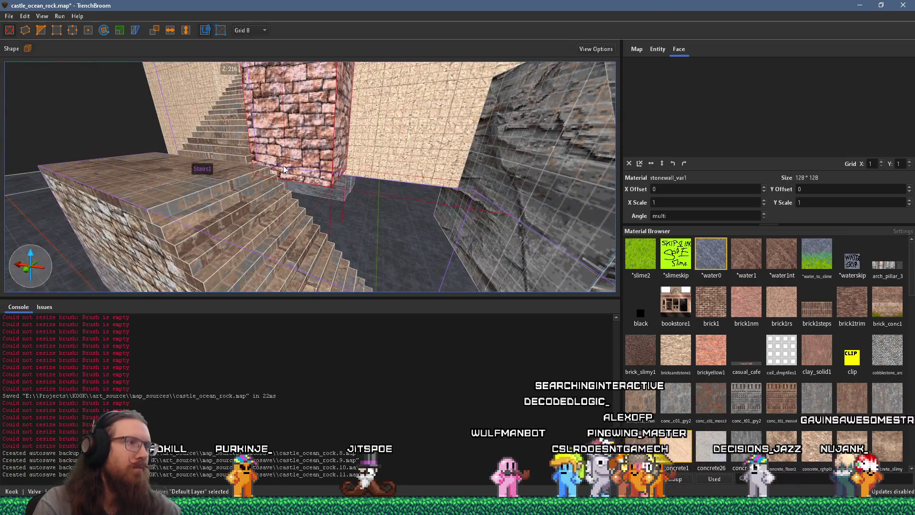
pyautogui.moveTo(284, 169); pyautogui.dragTo(310, 249)
pyautogui.hotkey('alt', 'Tab')
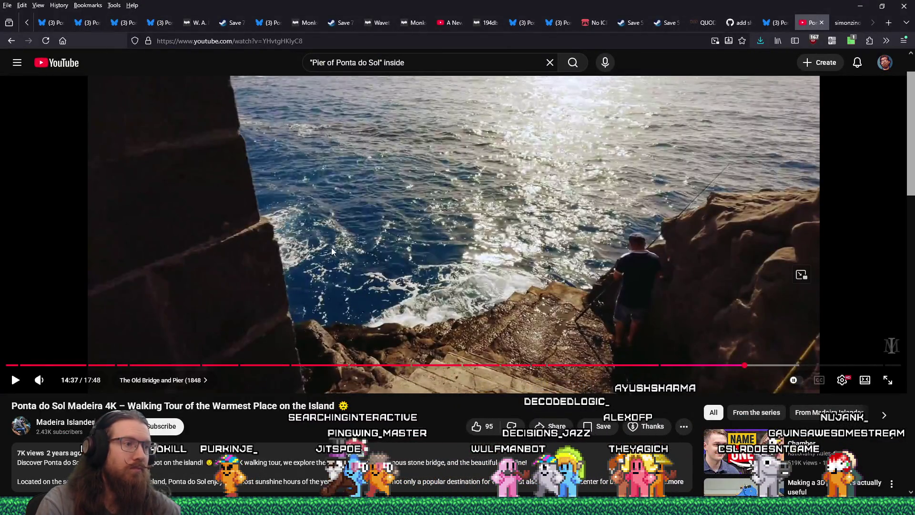
pyautogui.hotkey('alt', 'Tab')
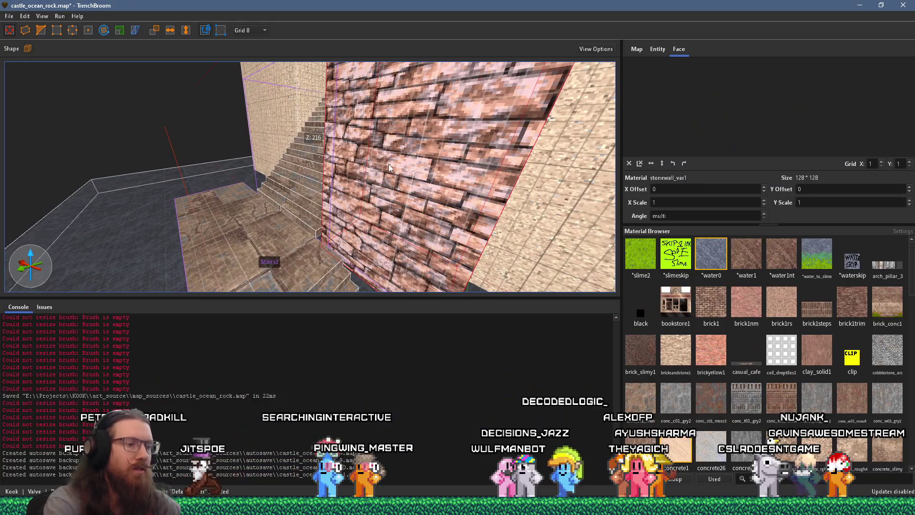
pyautogui.press('Delete')
# Extend the concrete1 wall beside the stairs outward to about 472 units tall
pyautogui.moveTo(387, 167)
pyautogui.mouseDown()
pyautogui.moveTo(305, 213)
pyautogui.moveTo(242, 200)
pyautogui.moveTo(196, 176)
pyautogui.moveTo(219, 165)
pyautogui.mouseUp()
pyautogui.click(292, 169)
pyautogui.moveTo(291, 168)
pyautogui.mouseDown()
pyautogui.moveTo(302, 214)
pyautogui.moveTo(307, 206)
pyautogui.mouseUp()
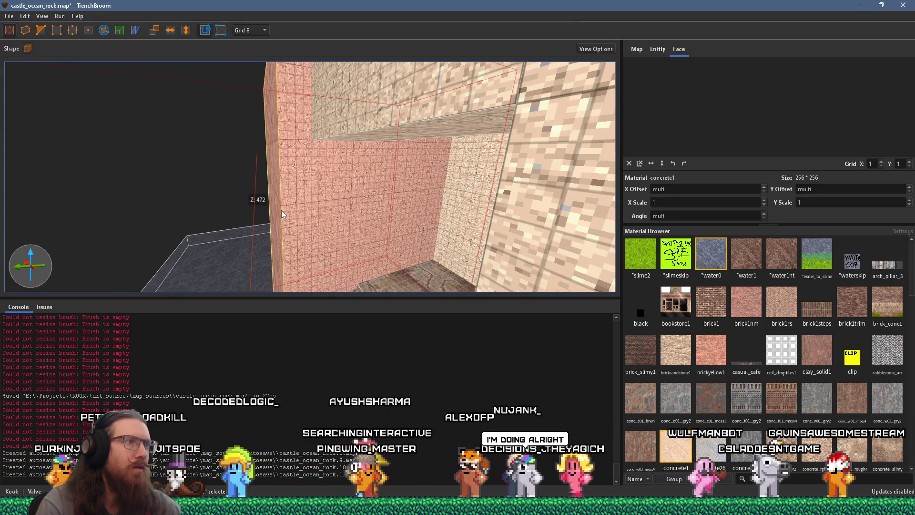
pyautogui.moveTo(290, 208)
pyautogui.mouseDown()
pyautogui.moveTo(287, 250)
pyautogui.moveTo(310, 218)
pyautogui.moveTo(442, 166)
pyautogui.moveTo(410, 82)
pyautogui.moveTo(391, 142)
pyautogui.moveTo(470, 254)
pyautogui.moveTo(341, 99)
pyautogui.mouseUp()
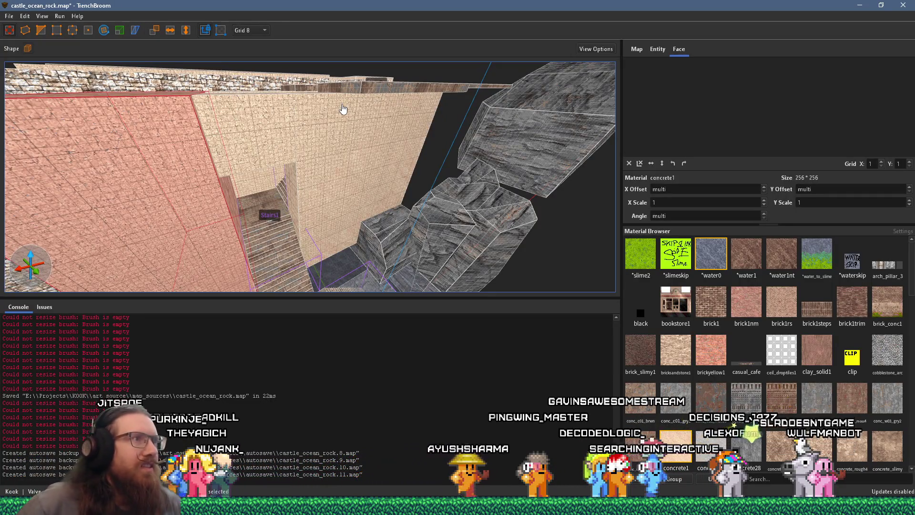
# Select the right brick wall brush above the stairwell
pyautogui.moveTo(343, 109)
pyautogui.mouseDown()
pyautogui.moveTo(310, 224)
pyautogui.moveTo(276, 286)
pyautogui.moveTo(429, 157)
pyautogui.mouseUp()
pyautogui.click(227, 162)
pyautogui.moveTo(228, 198)
pyautogui.mouseDown()
pyautogui.moveTo(256, 217)
pyautogui.moveTo(231, 189)
pyautogui.mouseUp()
pyautogui.click(485, 169)
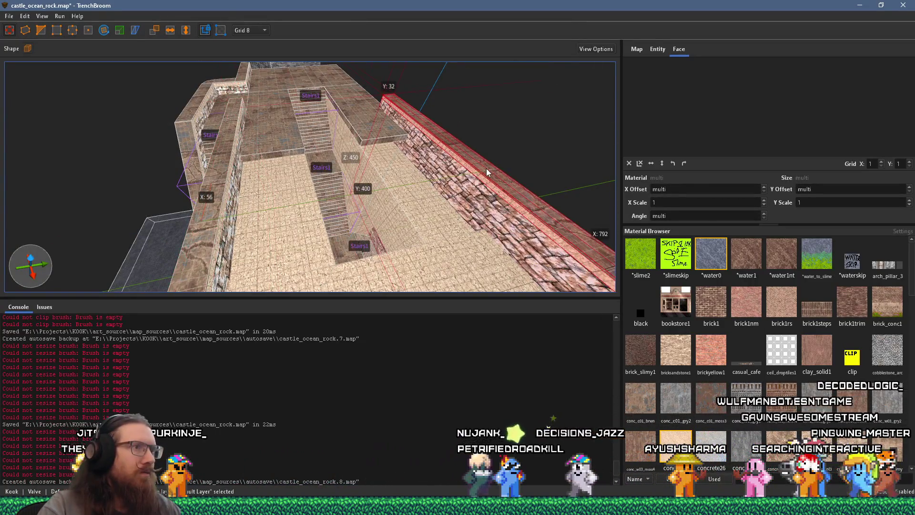
pyautogui.moveTo(468, 168)
pyautogui.mouseDown()
pyautogui.moveTo(362, 246)
pyautogui.moveTo(310, 94)
pyautogui.mouseUp()
# Lower the brick wall's bottom edge down over the stairwell entrance
pyautogui.scroll(5, 289, 166)
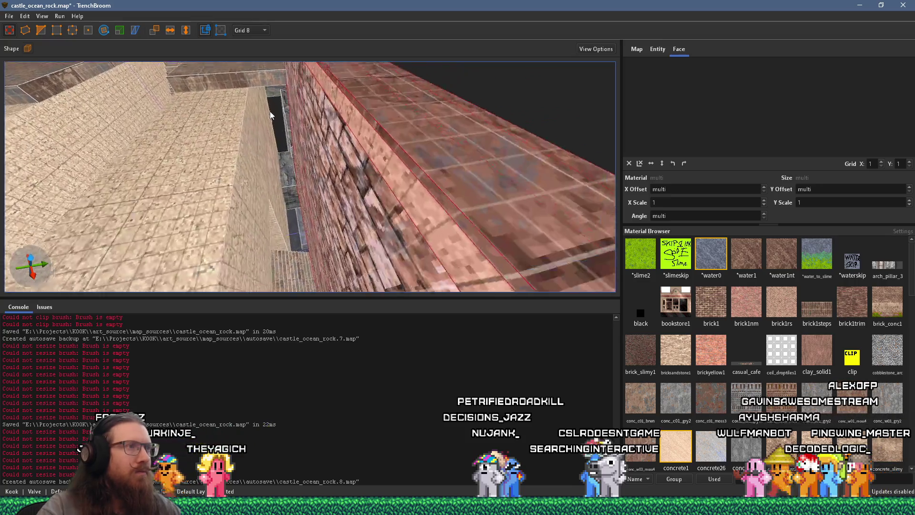
pyautogui.scroll(3, 329, 182)
pyautogui.scroll(-6, 284, 139)
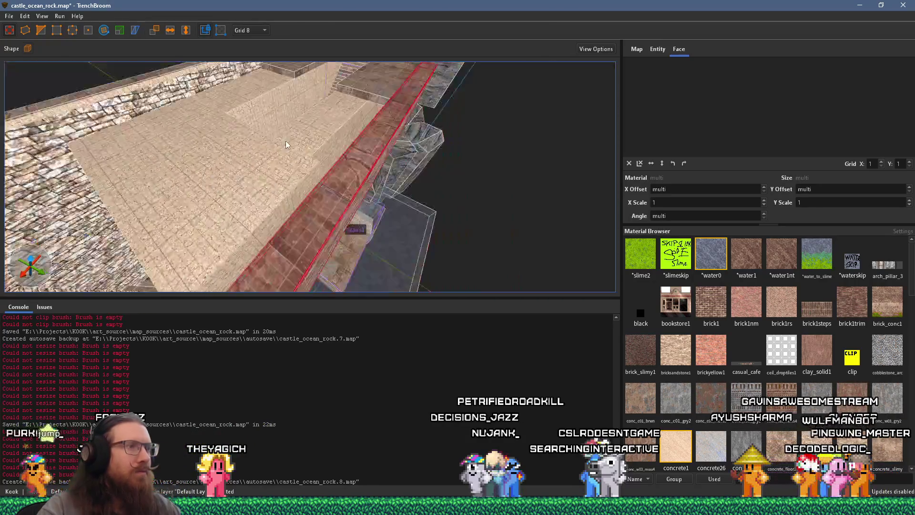
pyautogui.scroll(-2, 342, 147)
pyautogui.moveTo(418, 209)
pyautogui.mouseDown()
pyautogui.moveTo(401, 270)
pyautogui.moveTo(365, 149)
pyautogui.moveTo(410, 280)
pyautogui.moveTo(350, 220)
pyautogui.moveTo(399, 236)
pyautogui.moveTo(246, 84)
pyautogui.moveTo(316, 63)
pyautogui.moveTo(373, 111)
pyautogui.moveTo(442, 141)
pyautogui.moveTo(342, 193)
pyautogui.moveTo(261, 128)
pyautogui.moveTo(253, 73)
pyautogui.moveTo(331, 161)
pyautogui.moveTo(445, 134)
pyautogui.moveTo(311, 89)
pyautogui.mouseUp()
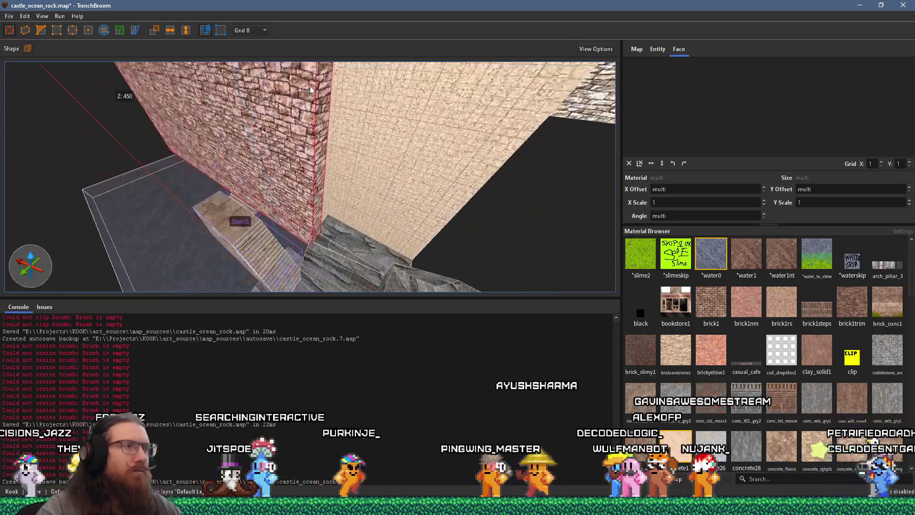
pyautogui.moveTo(324, 132)
pyautogui.mouseDown()
pyautogui.moveTo(228, 242)
pyautogui.moveTo(228, 219)
pyautogui.moveTo(241, 171)
pyautogui.moveTo(282, 168)
pyautogui.moveTo(323, 223)
pyautogui.moveTo(325, 253)
pyautogui.moveTo(280, 163)
pyautogui.moveTo(306, 296)
pyautogui.moveTo(254, 239)
pyautogui.moveTo(193, 293)
pyautogui.moveTo(173, 242)
pyautogui.moveTo(289, 178)
pyautogui.moveTo(210, 257)
pyautogui.moveTo(278, 254)
pyautogui.moveTo(355, 175)
pyautogui.moveTo(283, 153)
pyautogui.moveTo(282, 202)
pyautogui.moveTo(281, 191)
pyautogui.moveTo(338, 214)
pyautogui.moveTo(306, 17)
pyautogui.moveTo(367, 41)
pyautogui.moveTo(376, 99)
pyautogui.mouseUp()
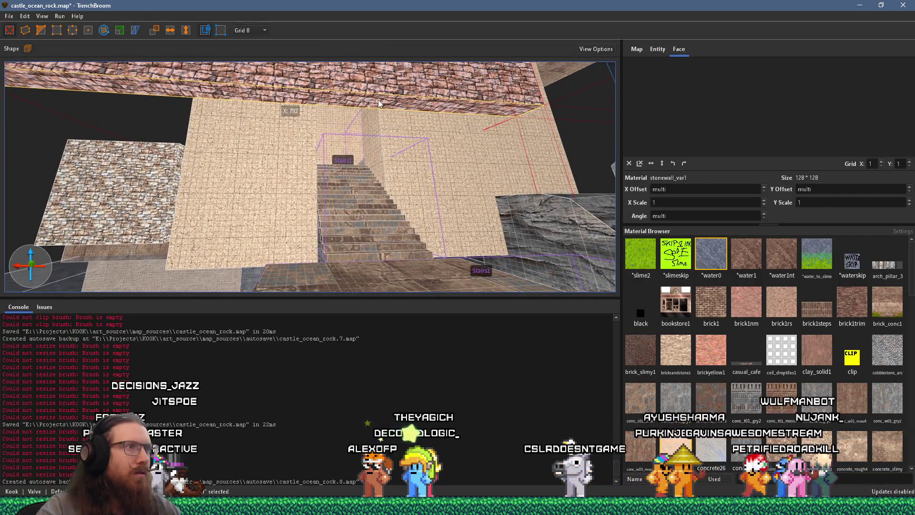
pyautogui.moveTo(387, 99)
pyautogui.mouseDown()
pyautogui.moveTo(384, 257)
pyautogui.moveTo(265, 206)
pyautogui.mouseUp()
pyautogui.moveTo(125, 171)
pyautogui.mouseDown()
pyautogui.moveTo(425, 196)
pyautogui.moveTo(261, 185)
pyautogui.mouseUp()
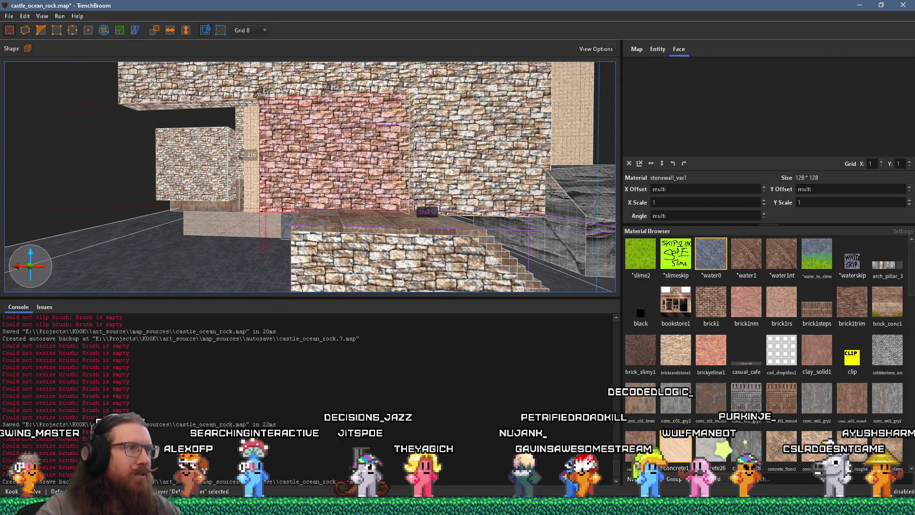
pyautogui.moveTo(431, 175); pyautogui.dragTo(332, 175)
pyautogui.scroll(10, 353, 171)
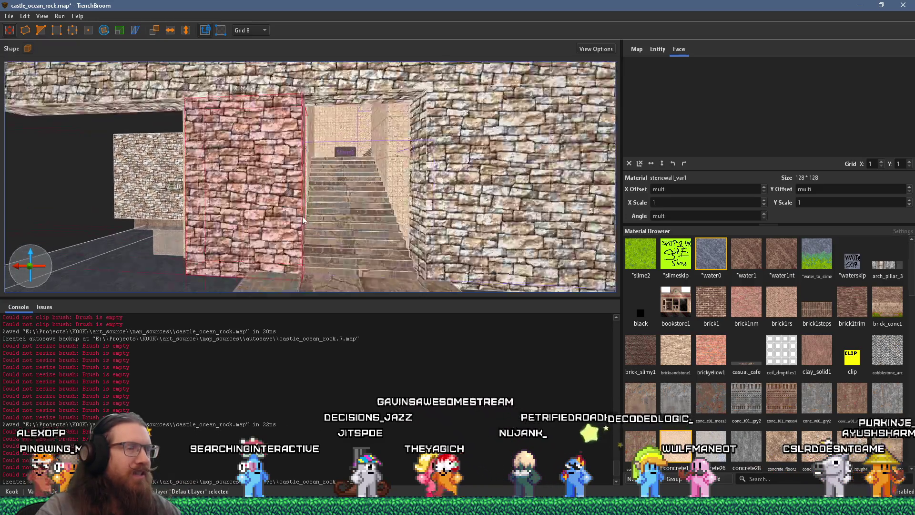
pyautogui.scroll(10, 206, 206)
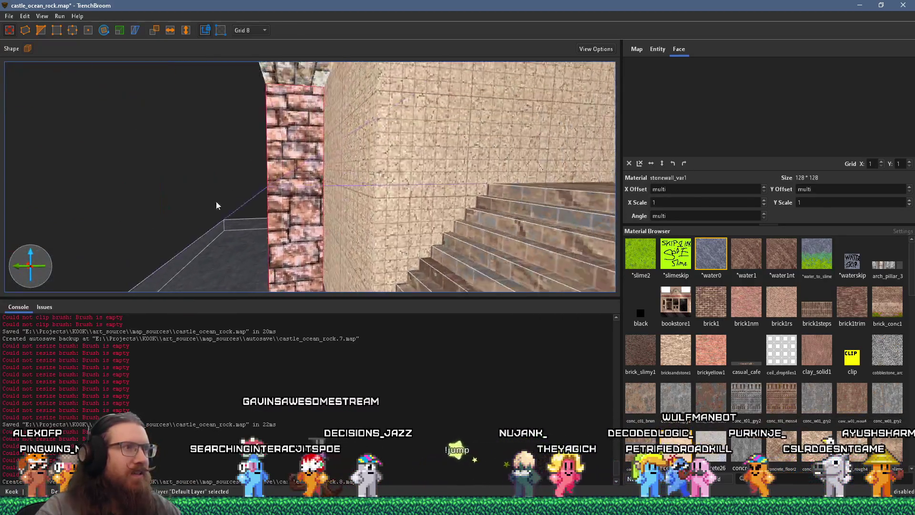
pyautogui.scroll(-10, 252, 207)
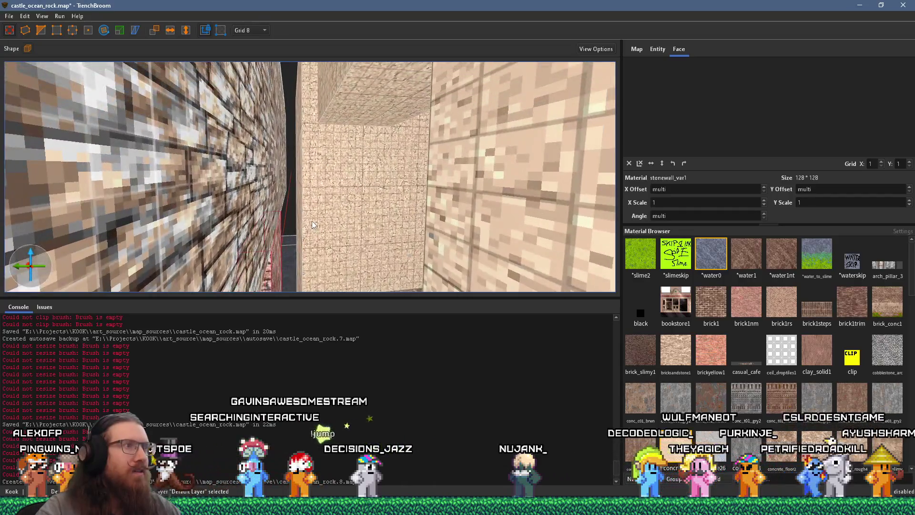
pyautogui.scroll(10, 319, 155)
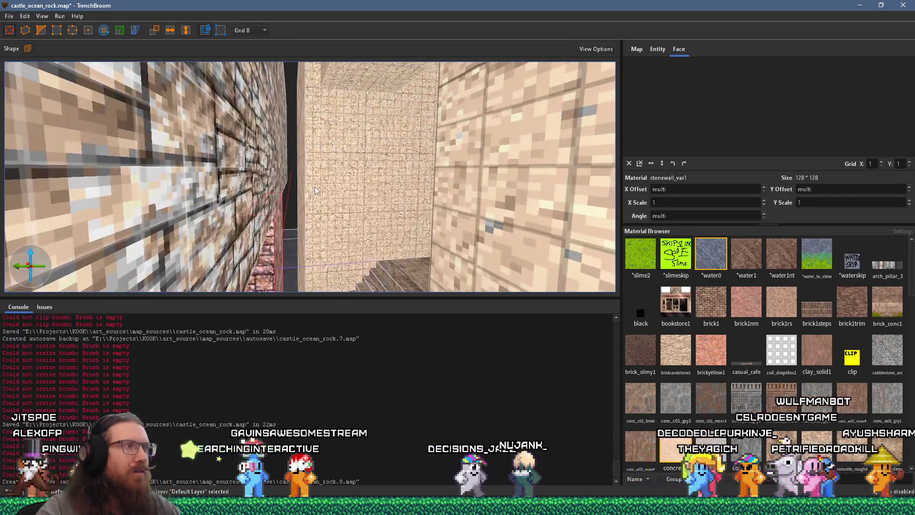
pyautogui.click(314, 186)
pyautogui.moveTo(300, 189)
pyautogui.mouseDown()
pyautogui.moveTo(281, 191)
pyautogui.moveTo(296, 213)
pyautogui.moveTo(353, 109)
pyautogui.mouseUp()
pyautogui.moveTo(279, 111)
pyautogui.mouseDown()
pyautogui.moveTo(379, 176)
pyautogui.moveTo(275, 276)
pyautogui.moveTo(291, 262)
pyautogui.moveTo(238, 244)
pyautogui.moveTo(340, 130)
pyautogui.moveTo(258, 212)
pyautogui.moveTo(350, 180)
pyautogui.moveTo(226, 188)
pyautogui.moveTo(356, 182)
pyautogui.moveTo(348, 121)
pyautogui.moveTo(408, 173)
pyautogui.moveTo(376, 176)
pyautogui.moveTo(381, 129)
pyautogui.moveTo(417, 187)
pyautogui.moveTo(196, 170)
pyautogui.moveTo(276, 239)
pyautogui.moveTo(250, 225)
pyautogui.moveTo(273, 224)
pyautogui.moveTo(279, 201)
pyautogui.moveTo(260, 173)
pyautogui.moveTo(281, 213)
pyautogui.moveTo(255, 182)
pyautogui.moveTo(300, 102)
pyautogui.moveTo(305, 120)
pyautogui.moveTo(270, 202)
pyautogui.moveTo(273, 232)
pyautogui.mouseUp()
pyautogui.click(408, 172)
pyautogui.scroll(-5, 416, 188)
pyautogui.click(255, 184)
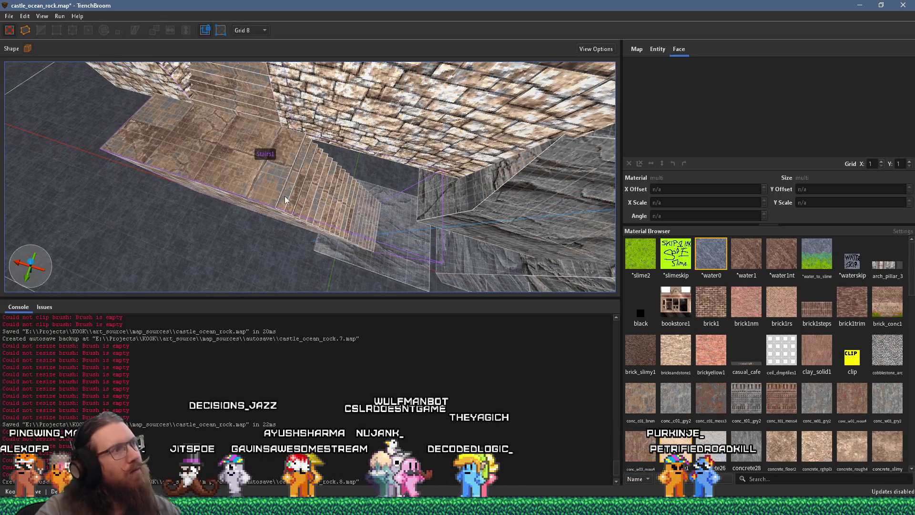
# Move the cliff-rock brush beside the stairwell wall and rotate it 90°
pyautogui.moveTo(210, 167)
pyautogui.mouseDown()
pyautogui.moveTo(275, 139)
pyautogui.moveTo(340, 142)
pyautogui.mouseUp()
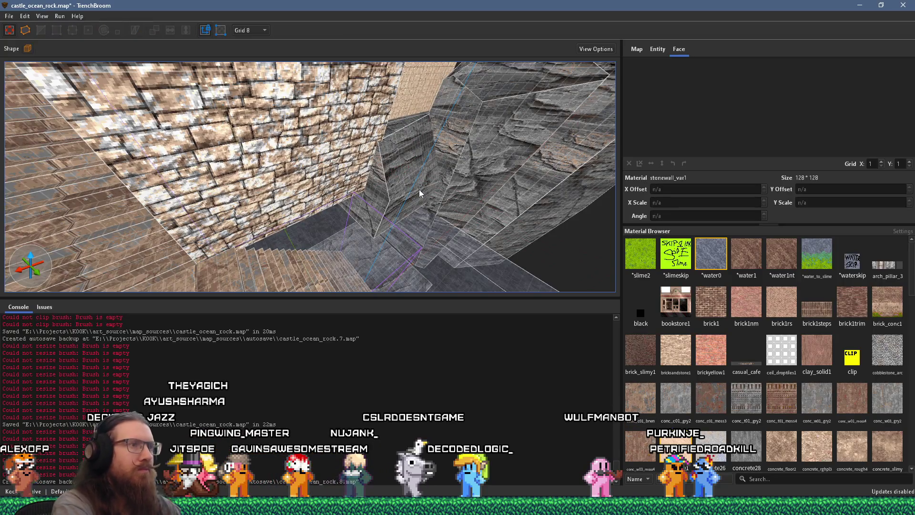
pyautogui.moveTo(461, 184)
pyautogui.mouseDown()
pyautogui.moveTo(436, 158)
pyautogui.moveTo(417, 164)
pyautogui.mouseUp()
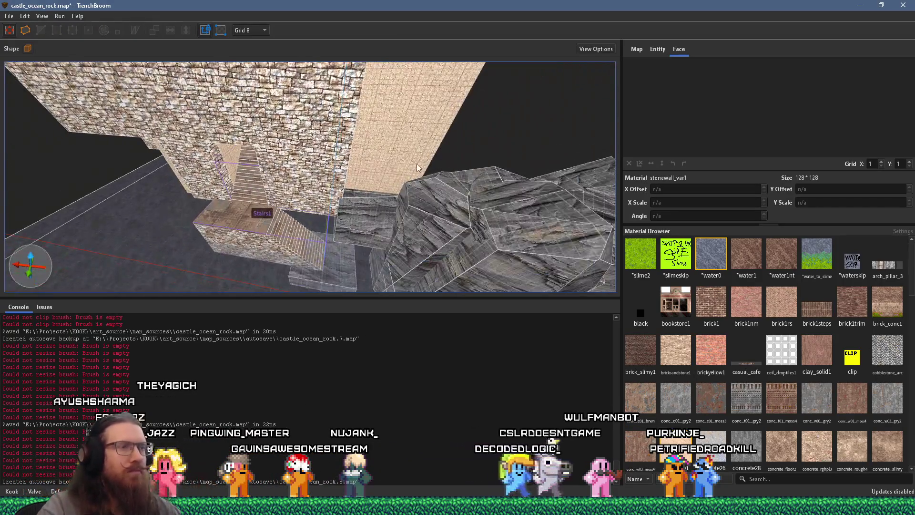
pyautogui.moveTo(456, 204); pyautogui.dragTo(336, 184)
pyautogui.moveTo(334, 270)
pyautogui.mouseDown()
pyautogui.moveTo(368, 255)
pyautogui.moveTo(386, 205)
pyautogui.mouseUp()
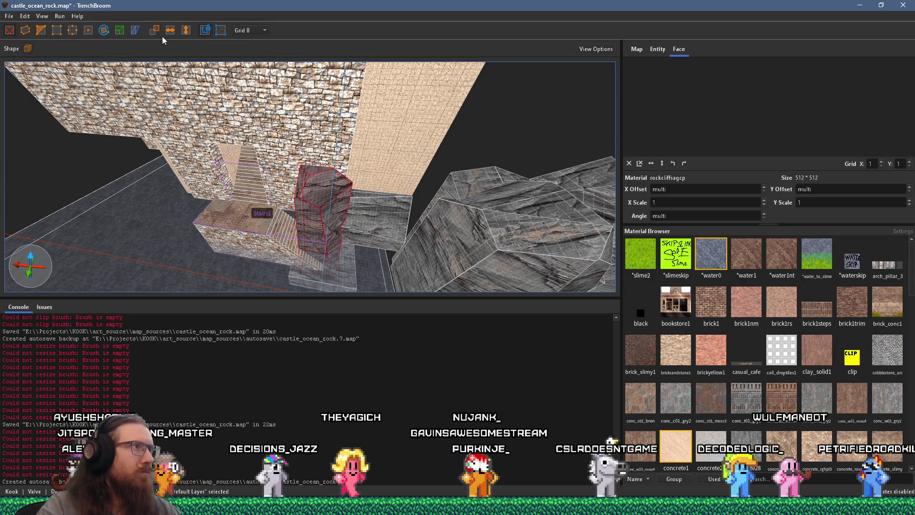
# Adjust the rock brush's top vertex
pyautogui.scroll(5, 365, 208)
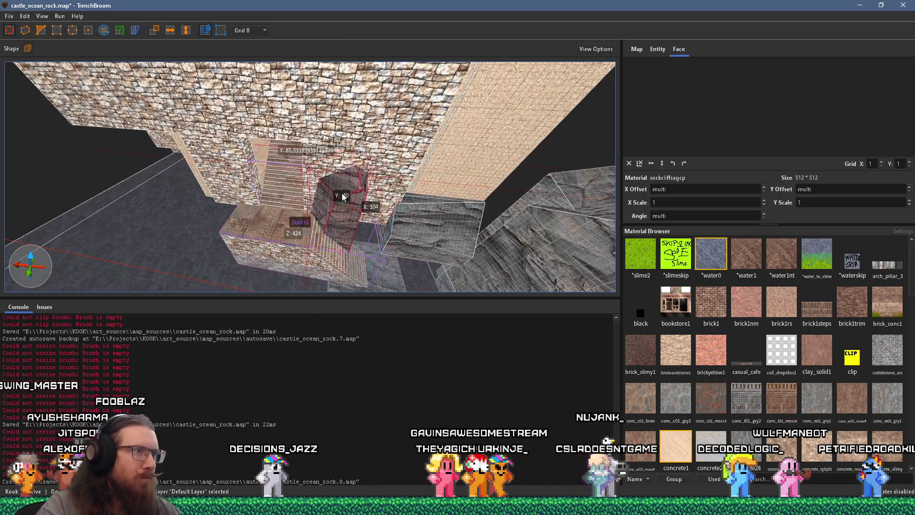
pyautogui.moveTo(338, 193)
pyautogui.mouseDown()
pyautogui.moveTo(407, 179)
pyautogui.moveTo(296, 164)
pyautogui.moveTo(336, 211)
pyautogui.moveTo(318, 164)
pyautogui.moveTo(302, 162)
pyautogui.moveTo(272, 81)
pyautogui.moveTo(100, 45)
pyautogui.mouseUp()
pyautogui.moveTo(41, 30)
pyautogui.mouseDown()
pyautogui.moveTo(214, 77)
pyautogui.moveTo(294, 110)
pyautogui.moveTo(328, 153)
pyautogui.moveTo(267, 179)
pyautogui.mouseUp()
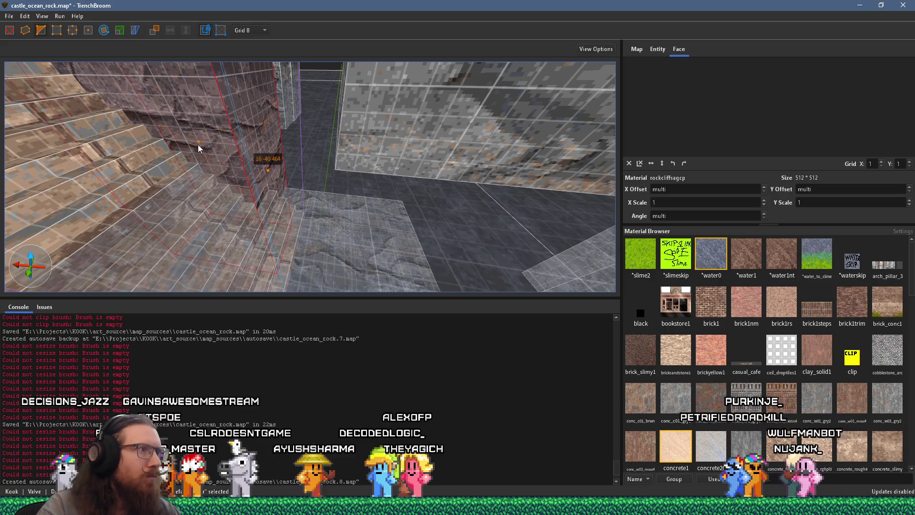
pyautogui.moveTo(204, 147)
pyautogui.mouseDown()
pyautogui.moveTo(244, 158)
pyautogui.moveTo(253, 289)
pyautogui.moveTo(290, 164)
pyautogui.moveTo(310, 170)
pyautogui.moveTo(301, 114)
pyautogui.moveTo(321, 251)
pyautogui.moveTo(310, 241)
pyautogui.moveTo(324, 216)
pyautogui.moveTo(345, 238)
pyautogui.moveTo(331, 251)
pyautogui.moveTo(331, 238)
pyautogui.moveTo(303, 214)
pyautogui.mouseUp()
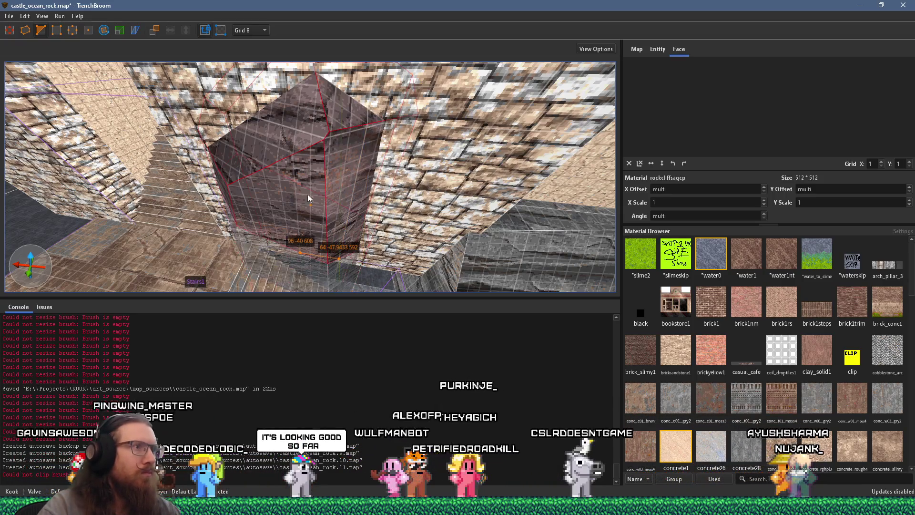
pyautogui.keyDown('shift'); pyautogui.click(336, 87); pyautogui.keyUp('shift')
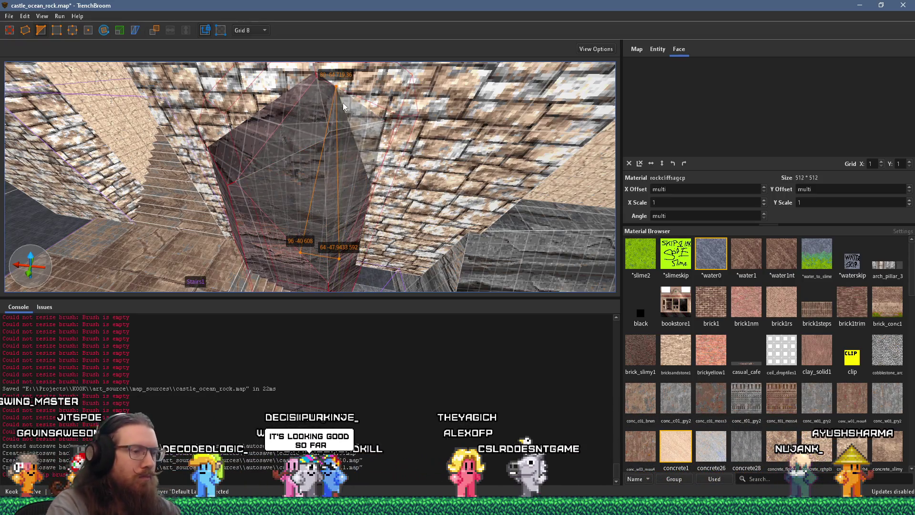
pyautogui.press('Escape')
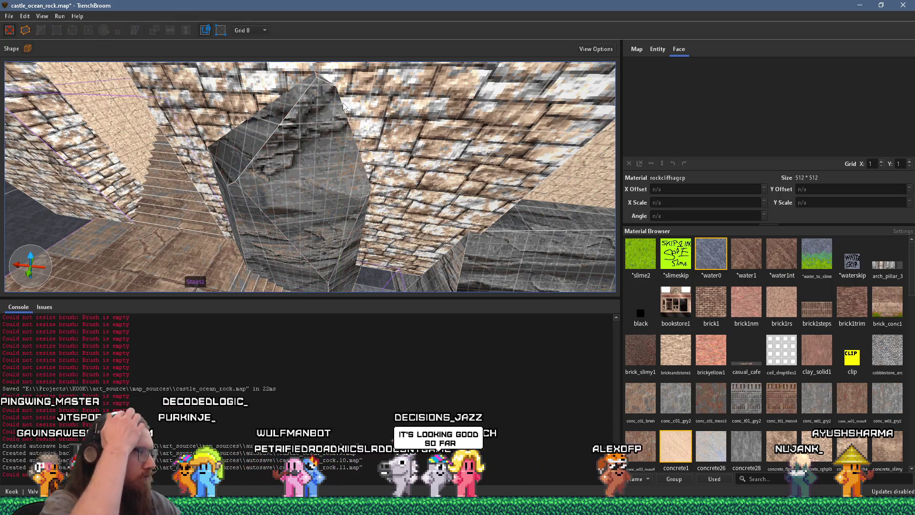
# Lower the rock brush by 56 units
pyautogui.scroll(-6, 343, 105)
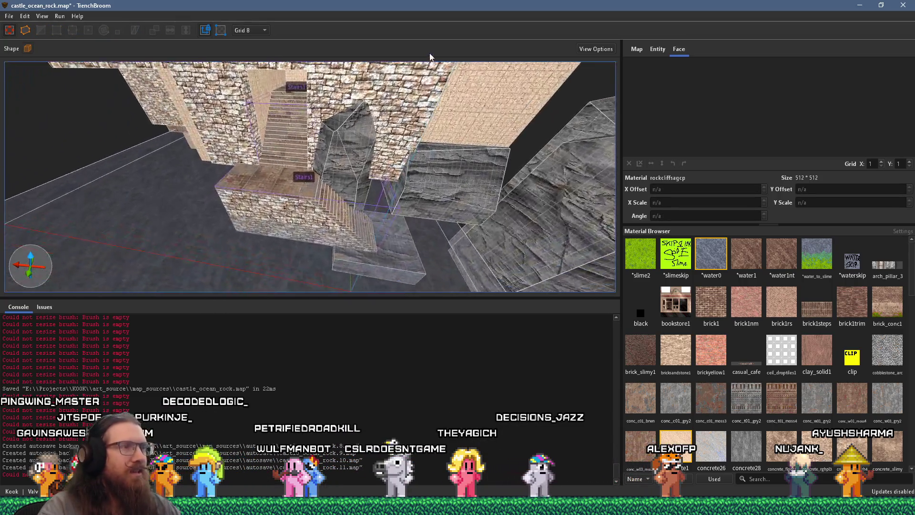
pyautogui.scroll(2, 353, 107)
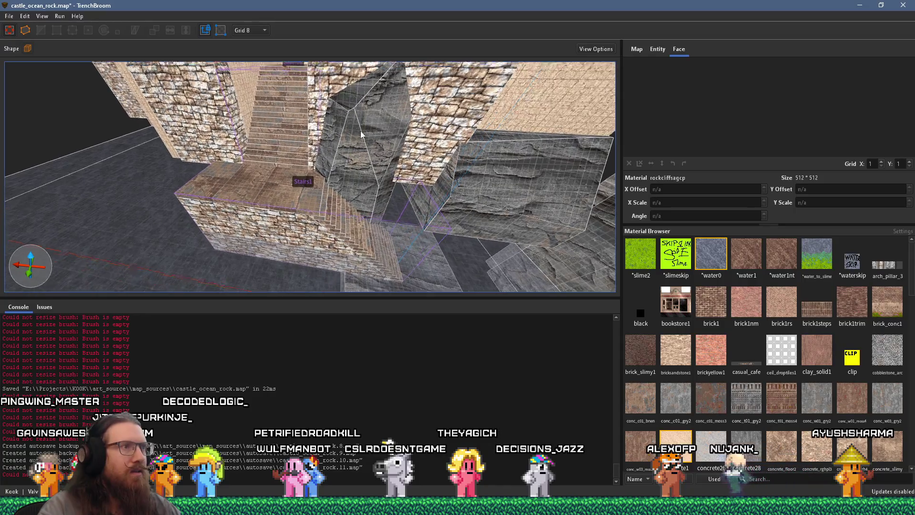
pyautogui.click(361, 158)
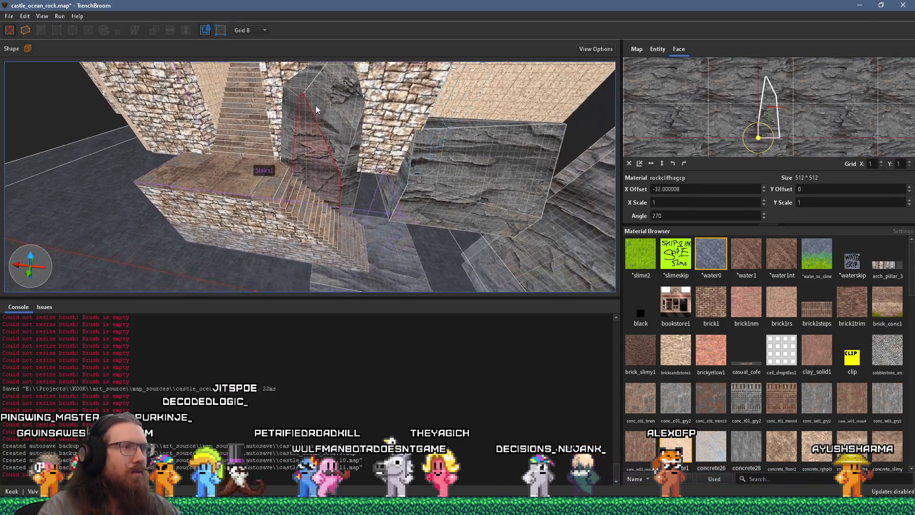
pyautogui.scroll(2, 316, 105)
pyautogui.scroll(2, 315, 102)
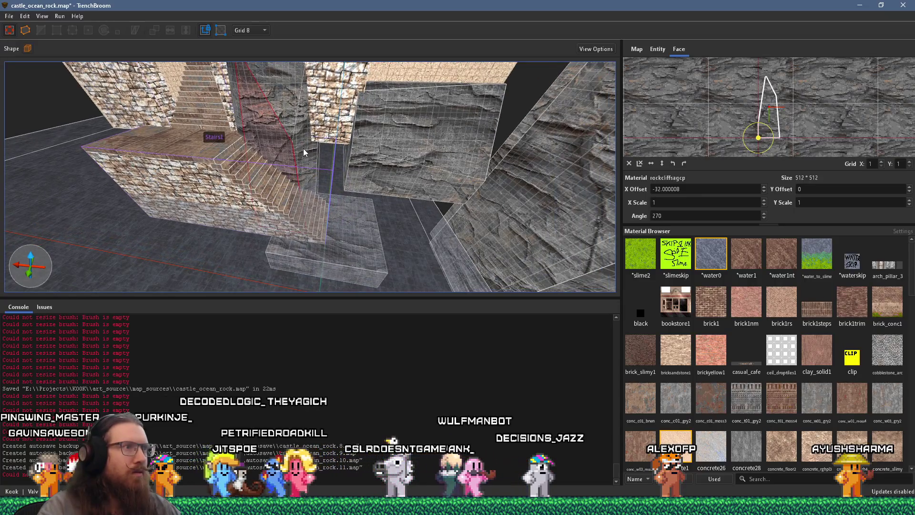
pyautogui.press('Escape')
pyautogui.scroll(4, 301, 133)
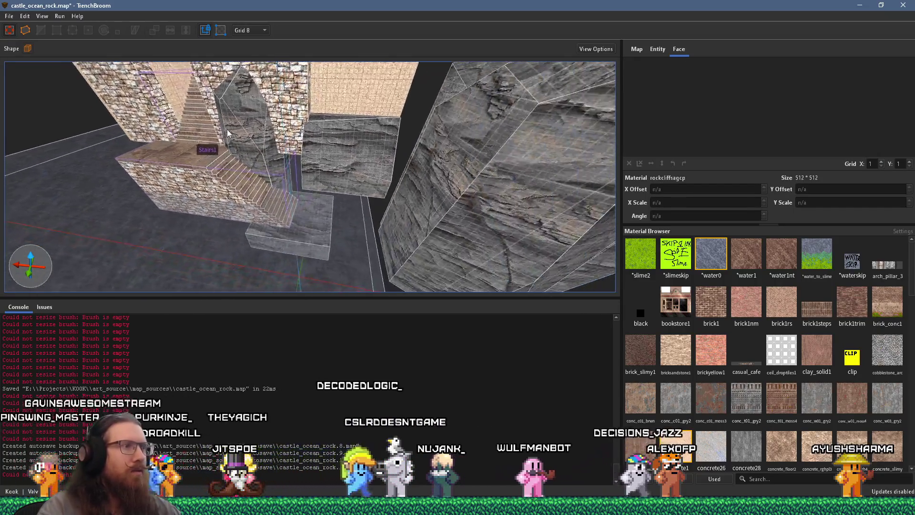
pyautogui.scroll(8, 277, 137)
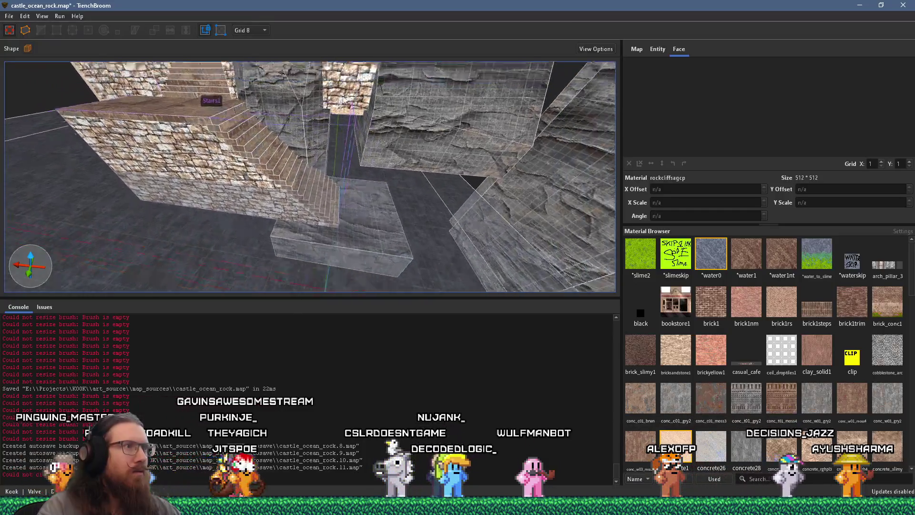
pyautogui.scroll(-6, 356, 204)
pyautogui.click(388, 169)
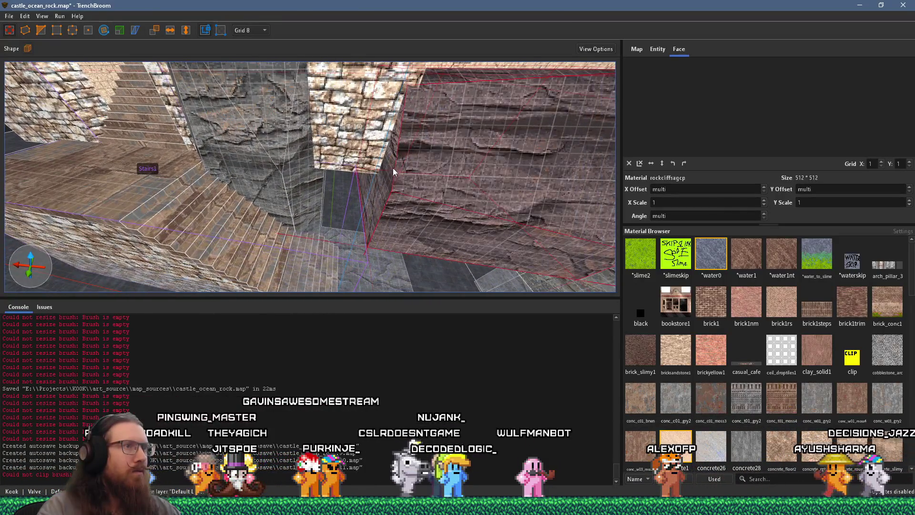
pyautogui.moveTo(413, 161); pyautogui.dragTo(390, 184)
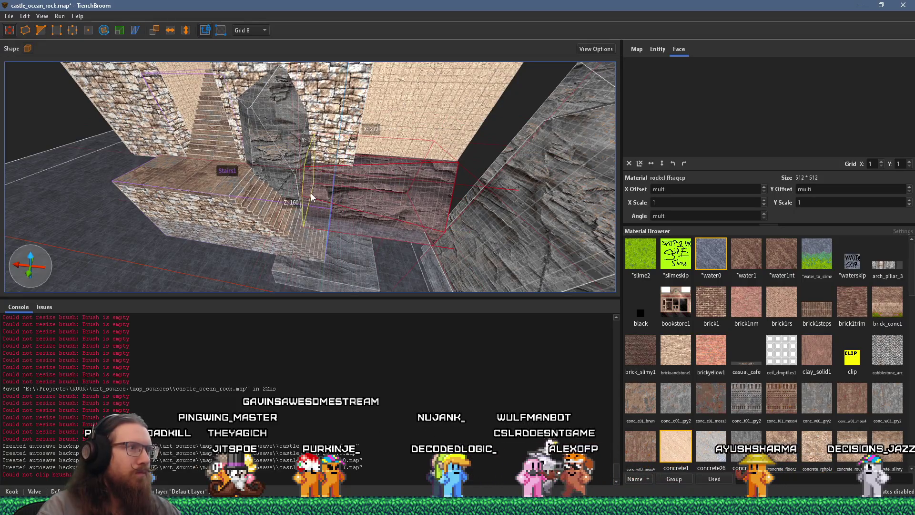
# Clip the rock brush along a plane so it fits against the stairs
pyautogui.scroll(4, 314, 191)
pyautogui.moveTo(348, 182)
pyautogui.mouseDown()
pyautogui.moveTo(325, 199)
pyautogui.moveTo(344, 182)
pyautogui.moveTo(331, 179)
pyautogui.moveTo(414, 159)
pyautogui.moveTo(346, 201)
pyautogui.moveTo(301, 213)
pyautogui.moveTo(301, 196)
pyautogui.moveTo(342, 158)
pyautogui.mouseUp()
pyautogui.click(41, 30)
pyautogui.moveTo(305, 96)
pyautogui.mouseDown()
pyautogui.moveTo(447, 165)
pyautogui.moveTo(359, 150)
pyautogui.moveTo(321, 167)
pyautogui.moveTo(373, 111)
pyautogui.mouseUp()
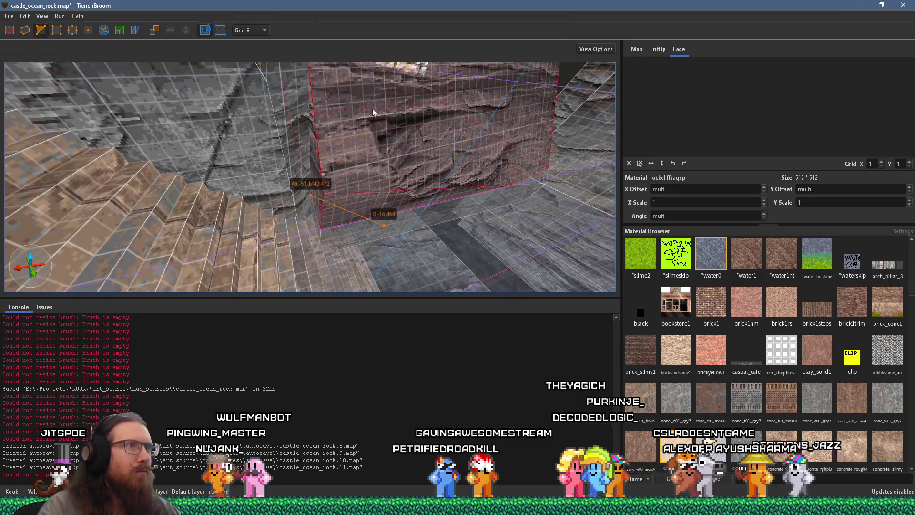
pyautogui.press('Return')
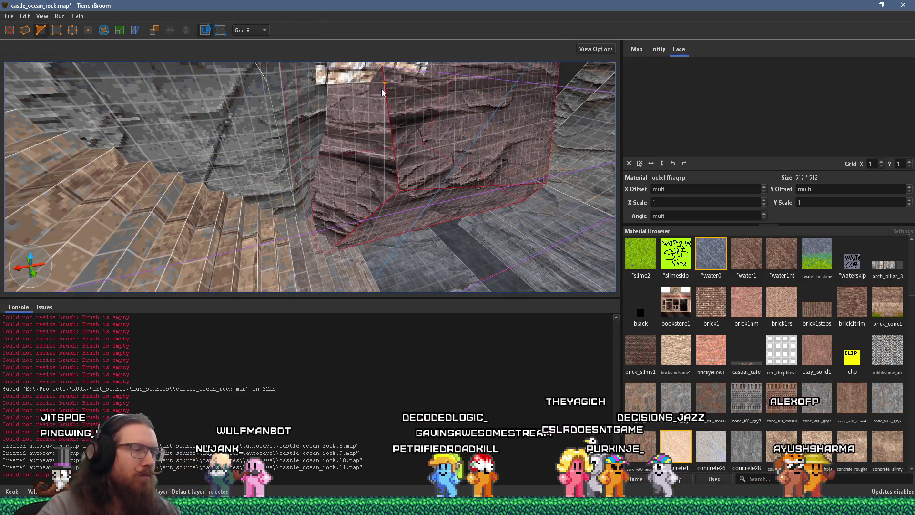
# Resize the rock to Z 160, adjust the brick-wall brush, and check the pier reference
pyautogui.moveTo(376, 122)
pyautogui.mouseDown()
pyautogui.moveTo(343, 96)
pyautogui.moveTo(394, 124)
pyautogui.moveTo(76, 7)
pyautogui.mouseUp()
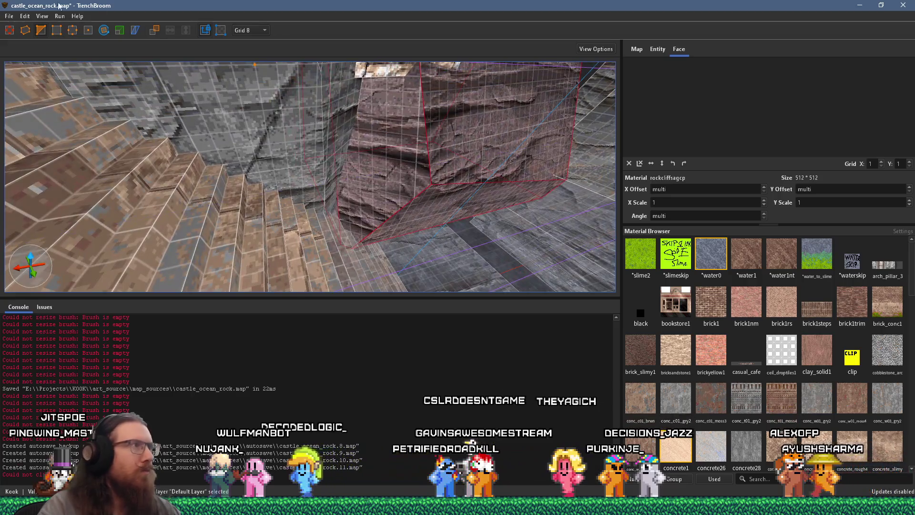
pyautogui.moveTo(311, 196)
pyautogui.mouseDown()
pyautogui.moveTo(361, 181)
pyautogui.moveTo(327, 173)
pyautogui.moveTo(333, 150)
pyautogui.moveTo(385, 173)
pyautogui.moveTo(333, 194)
pyautogui.mouseUp()
pyautogui.click(344, 204)
pyautogui.moveTo(336, 250)
pyautogui.mouseDown()
pyautogui.moveTo(230, 215)
pyautogui.moveTo(255, 185)
pyautogui.moveTo(418, 178)
pyautogui.moveTo(474, 112)
pyautogui.moveTo(490, 164)
pyautogui.moveTo(334, 204)
pyautogui.moveTo(349, 178)
pyautogui.mouseUp()
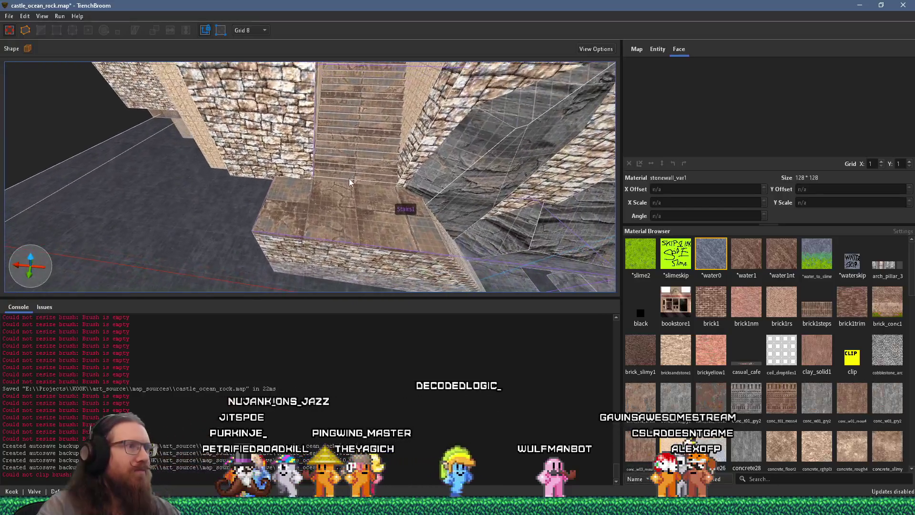
pyautogui.hotkey('alt', 'Tab')
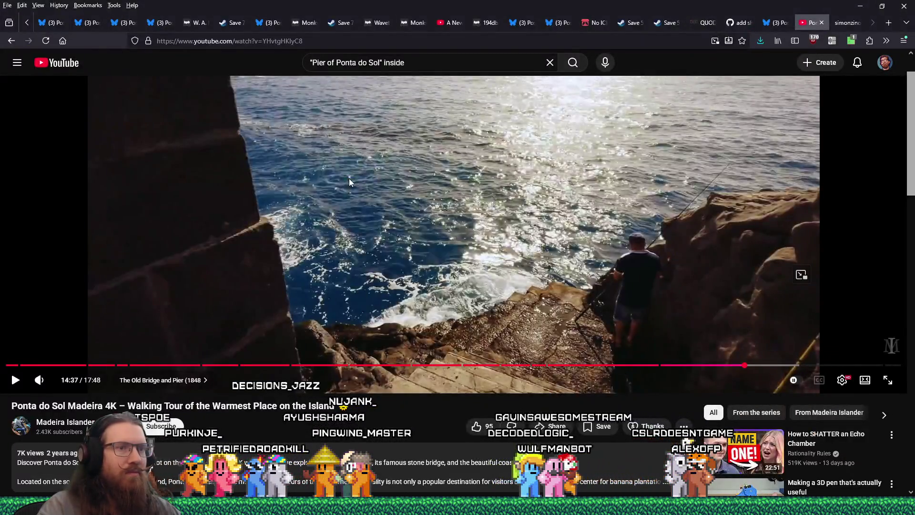
pyautogui.hotkey('alt', 'Tab')
pyautogui.moveTo(349, 179)
pyautogui.mouseDown()
pyautogui.moveTo(318, 164)
pyautogui.moveTo(347, 163)
pyautogui.moveTo(135, 134)
pyautogui.moveTo(487, 188)
pyautogui.moveTo(119, 181)
pyautogui.moveTo(317, 175)
pyautogui.moveTo(208, 159)
pyautogui.moveTo(242, 119)
pyautogui.mouseUp()
pyautogui.click(318, 164)
pyautogui.hotkey('alt', 'Tab')
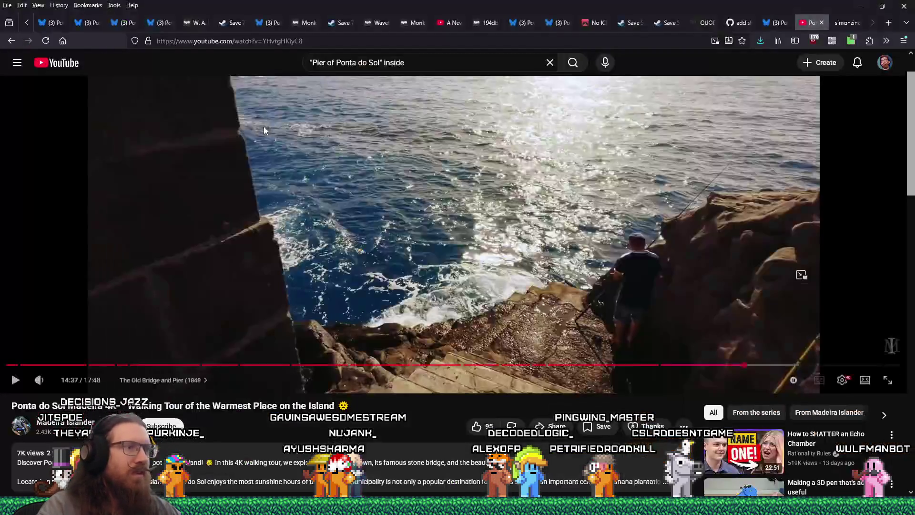
pyautogui.hotkey('alt', 'Tab')
pyautogui.moveTo(377, 177)
pyautogui.mouseDown()
pyautogui.moveTo(368, 184)
pyautogui.moveTo(394, 186)
pyautogui.moveTo(382, 167)
pyautogui.moveTo(330, 161)
pyautogui.mouseUp()
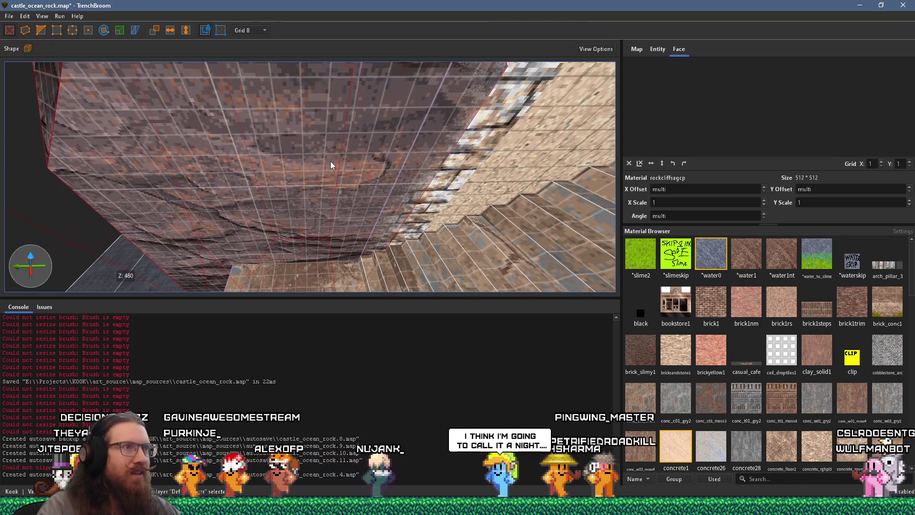
# Move the rockcliffsagcp brush's vertices against the stairs, one to 308.579 0 560
pyautogui.moveTo(510, 131)
pyautogui.mouseDown()
pyautogui.moveTo(368, 123)
pyautogui.moveTo(350, 157)
pyautogui.moveTo(385, 182)
pyautogui.mouseUp()
pyautogui.scroll(1, 370, 168)
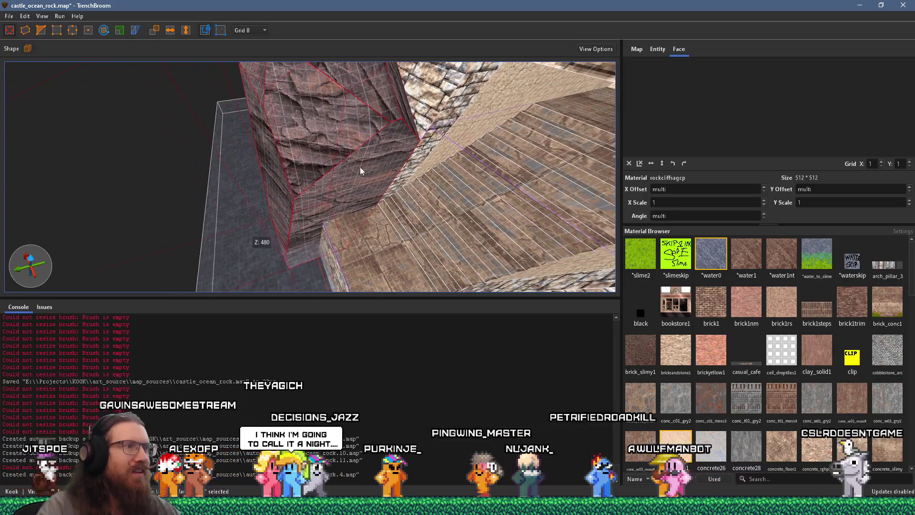
pyautogui.moveTo(367, 193)
pyautogui.mouseDown()
pyautogui.moveTo(273, 168)
pyautogui.moveTo(313, 148)
pyautogui.moveTo(245, 121)
pyautogui.mouseUp()
pyautogui.click(42, 33)
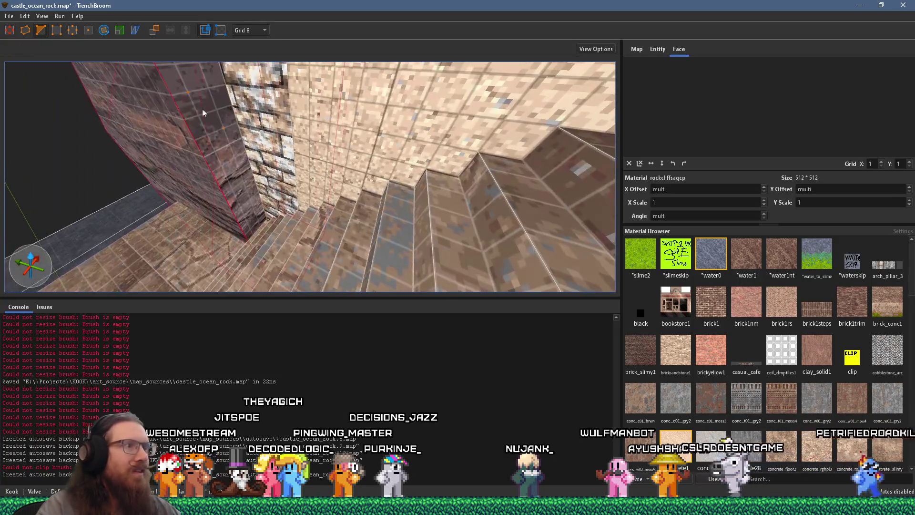
pyautogui.moveTo(230, 97)
pyautogui.mouseDown()
pyautogui.moveTo(307, 129)
pyautogui.moveTo(272, 165)
pyautogui.mouseUp()
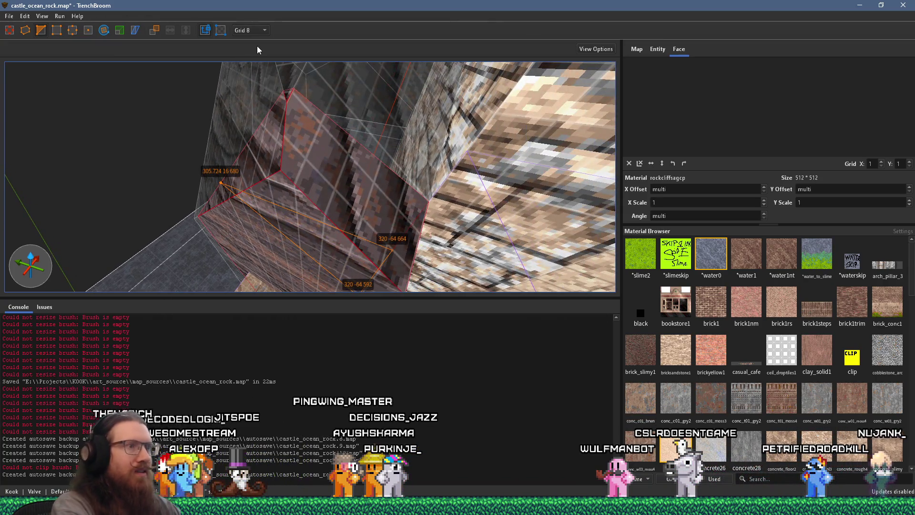
pyautogui.scroll(5, 402, 199)
pyautogui.moveTo(402, 199); pyautogui.dragTo(391, 184)
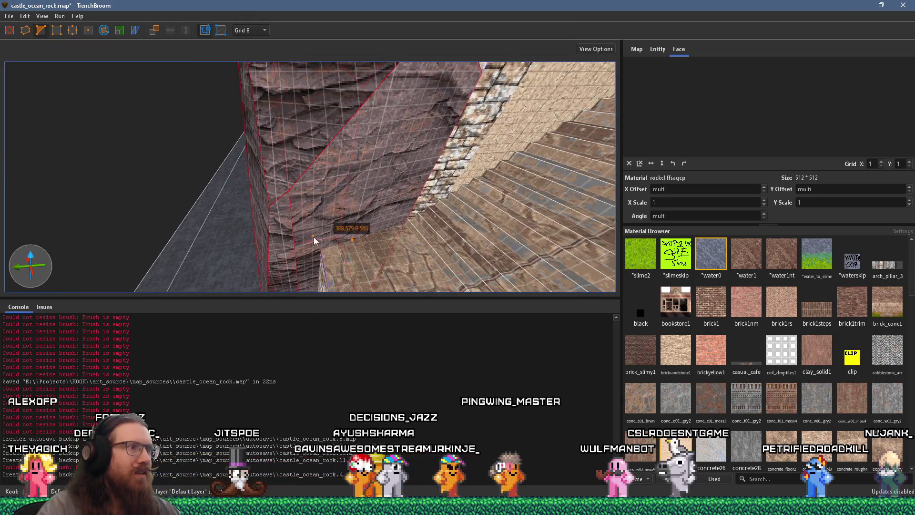
pyautogui.scroll(-3, 311, 242)
pyautogui.scroll(-3, 382, 191)
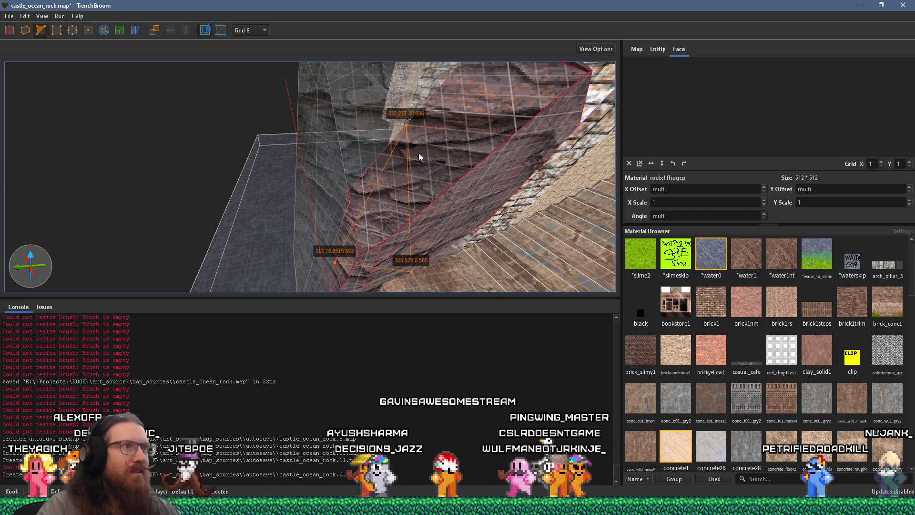
pyautogui.press('Escape')
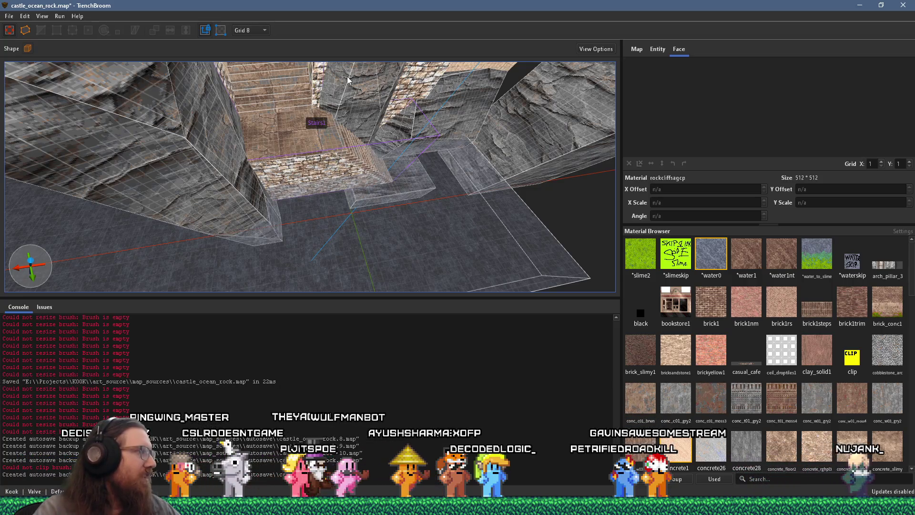
# Check the textures on the rock pillar's left and side faces
pyautogui.click(339, 181)
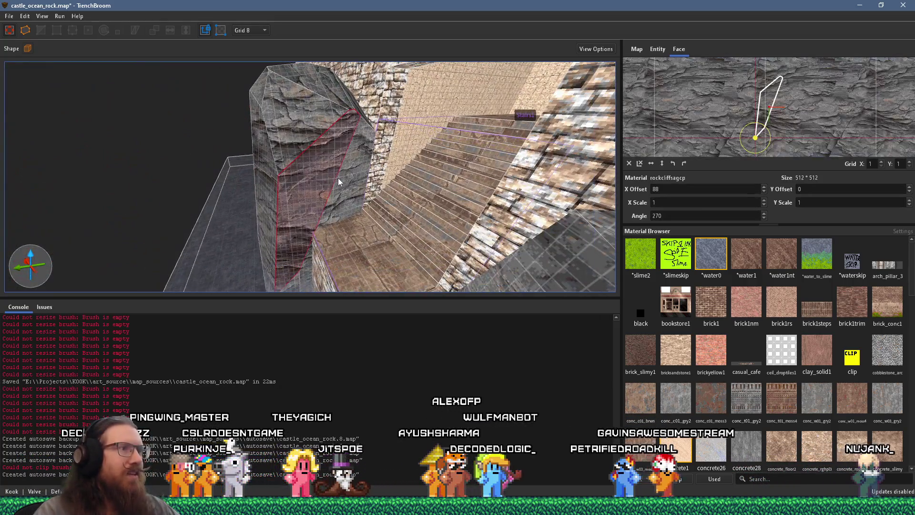
pyautogui.scroll(3, 310, 150)
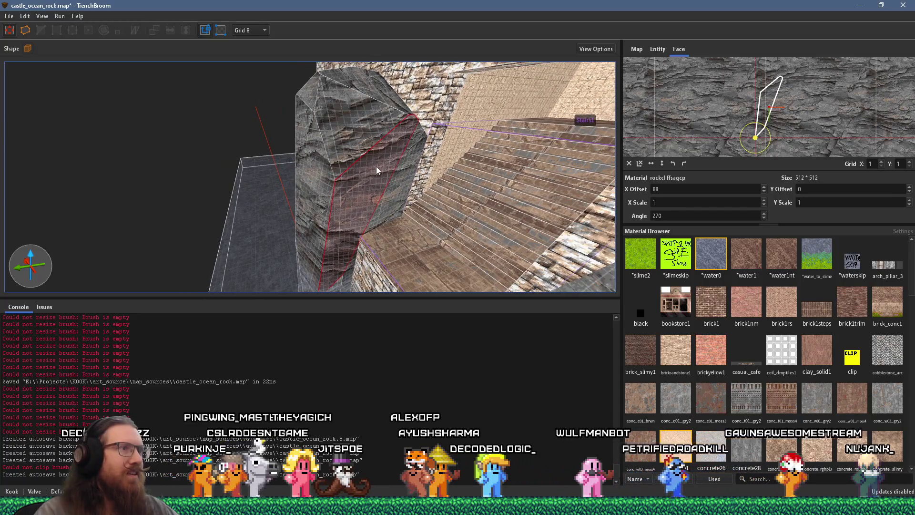
pyautogui.scroll(2, 376, 167)
pyautogui.scroll(-2, 355, 158)
pyautogui.click(306, 193)
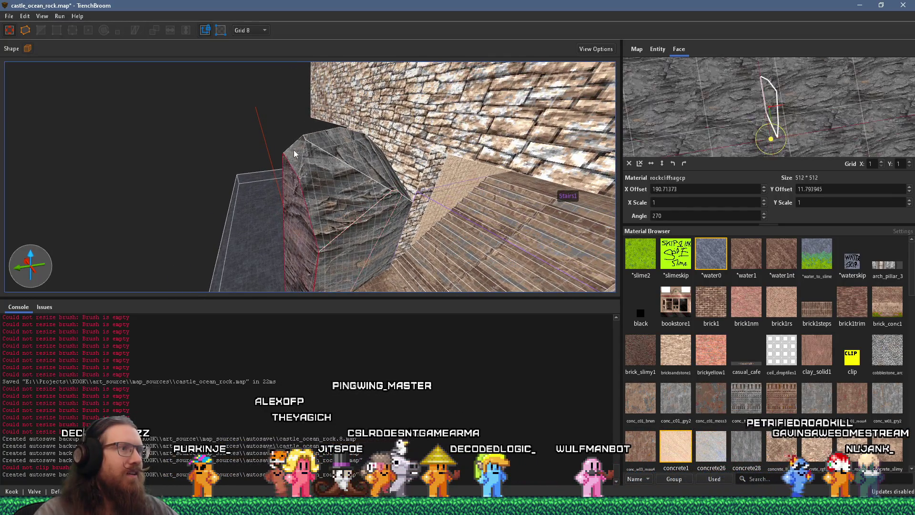
pyautogui.click(364, 199)
pyautogui.scroll(3, 333, 186)
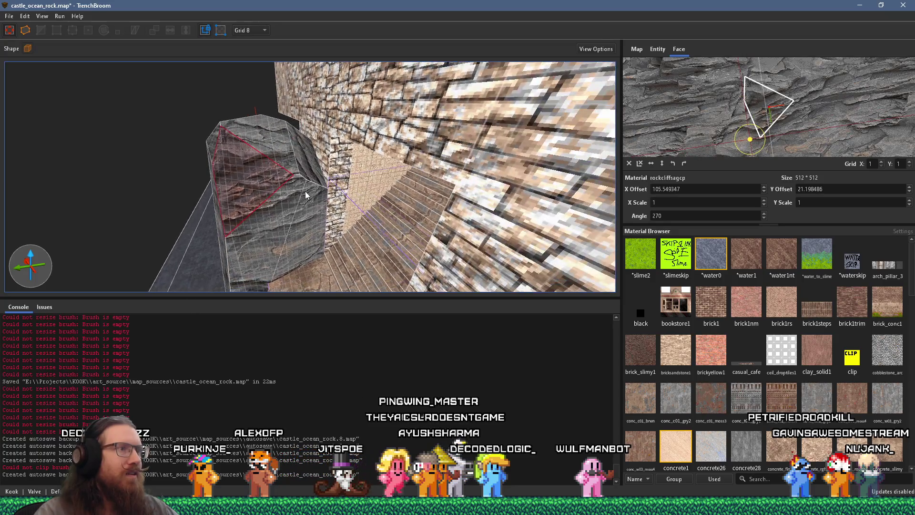
pyautogui.click(305, 174)
pyautogui.press('Escape')
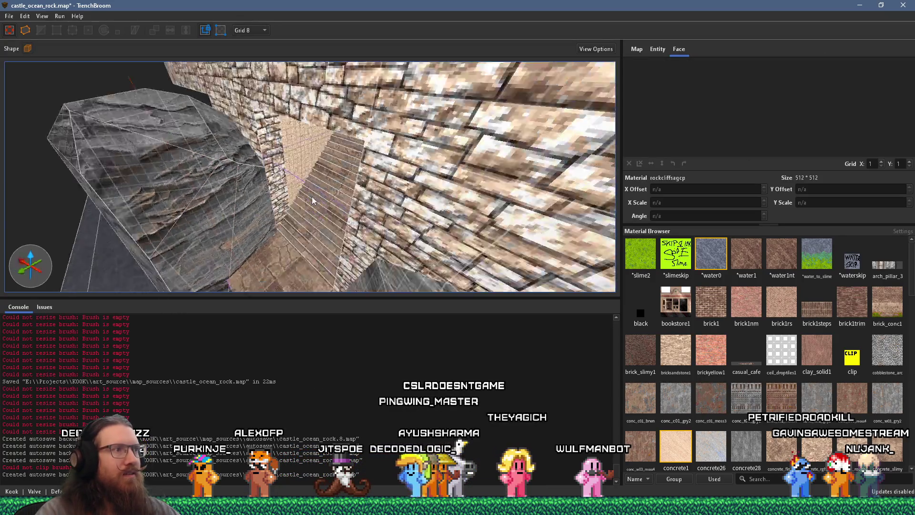
# Inspect the remaining rock faces, including the triangular one, then view the stairs head-on
pyautogui.scroll(3, 300, 174)
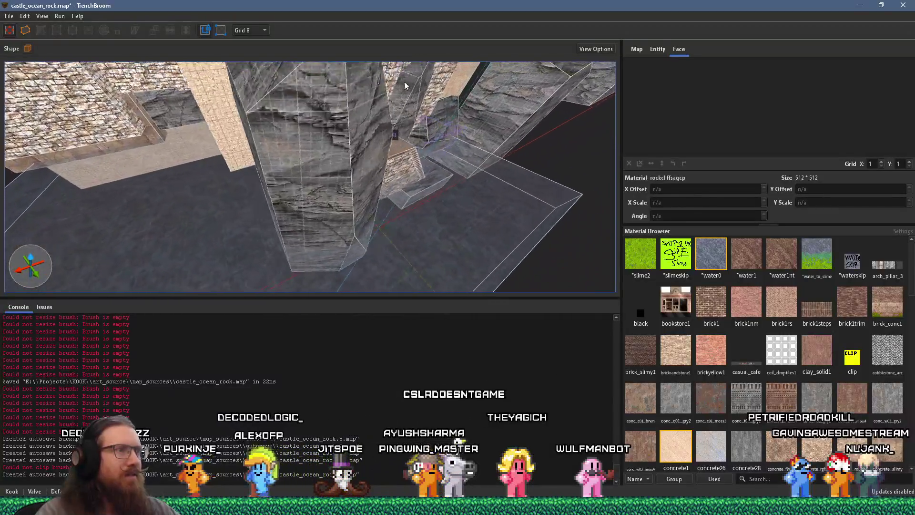
pyautogui.click(321, 147)
pyautogui.scroll(2, 308, 158)
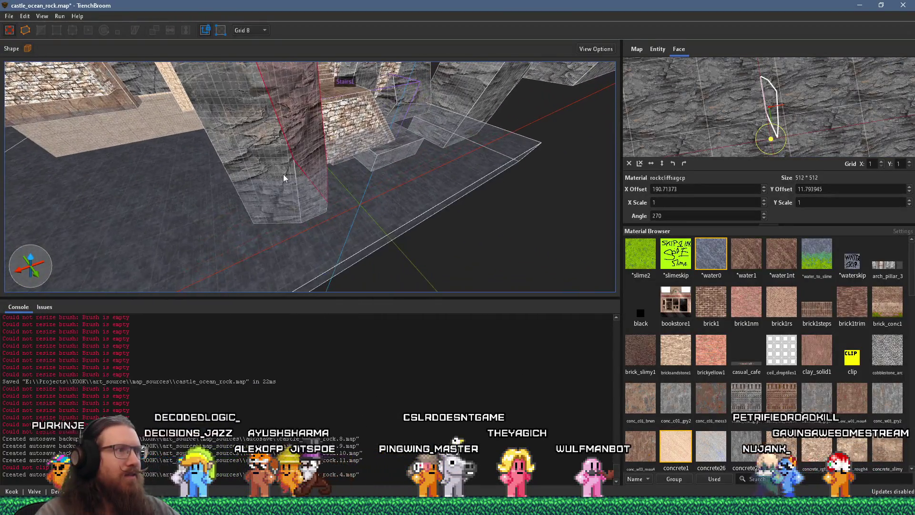
pyautogui.scroll(2, 334, 229)
pyautogui.scroll(-5, 353, 283)
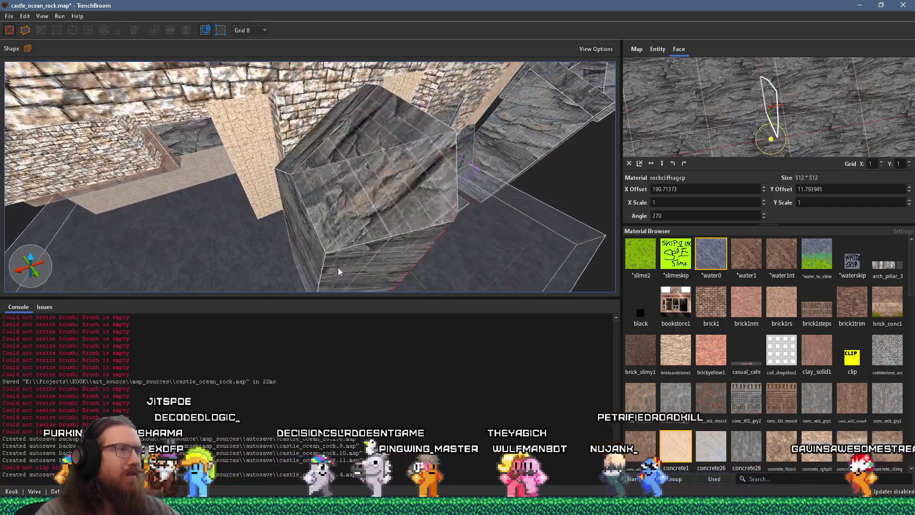
pyautogui.keyDown('shift'); pyautogui.click(377, 202); pyautogui.keyUp('shift')
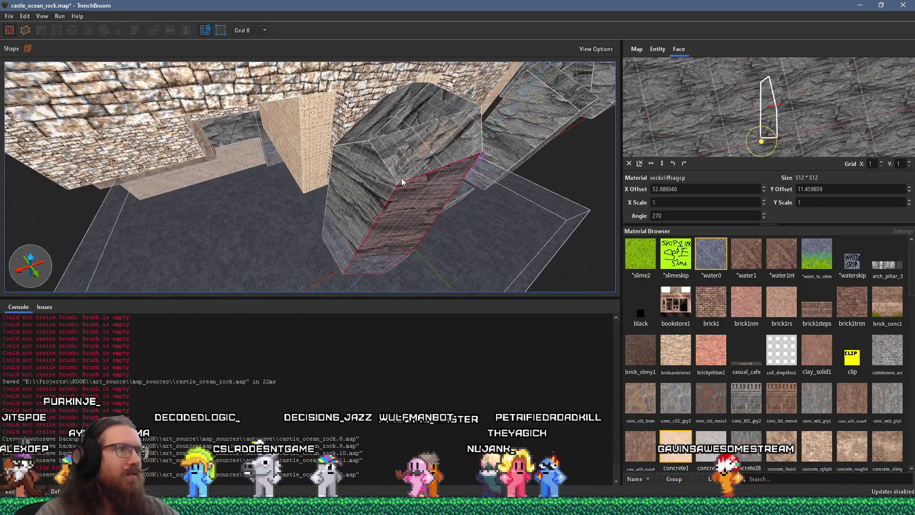
pyautogui.scroll(2, 372, 186)
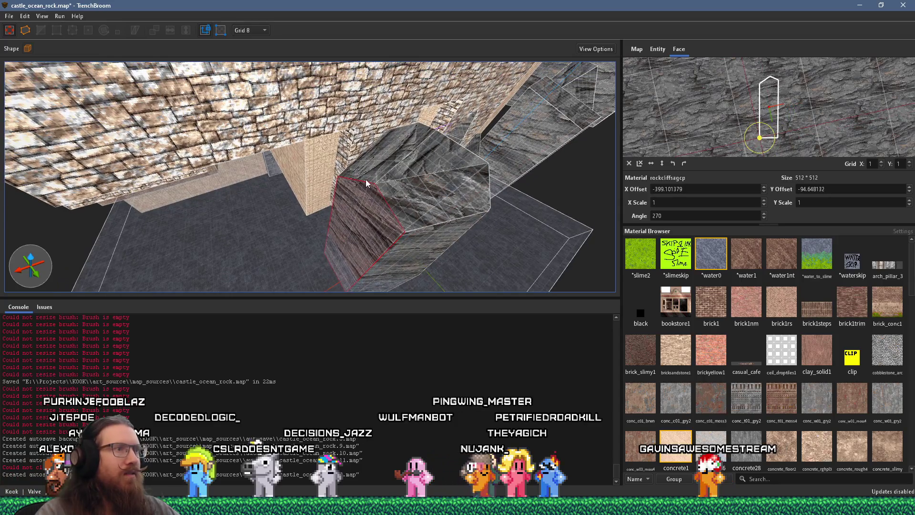
pyautogui.scroll(-5, 186, 148)
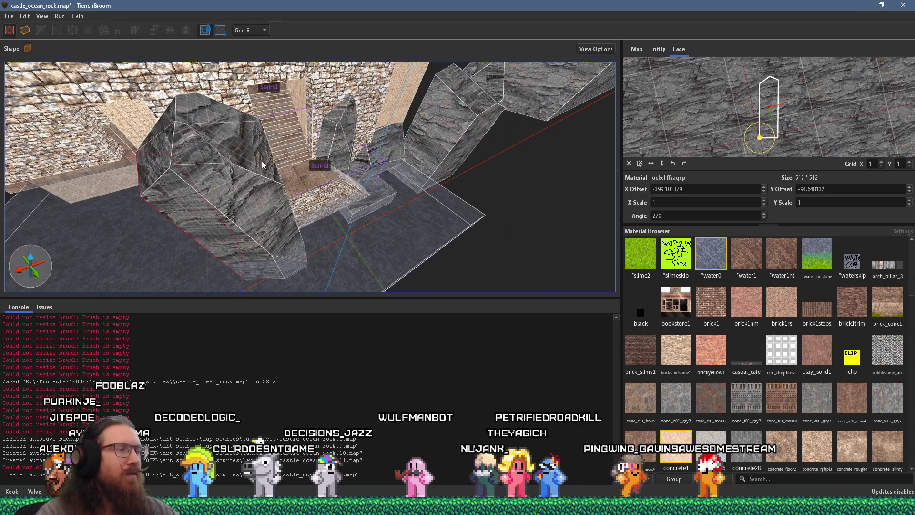
pyautogui.click(229, 169)
pyautogui.click(251, 164)
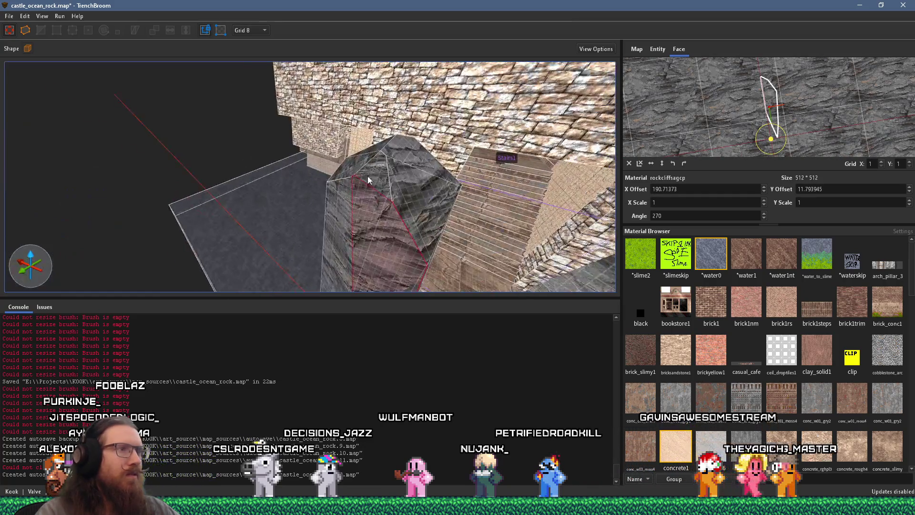
pyautogui.click(383, 181)
pyautogui.scroll(-3, 397, 182)
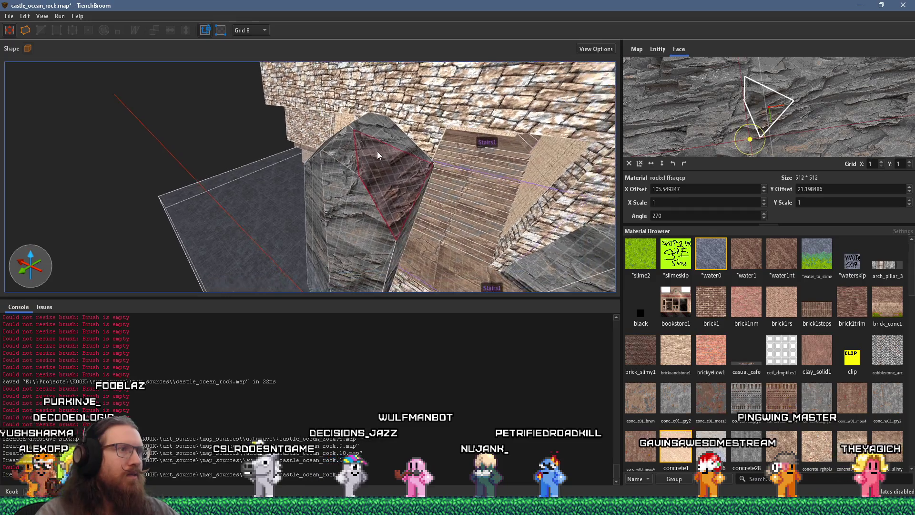
pyautogui.scroll(2, 328, 148)
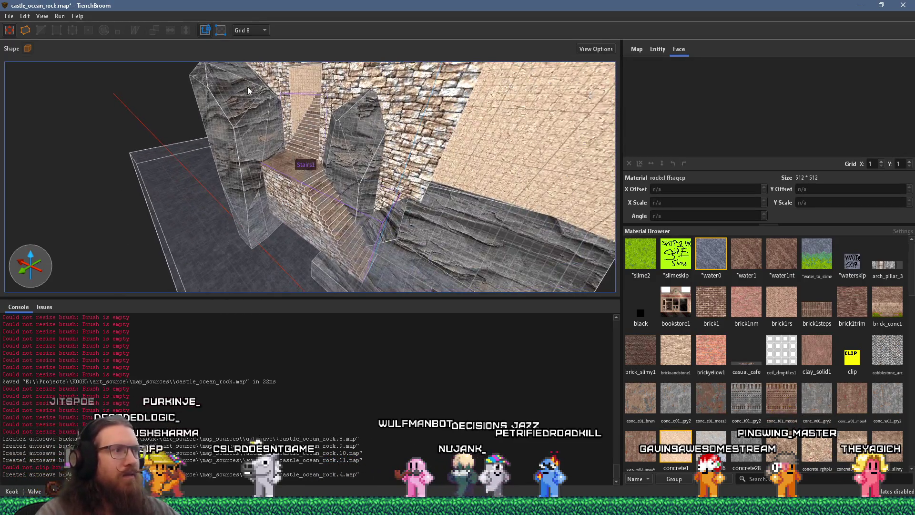
pyautogui.scroll(2, 309, 218)
pyautogui.scroll(5, 309, 218)
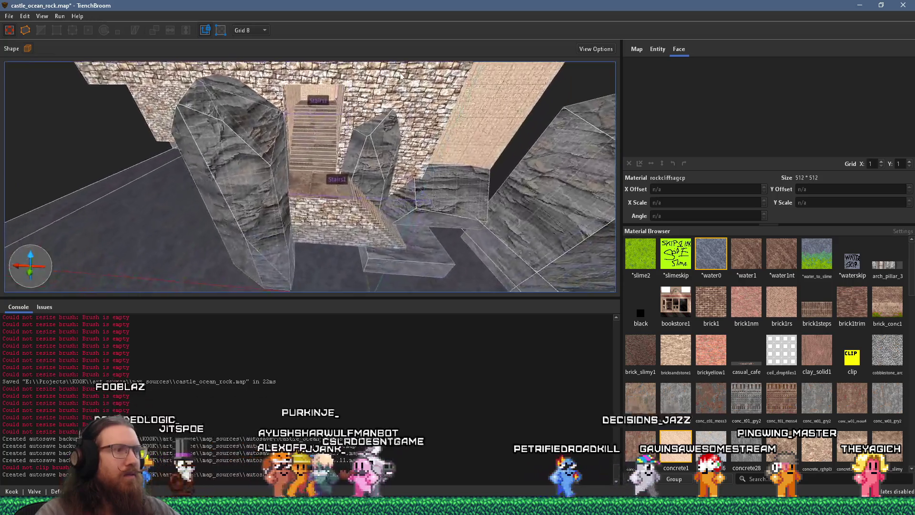
pyautogui.scroll(8, 360, 139)
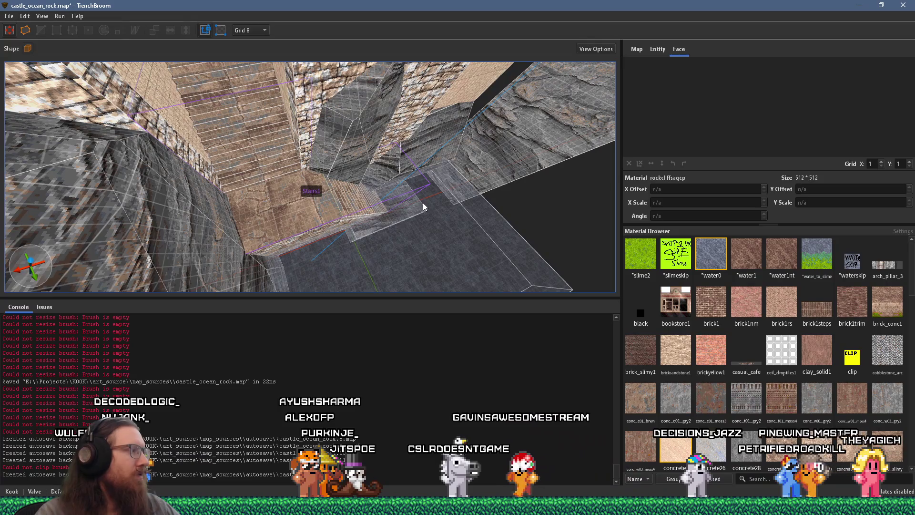
pyautogui.scroll(4, 381, 180)
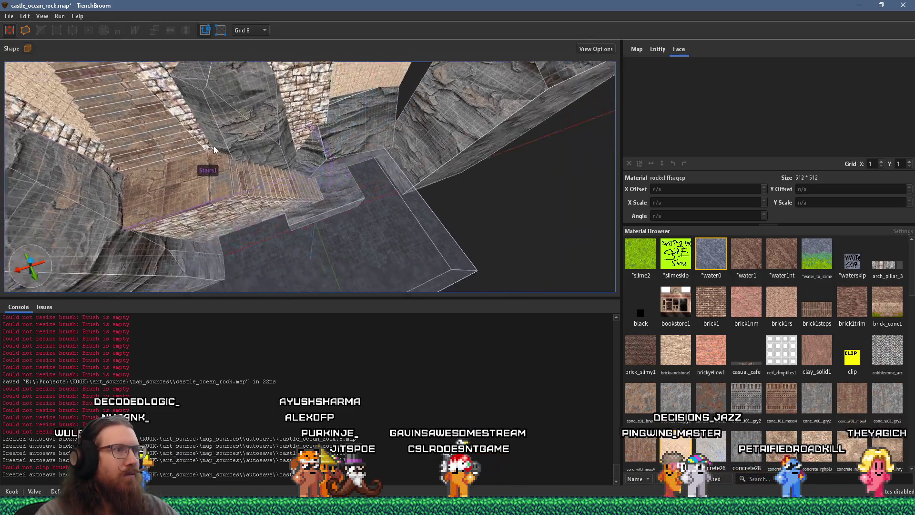
pyautogui.scroll(3, 343, 210)
pyautogui.scroll(6, 343, 210)
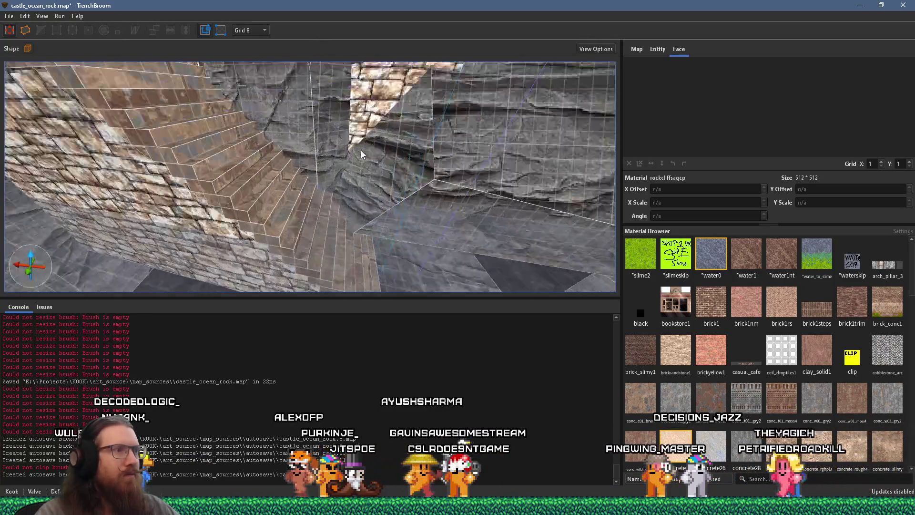
pyautogui.moveTo(297, 105)
pyautogui.mouseDown()
pyautogui.moveTo(351, 174)
pyautogui.moveTo(394, 194)
pyautogui.moveTo(387, 210)
pyautogui.moveTo(407, 236)
pyautogui.mouseUp()
# Save castle_ocean_rock.map and compile it with the qbsp profile into castle_ocean_rock.bsp
pyautogui.click(19, 19)
pyautogui.click(28, 62)
pyautogui.click(70, 28)
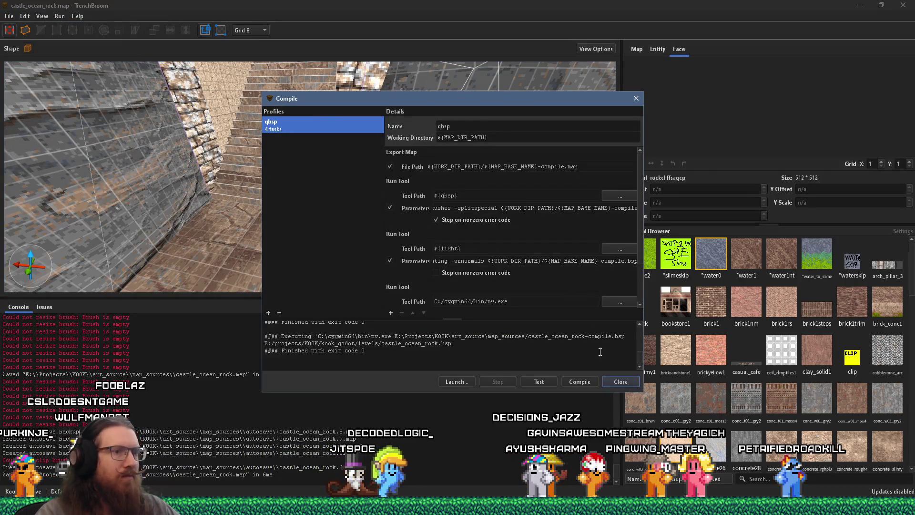
pyautogui.click(579, 381)
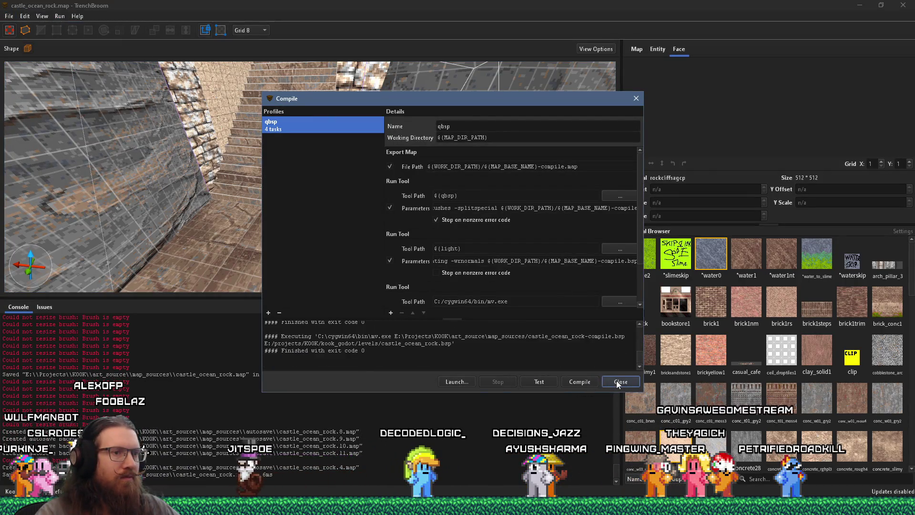
pyautogui.click(619, 381)
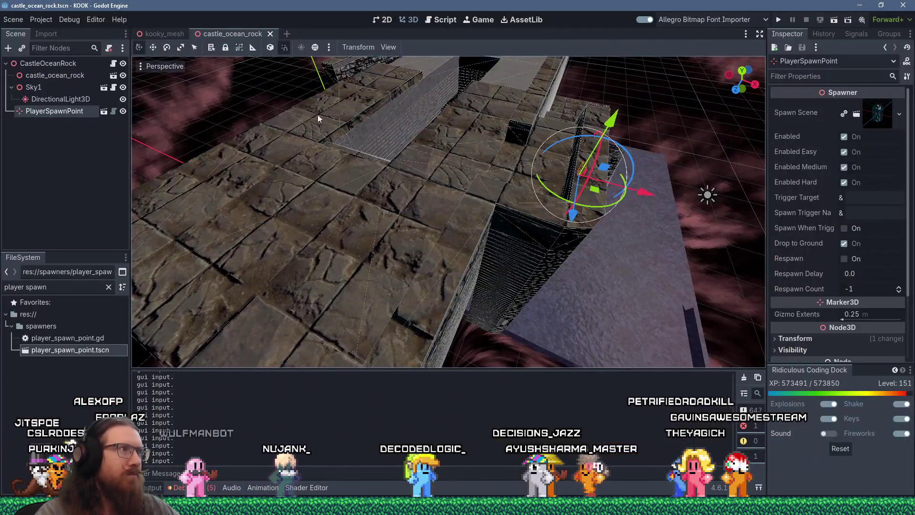
# Select the DirectionalLight3D and turn on its shadows
pyautogui.click(40, 104)
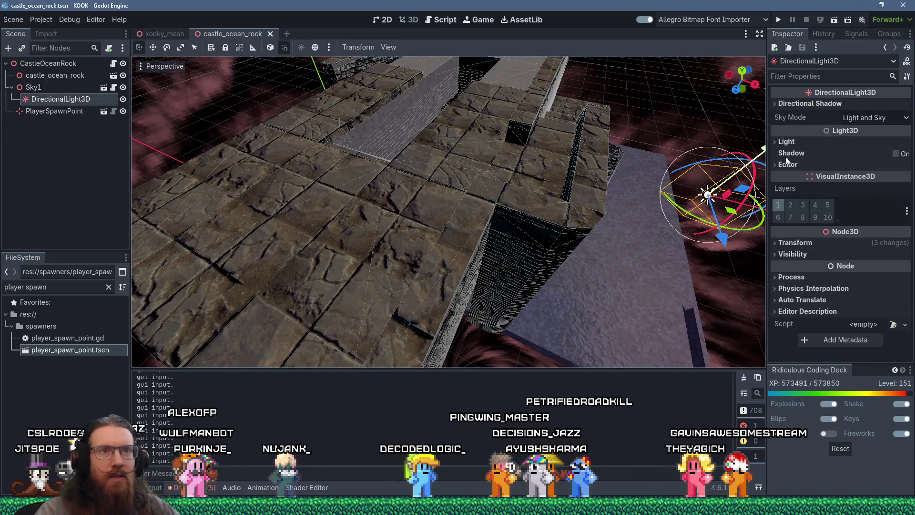
pyautogui.click(894, 154)
pyautogui.scroll(5, 573, 184)
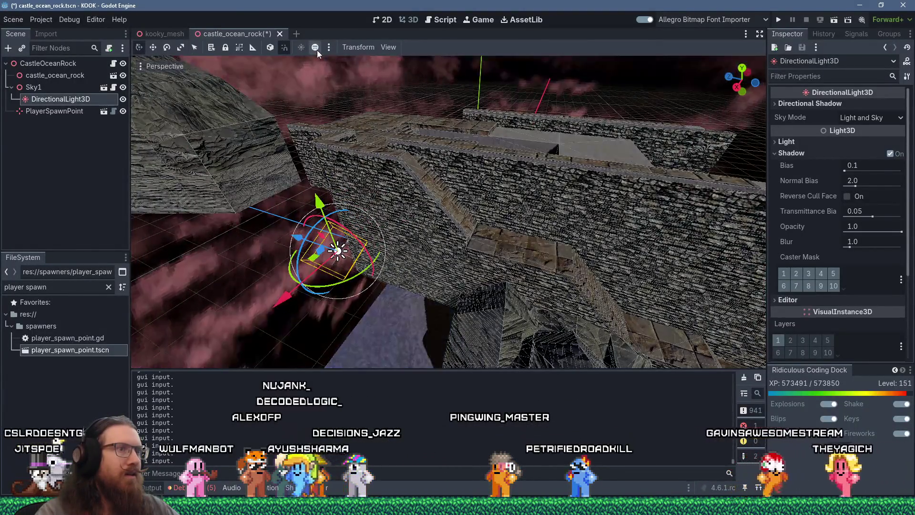
pyautogui.scroll(-5, 487, 223)
pyautogui.moveTo(487, 223); pyautogui.dragTo(362, 205)
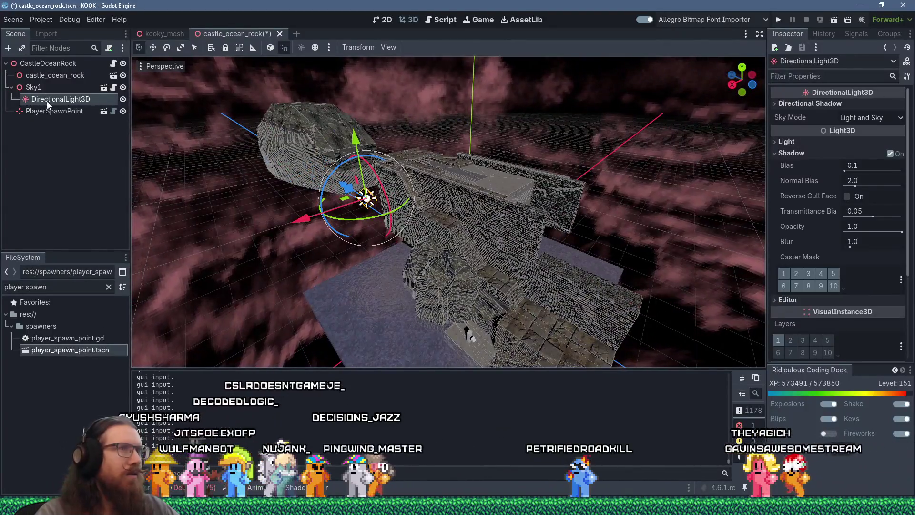
# Set the light colour to dim pinkish grey 8a7f7e with energy 0.7
pyautogui.click(814, 143)
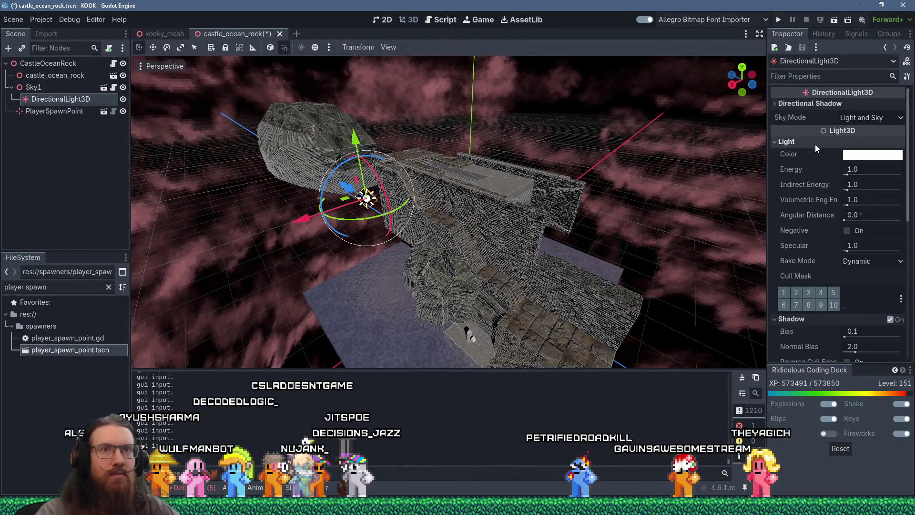
pyautogui.click(868, 155)
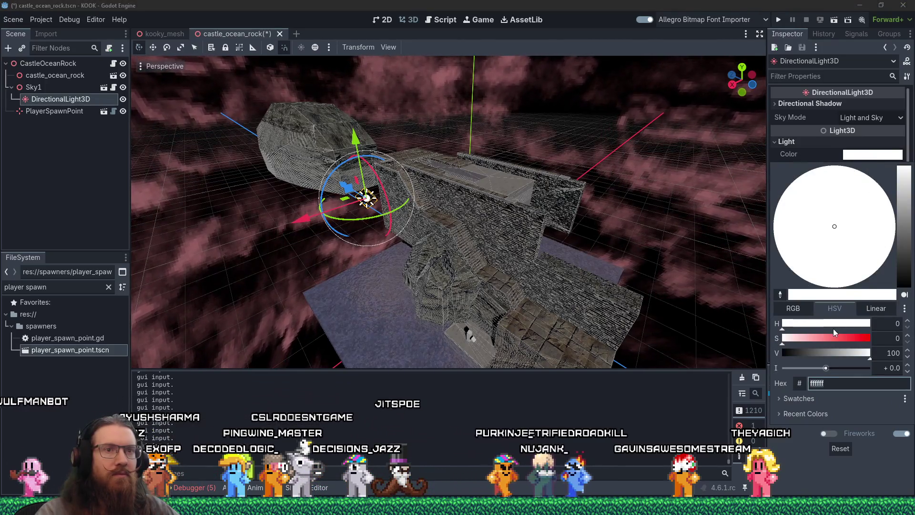
pyautogui.click(906, 228)
pyautogui.moveTo(851, 233); pyautogui.dragTo(838, 228)
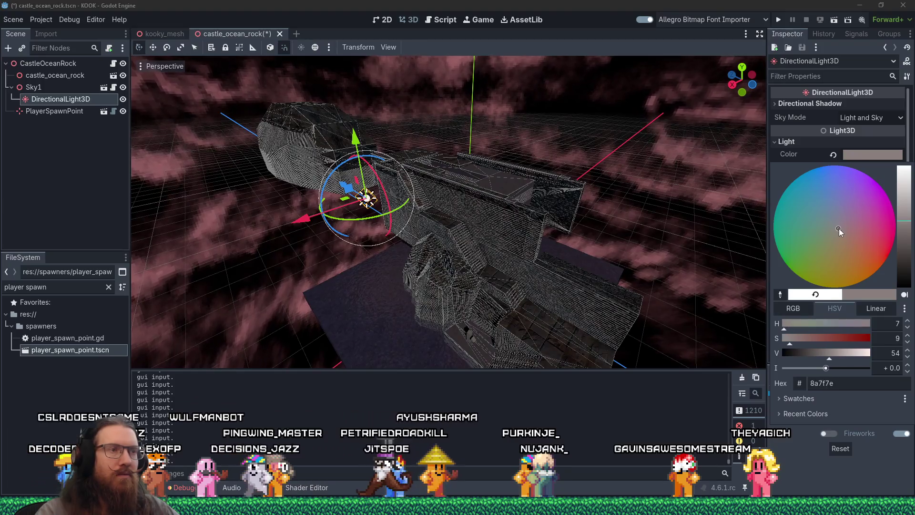
pyautogui.click(807, 156)
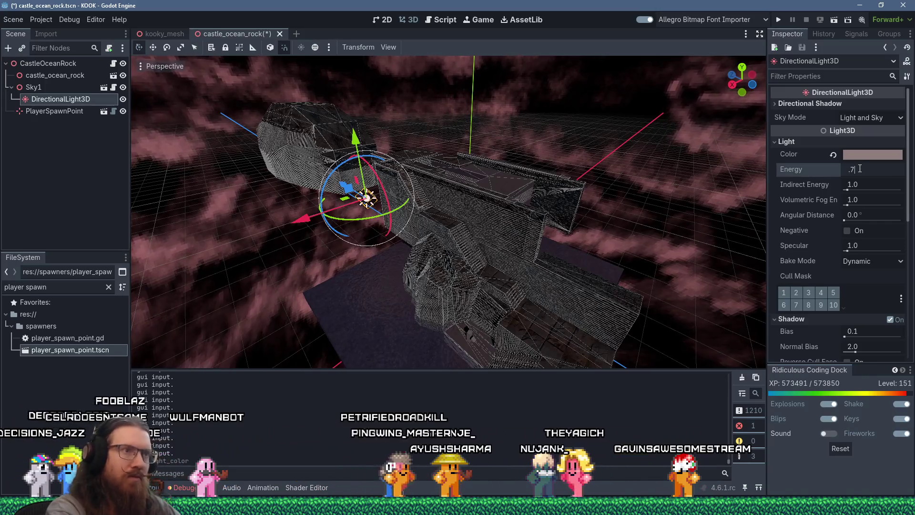
pyautogui.scroll(5, 522, 173)
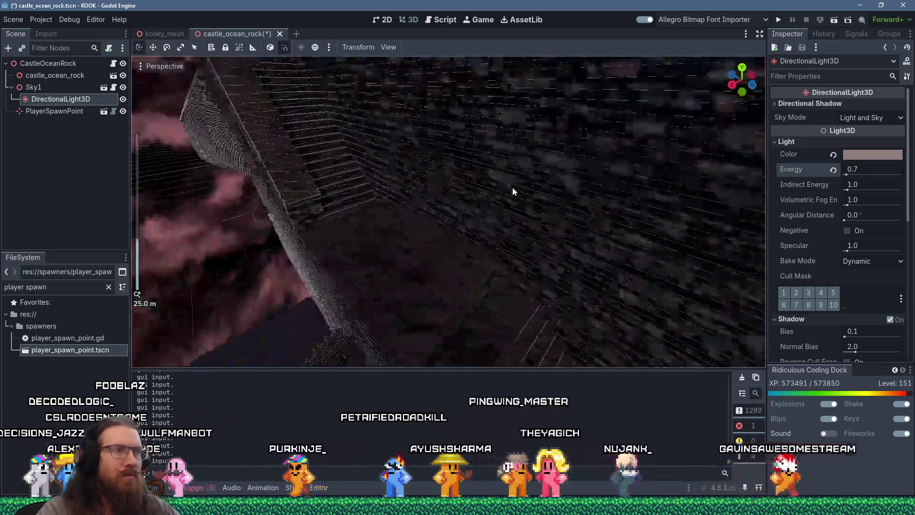
pyautogui.scroll(2, 473, 205)
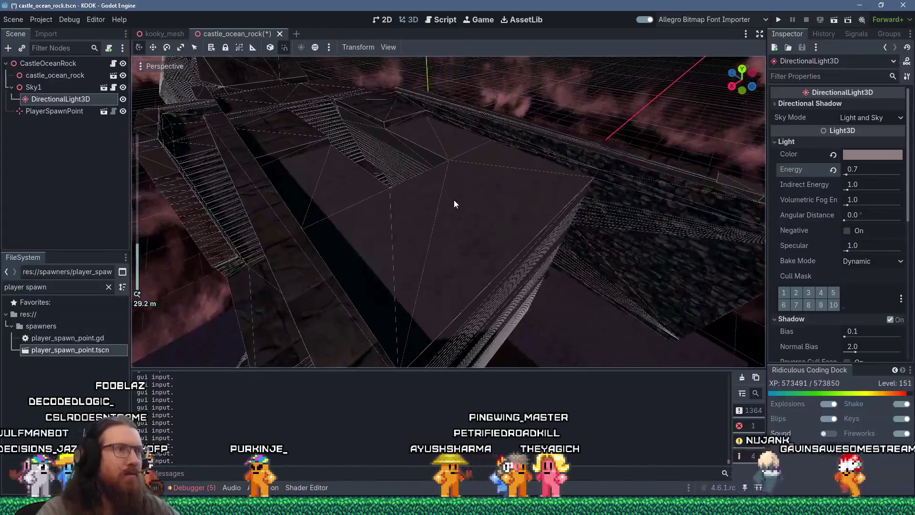
pyautogui.moveTo(426, 205); pyautogui.dragTo(408, 222)
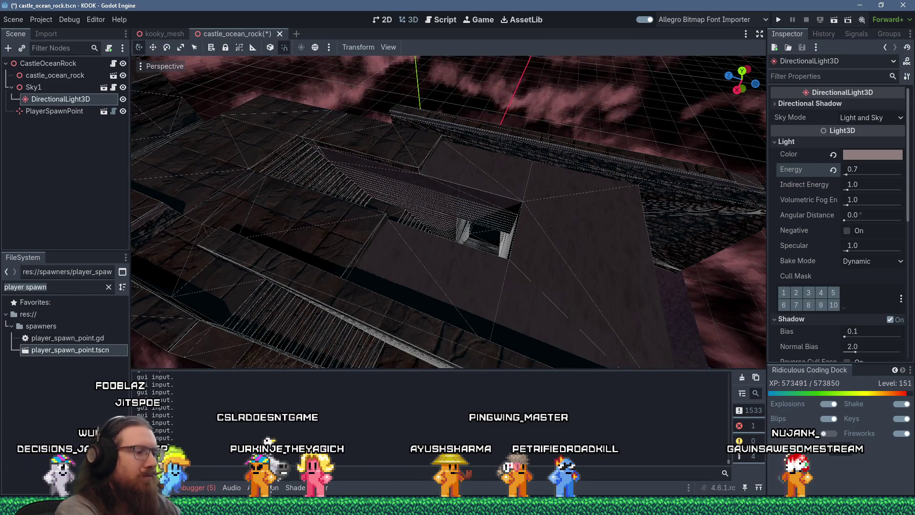
# Search for 'street', place streetlight1 in the scene, then delete it
pyautogui.write('street')
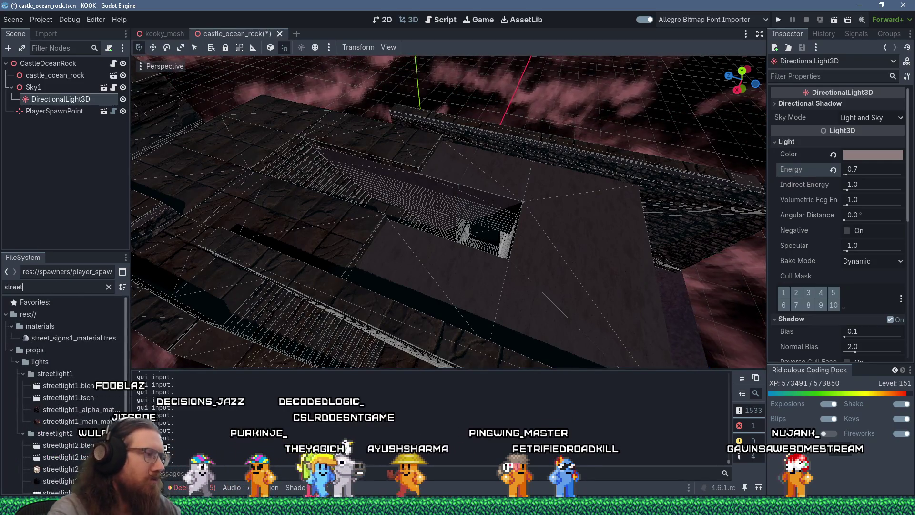
pyautogui.moveTo(336, 259); pyautogui.dragTo(328, 251)
pyautogui.scroll(-5, 328, 252)
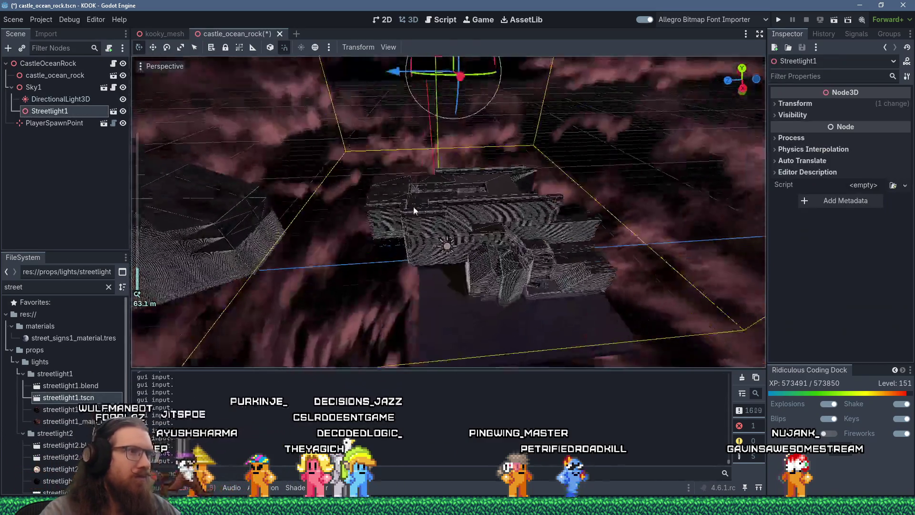
pyautogui.moveTo(418, 228); pyautogui.dragTo(465, 146)
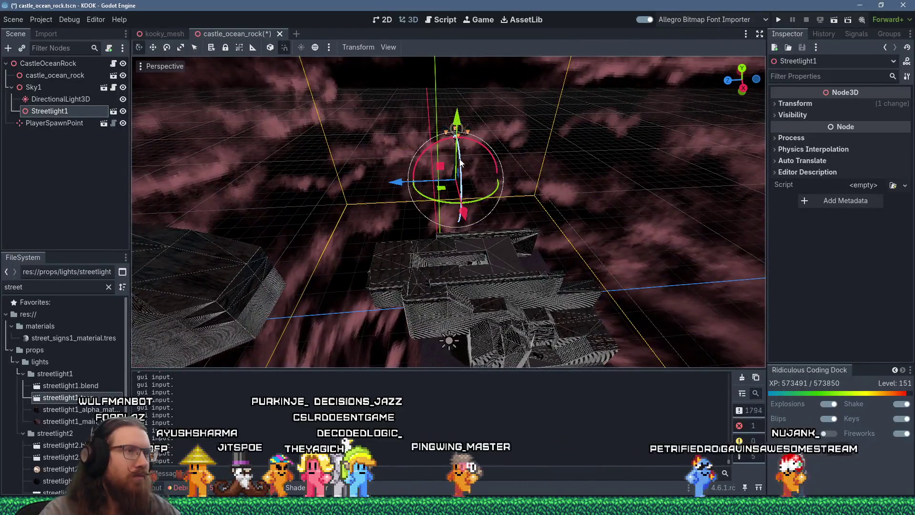
pyautogui.press('Delete')
pyautogui.press('Return')
# Place streetlight2 on the walkway floor and duplicate it as streetlight3
pyautogui.click(71, 456)
pyautogui.moveTo(72, 457)
pyautogui.mouseDown()
pyautogui.moveTo(452, 285)
pyautogui.moveTo(447, 281)
pyautogui.mouseUp()
pyautogui.scroll(5, 448, 262)
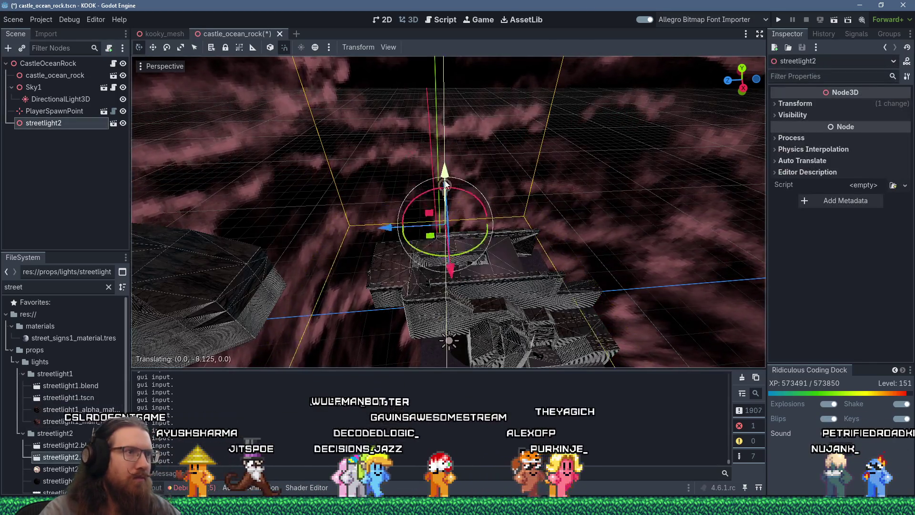
pyautogui.scroll(2, 443, 282)
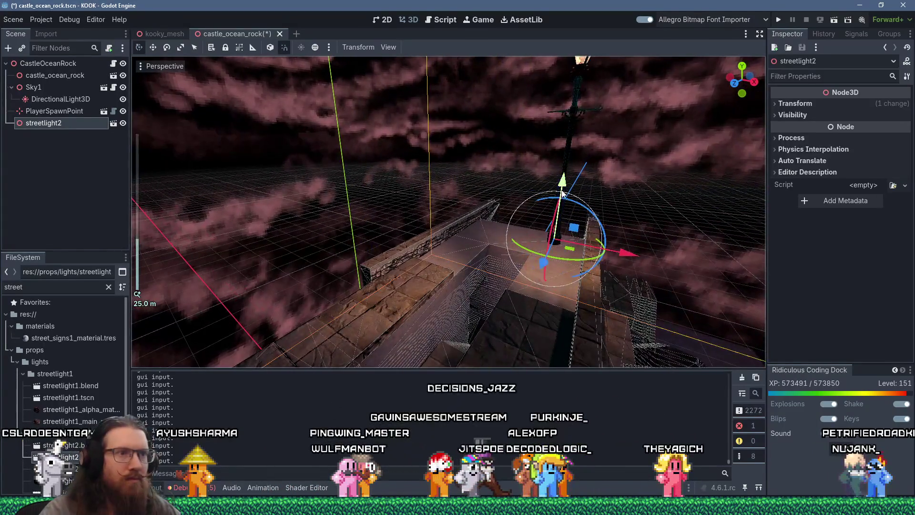
pyautogui.moveTo(562, 192); pyautogui.dragTo(553, 313)
pyautogui.scroll(3, 553, 313)
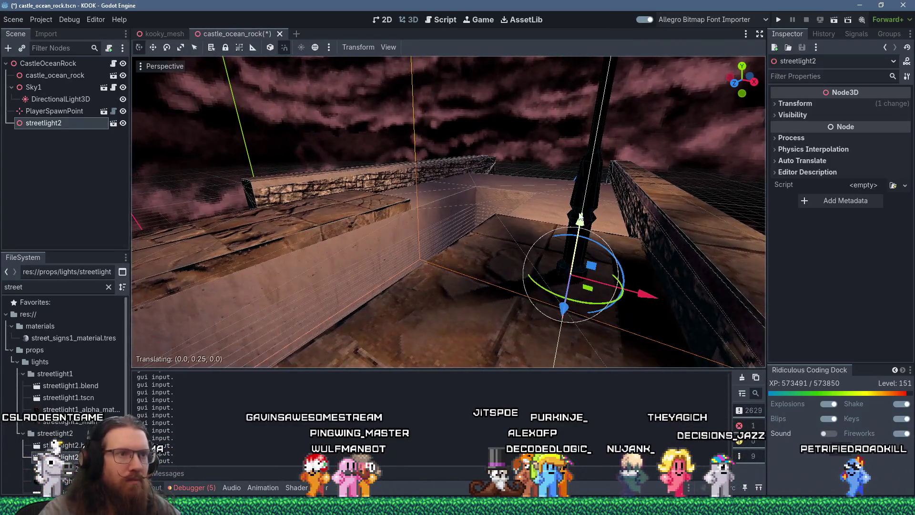
pyautogui.moveTo(578, 233); pyautogui.dragTo(579, 226)
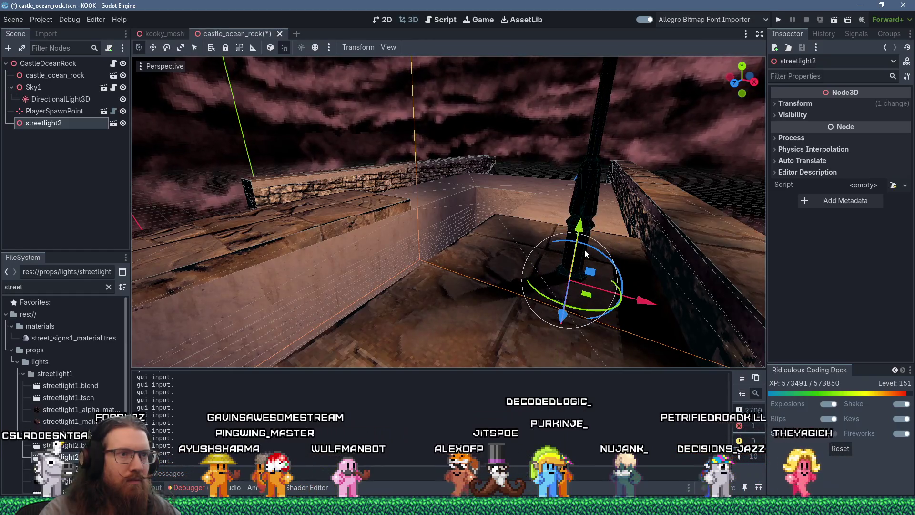
pyautogui.scroll(4, 583, 248)
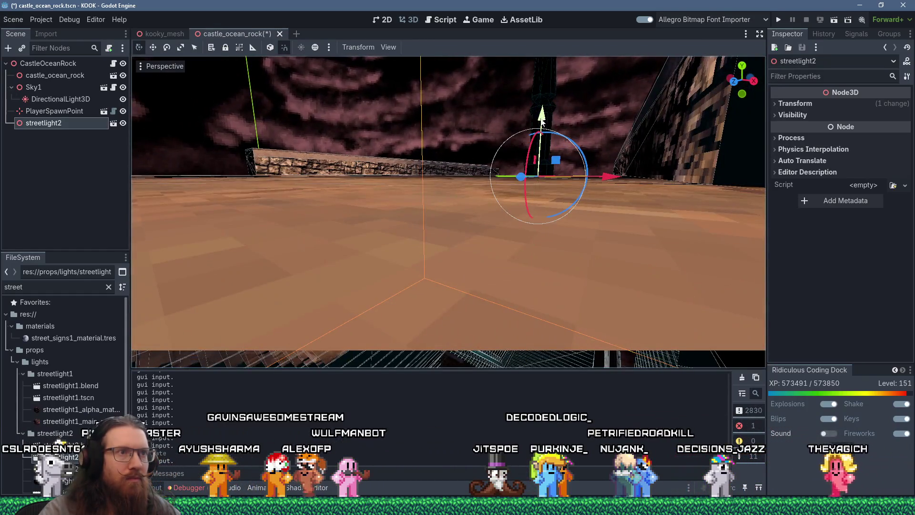
pyautogui.scroll(-5, 541, 119)
pyautogui.moveTo(493, 187)
pyautogui.mouseDown()
pyautogui.moveTo(490, 318)
pyautogui.moveTo(436, 339)
pyautogui.moveTo(393, 342)
pyautogui.moveTo(479, 310)
pyautogui.moveTo(474, 322)
pyautogui.moveTo(478, 270)
pyautogui.moveTo(546, 233)
pyautogui.moveTo(533, 231)
pyautogui.moveTo(501, 296)
pyautogui.moveTo(425, 161)
pyautogui.mouseUp()
pyautogui.scroll(2, 517, 262)
pyautogui.hotkey('ctrl', 'd')
# Check the pier reference, then duplicate streetlight2 as streetlight4 and move it along the walkway
pyautogui.press('super+Tab')
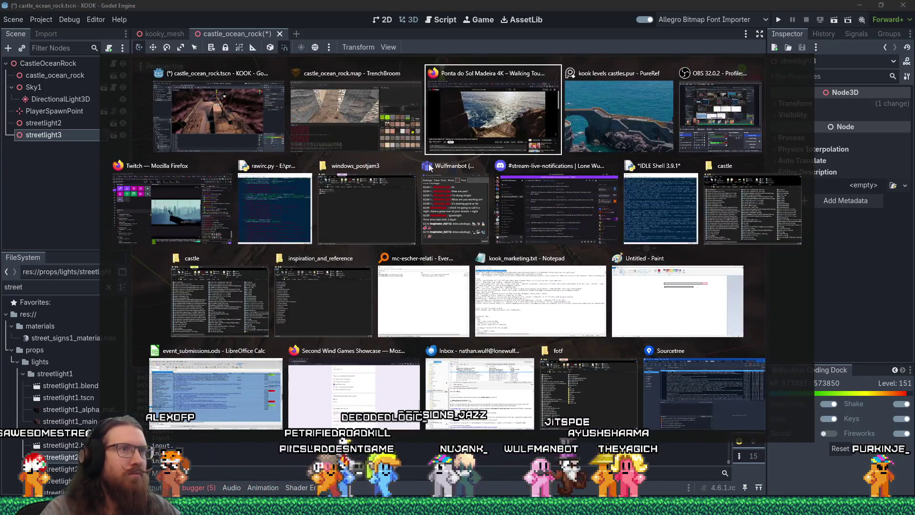
pyautogui.press('Tab')
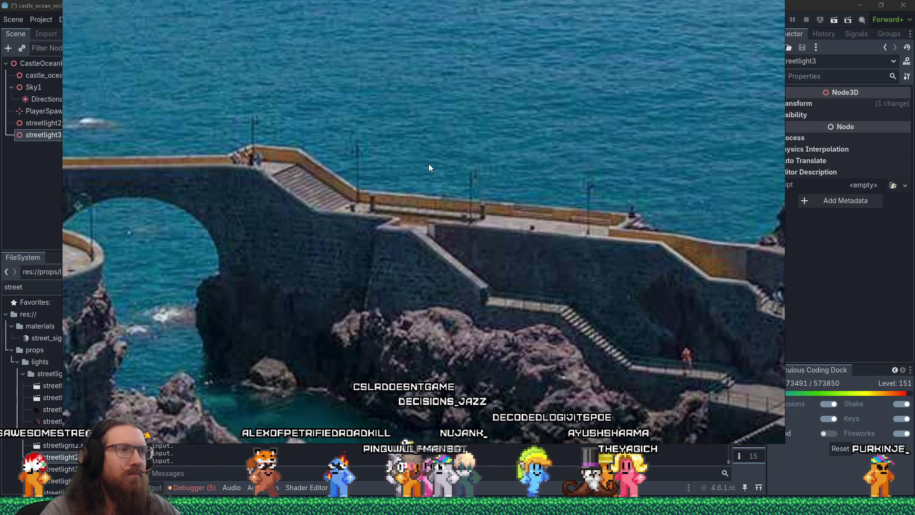
pyautogui.hotkey('alt', 'Tab')
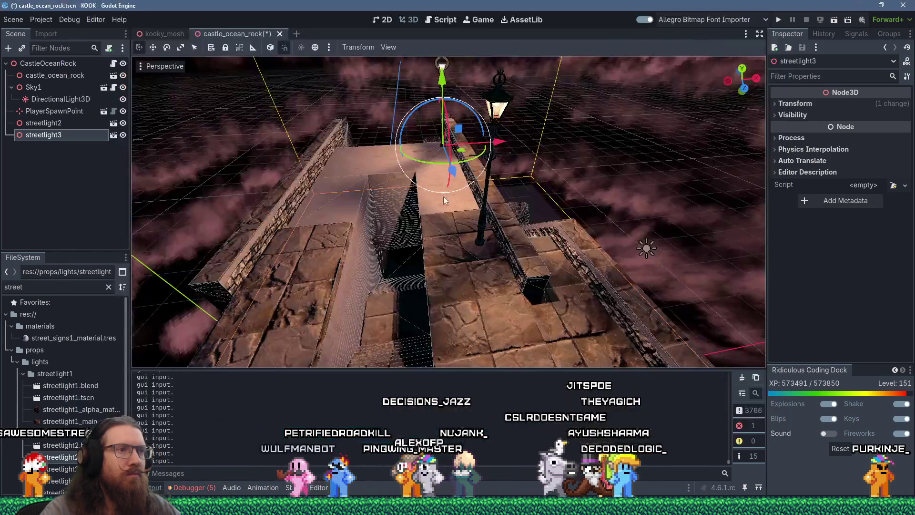
pyautogui.scroll(-3, 501, 206)
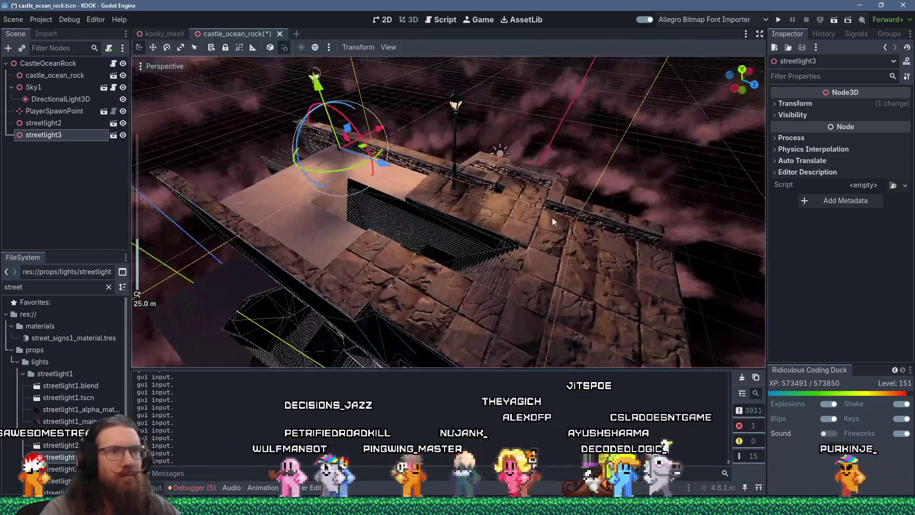
pyautogui.click(453, 188)
pyautogui.hotkey('ctrl', 'd')
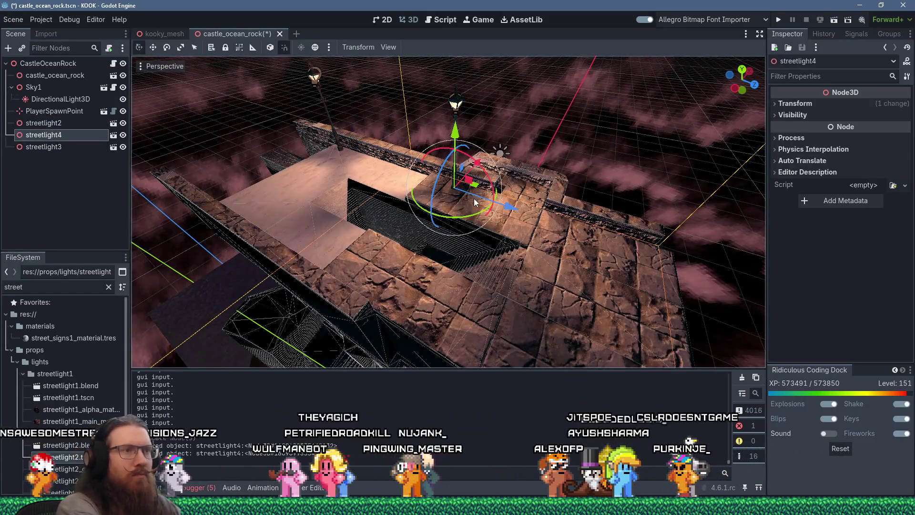
pyautogui.moveTo(519, 210)
pyautogui.mouseDown()
pyautogui.moveTo(744, 215)
pyautogui.moveTo(762, 282)
pyautogui.moveTo(621, 257)
pyautogui.moveTo(621, 202)
pyautogui.moveTo(699, 194)
pyautogui.moveTo(722, 158)
pyautogui.moveTo(685, 166)
pyautogui.mouseUp()
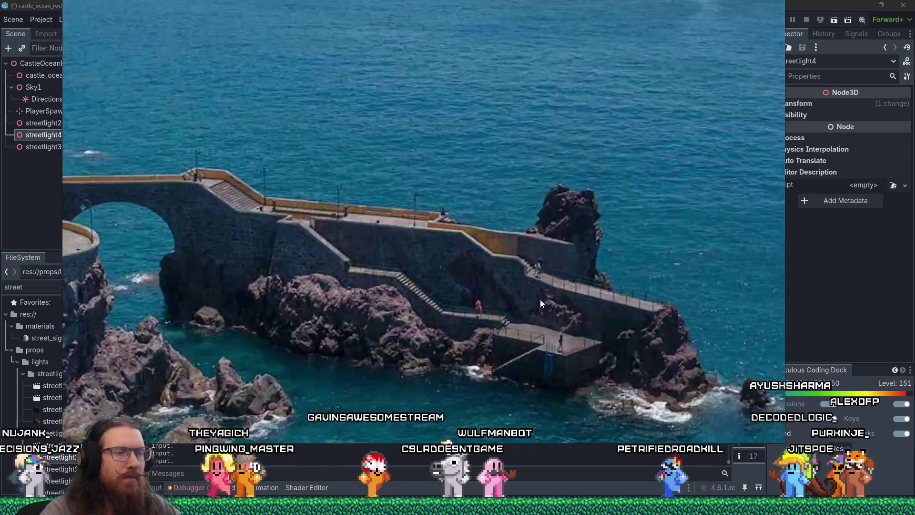
# Orbit the view top-down and toward the corridor walls to inspect the lamp layout
pyautogui.hotkey('alt', 'Tab')
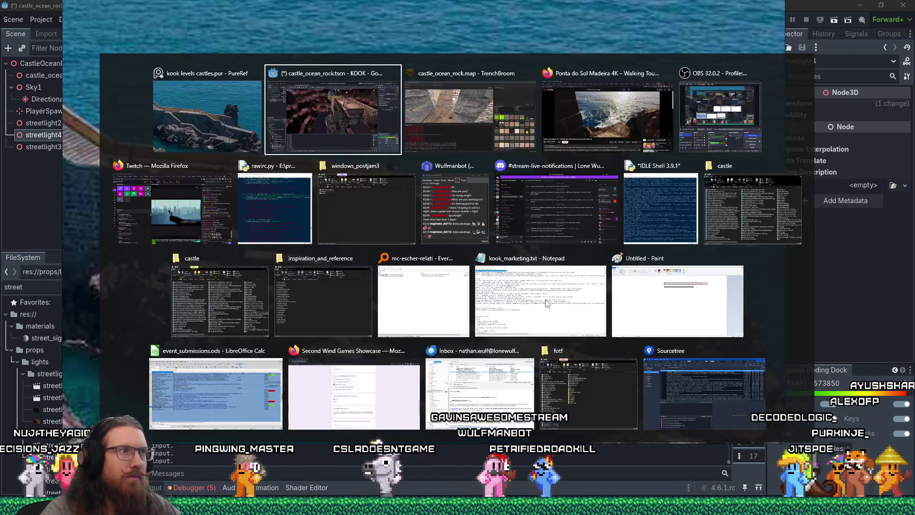
pyautogui.moveTo(496, 291)
pyautogui.mouseDown()
pyautogui.moveTo(347, 253)
pyautogui.moveTo(525, 262)
pyautogui.moveTo(414, 290)
pyautogui.moveTo(381, 276)
pyautogui.moveTo(422, 179)
pyautogui.moveTo(448, 206)
pyautogui.moveTo(335, 230)
pyautogui.moveTo(342, 221)
pyautogui.moveTo(456, 245)
pyautogui.moveTo(482, 205)
pyautogui.moveTo(569, 188)
pyautogui.mouseUp()
pyautogui.scroll(5, 364, 266)
pyautogui.scroll(2, 500, 173)
pyautogui.moveTo(500, 173)
pyautogui.mouseDown()
pyautogui.moveTo(537, 186)
pyautogui.moveTo(424, 231)
pyautogui.mouseUp()
# Place gas_light_exterior_1 into the castle scene
pyautogui.click(424, 231)
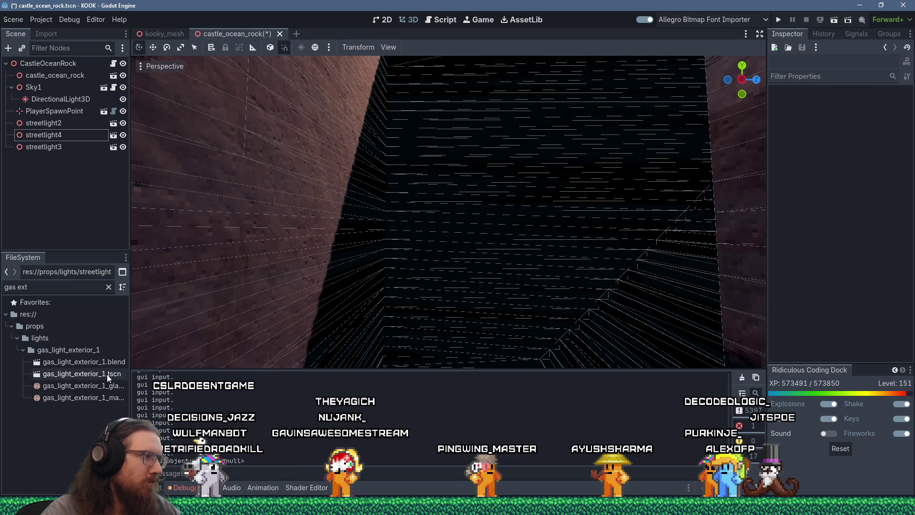
pyautogui.moveTo(347, 234); pyautogui.dragTo(347, 234)
pyautogui.scroll(-8, 242, 325)
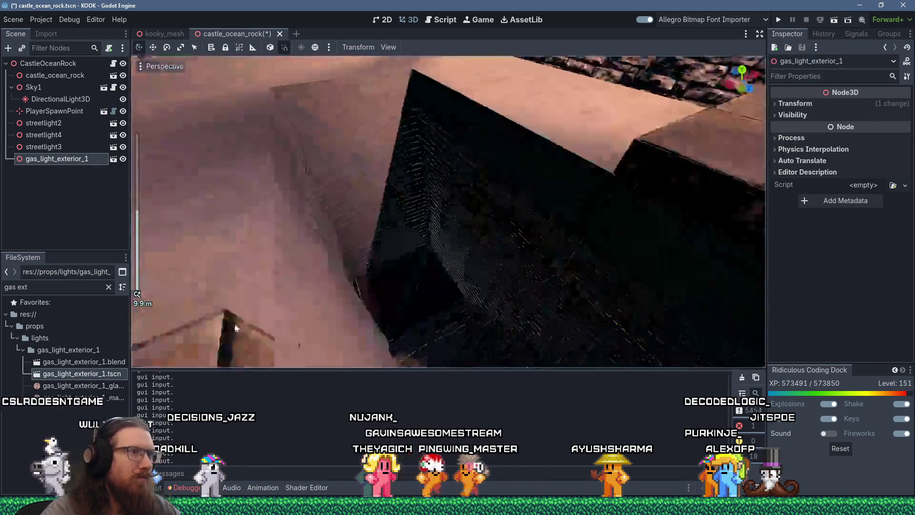
pyautogui.scroll(-6, 453, 288)
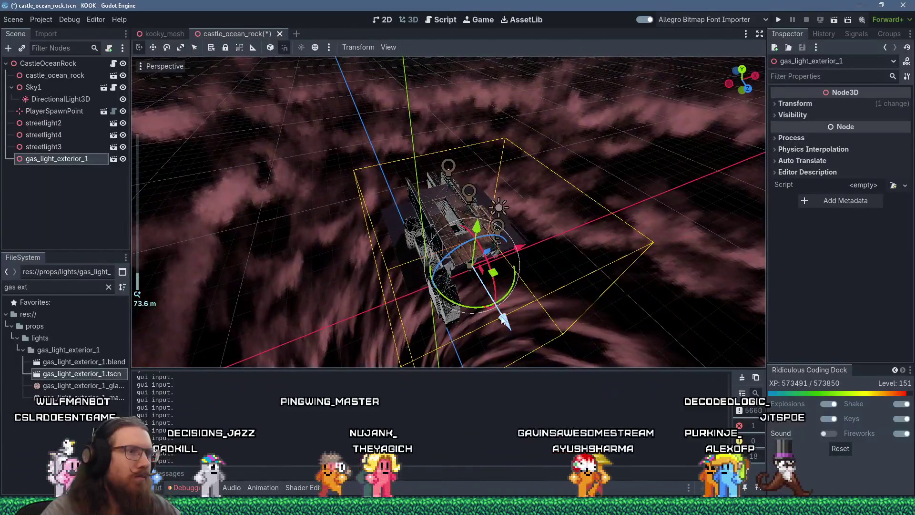
pyautogui.scroll(20, 450, 243)
pyautogui.scroll(6, 449, 243)
pyautogui.moveTo(527, 208)
pyautogui.mouseDown()
pyautogui.moveTo(471, 190)
pyautogui.moveTo(373, 203)
pyautogui.moveTo(431, 227)
pyautogui.mouseUp()
# Push the gas lamp along Z against the stair corridor wall
pyautogui.moveTo(528, 273)
pyautogui.mouseDown()
pyautogui.moveTo(439, 276)
pyautogui.moveTo(376, 254)
pyautogui.mouseUp()
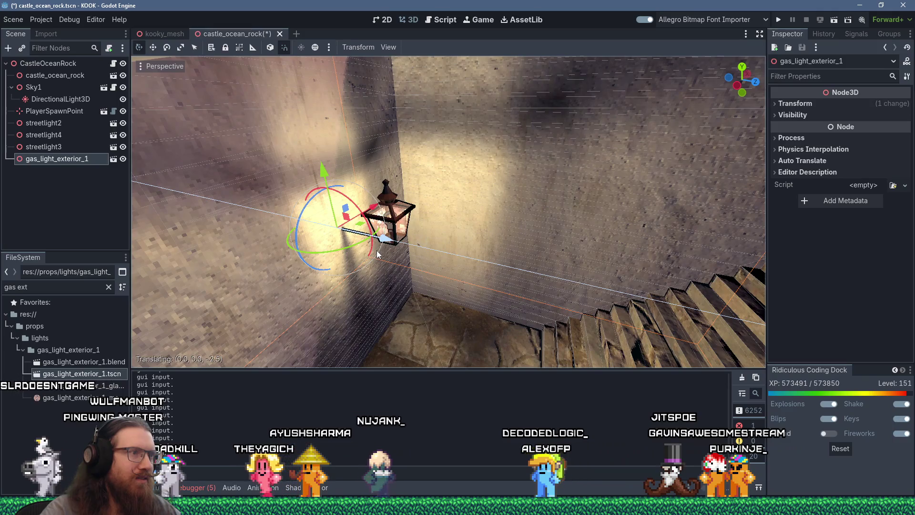
pyautogui.scroll(3, 251, 187)
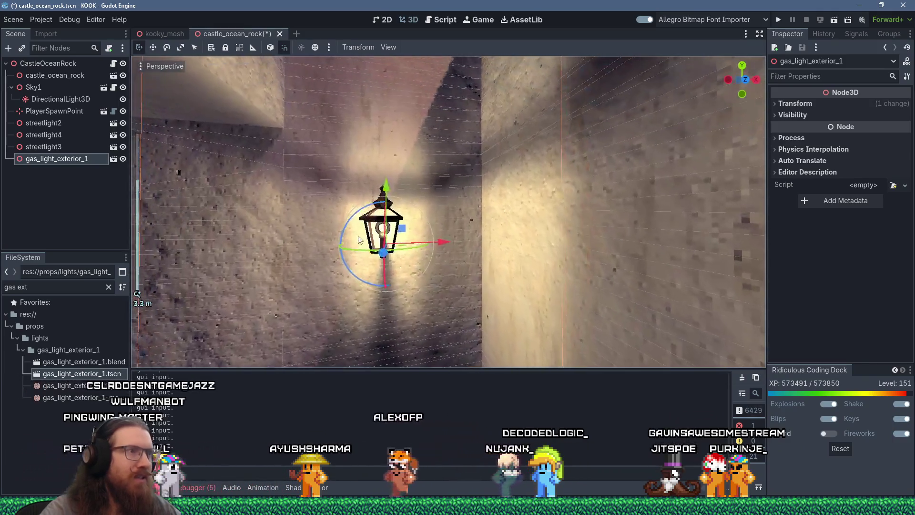
pyautogui.scroll(-4, 252, 187)
pyautogui.moveTo(382, 143)
pyautogui.mouseDown()
pyautogui.moveTo(333, 246)
pyautogui.moveTo(376, 213)
pyautogui.moveTo(444, 262)
pyautogui.mouseUp()
pyautogui.scroll(-3, 445, 262)
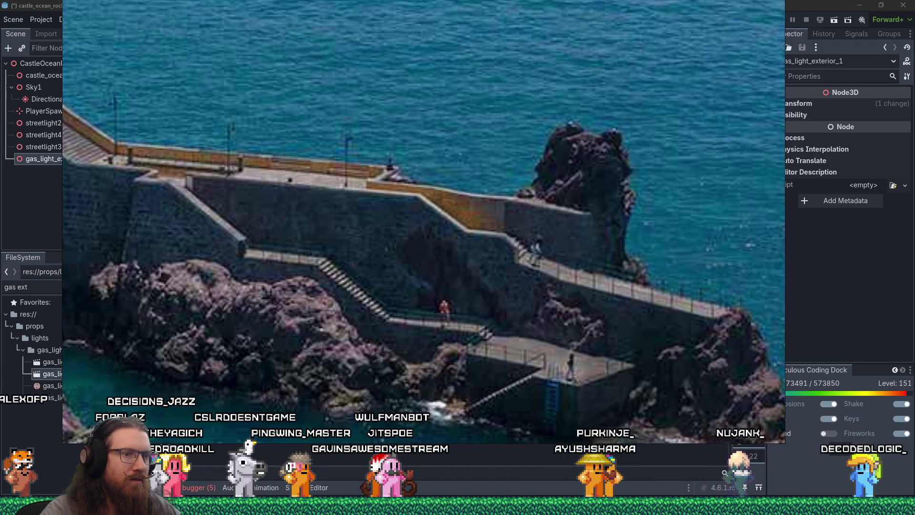
pyautogui.moveTo(677, 506)
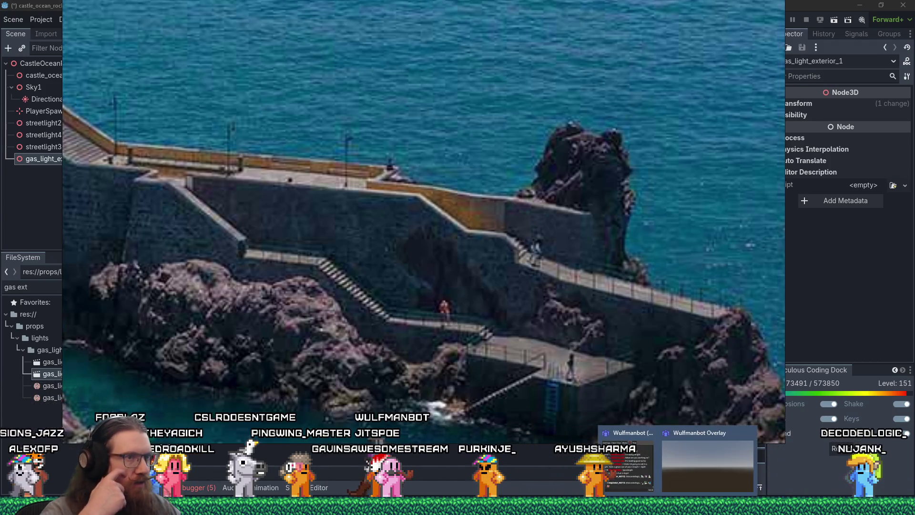
pyautogui.hotkey('alt', 'Tab')
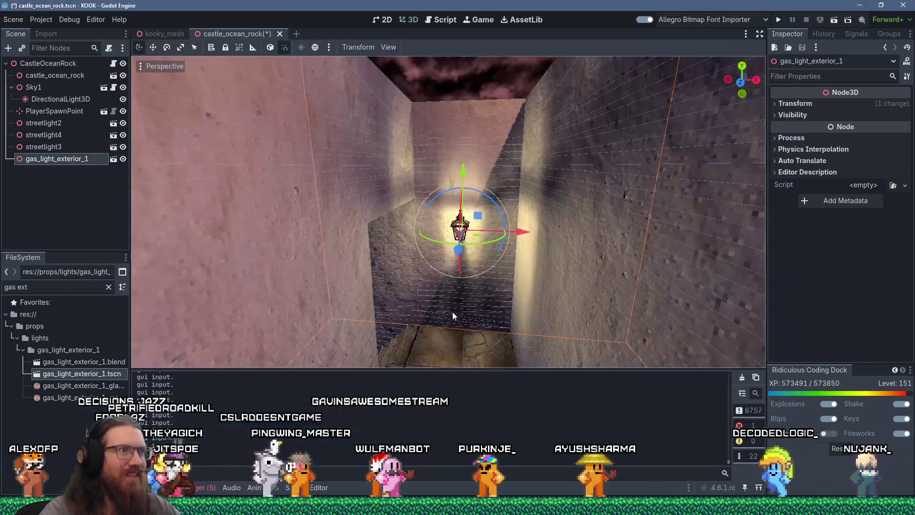
pyautogui.moveTo(453, 311)
pyautogui.mouseDown()
pyautogui.moveTo(473, 330)
pyautogui.moveTo(468, 270)
pyautogui.mouseUp()
# Seek the Ponta do Sol walking-tour video back to 14:14
pyautogui.moveTo(807, 505)
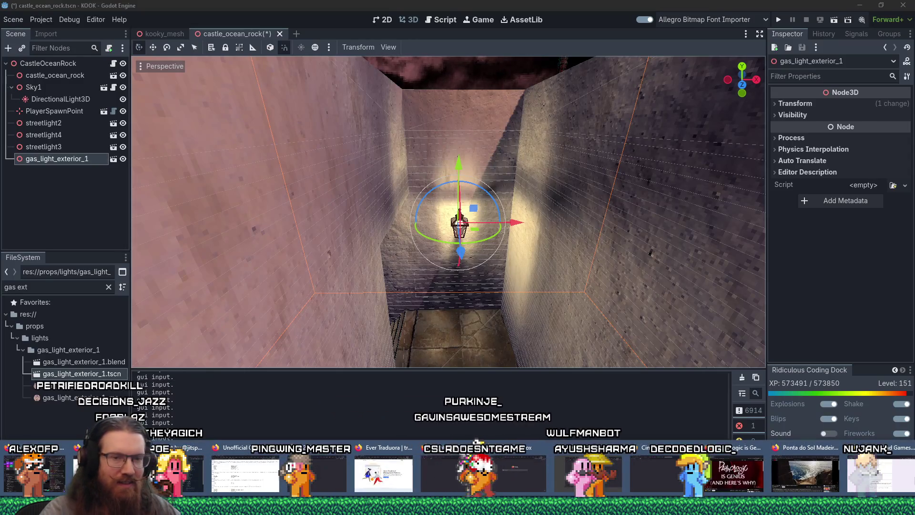
pyautogui.click(818, 477)
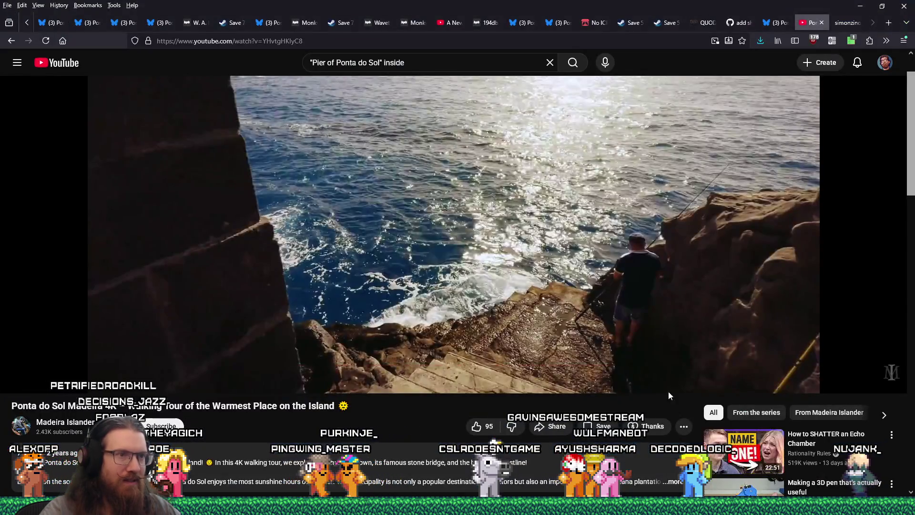
pyautogui.moveTo(740, 366); pyautogui.dragTo(725, 368)
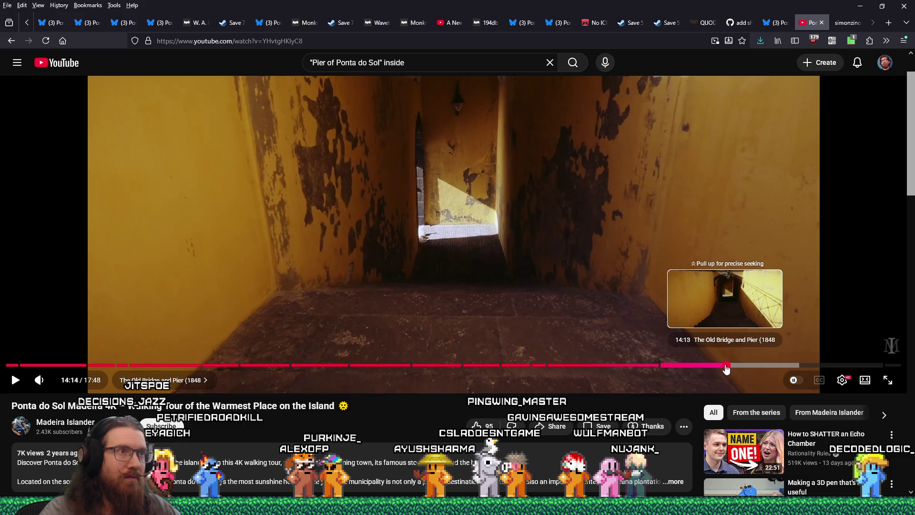
# Compare the corridor walls against the video and pier photo, then save and run with F5
pyautogui.hotkey('alt', 'Tab')
pyautogui.moveTo(521, 307)
pyautogui.mouseDown()
pyautogui.moveTo(510, 258)
pyautogui.moveTo(461, 272)
pyautogui.moveTo(376, 267)
pyautogui.moveTo(424, 279)
pyautogui.moveTo(533, 245)
pyautogui.moveTo(652, 288)
pyautogui.mouseUp()
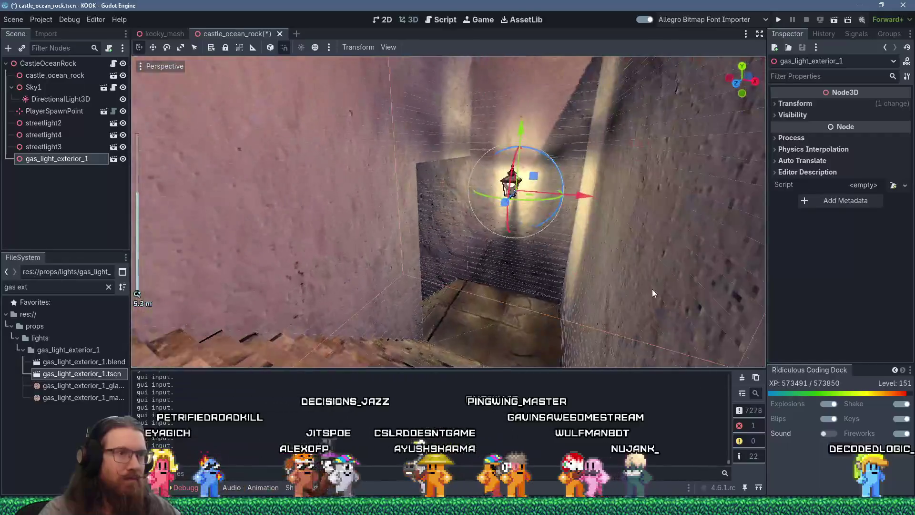
pyautogui.scroll(5, 651, 288)
pyautogui.hotkey('alt', 'Tab')
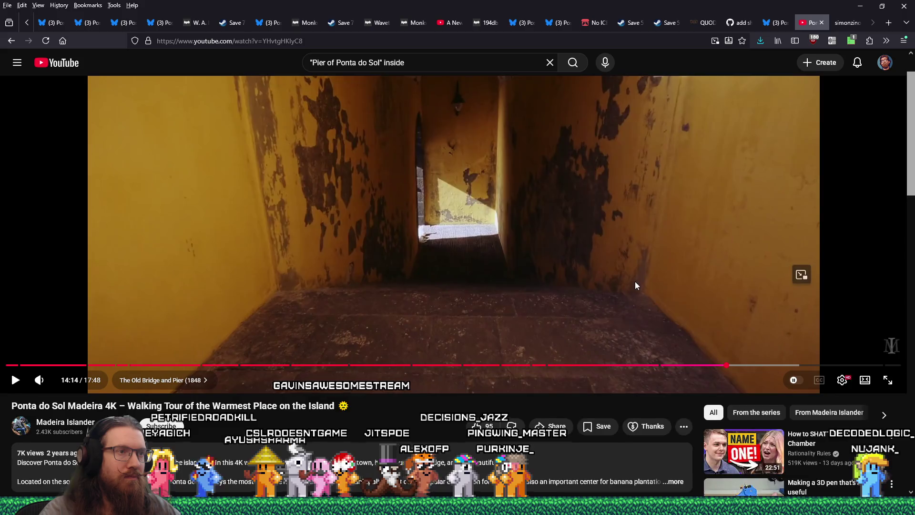
pyautogui.scroll(-8, 634, 282)
pyautogui.scroll(10, 635, 285)
pyautogui.hotkey('alt', 'Tab')
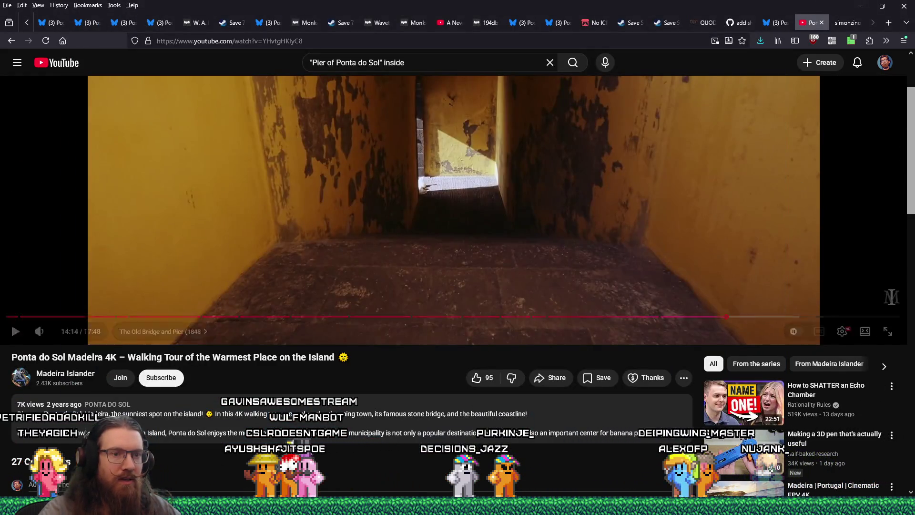
pyautogui.hotkey('alt', 'Tab')
pyautogui.press('F5')
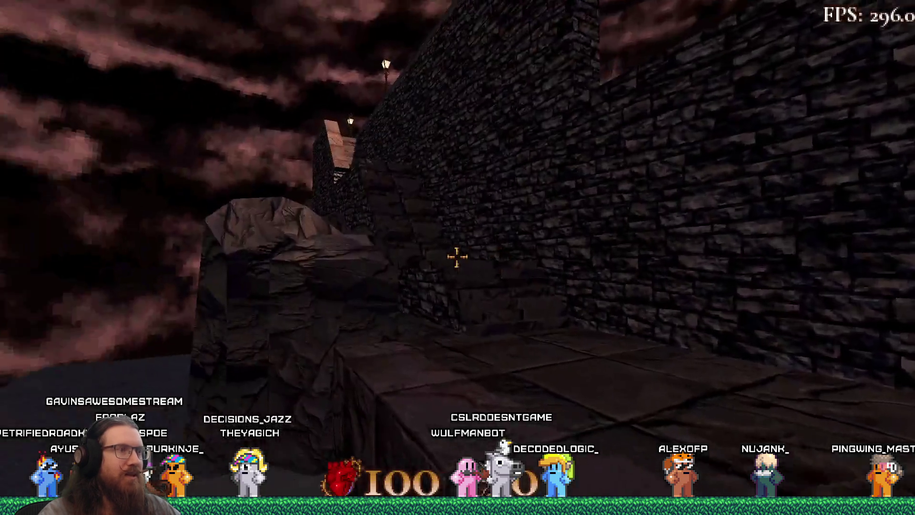
# Climb the stone staircase and walk the rooftop toward the tower and parapet
pyautogui.press('w')
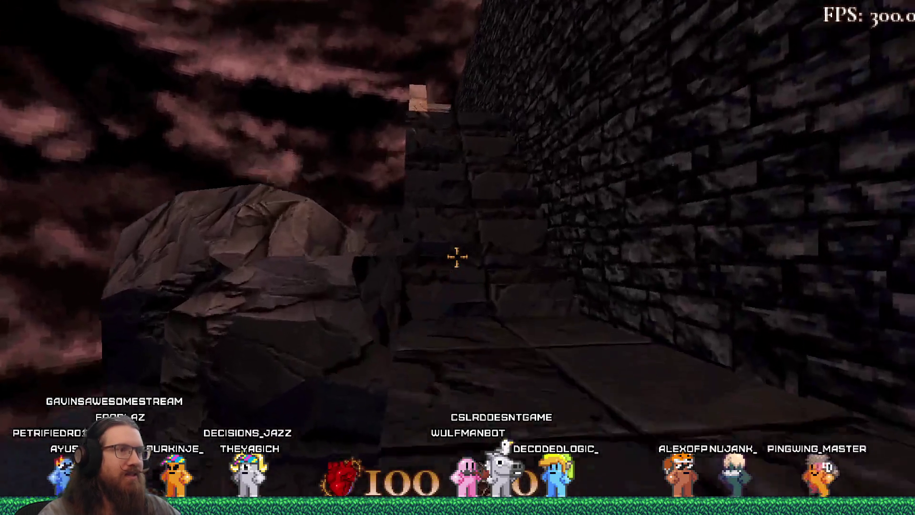
pyautogui.press('w')
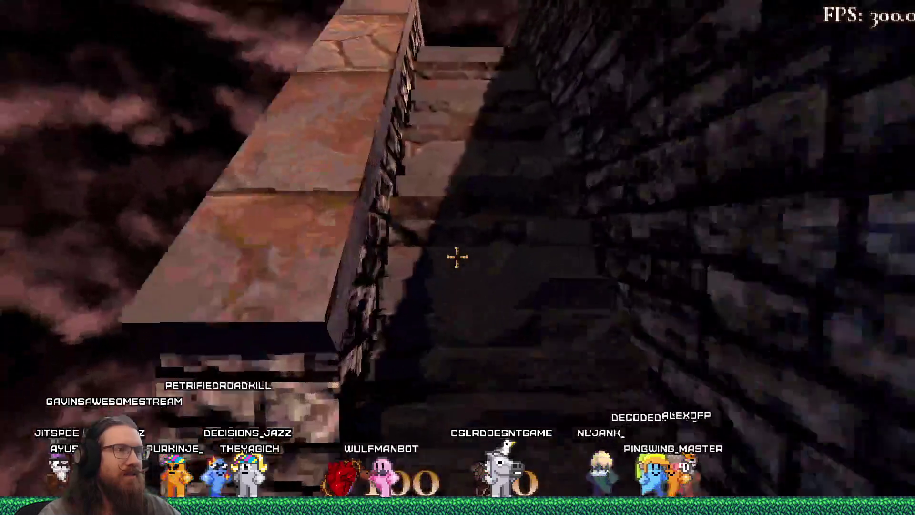
pyautogui.press('w')
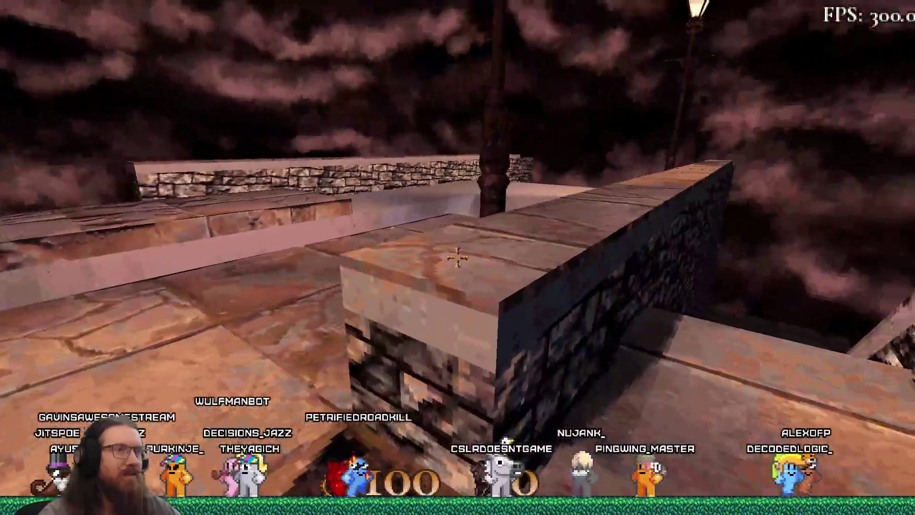
pyautogui.press('w')
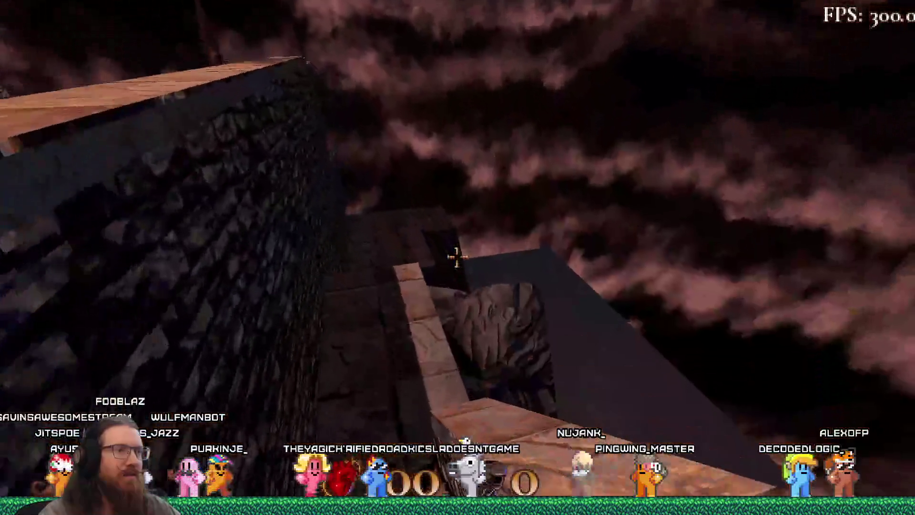
pyautogui.press('w')
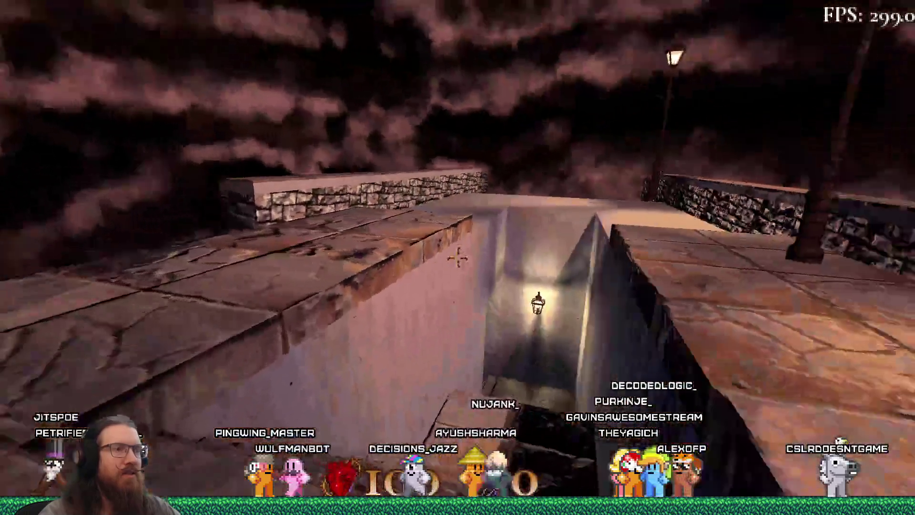
# Walk the lit walkway, ledges and covered stairwell to check the layout
pyautogui.press('w')
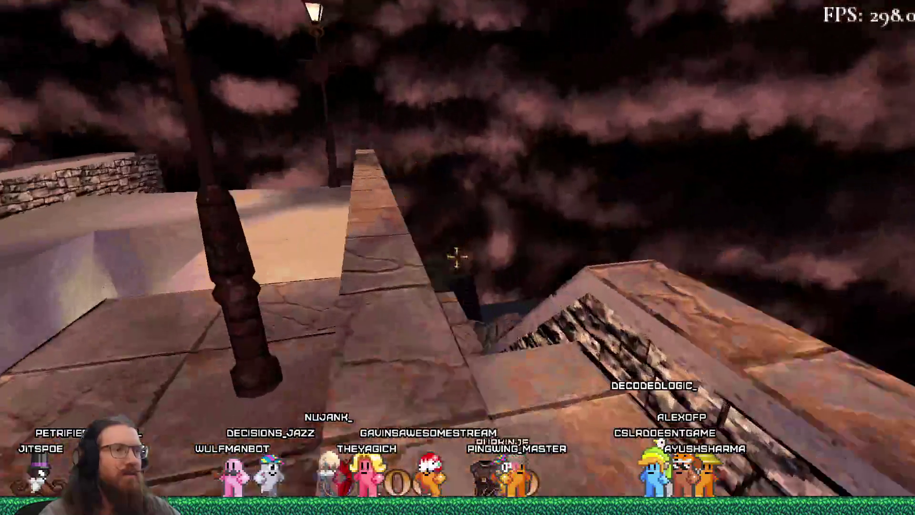
pyautogui.press('w')
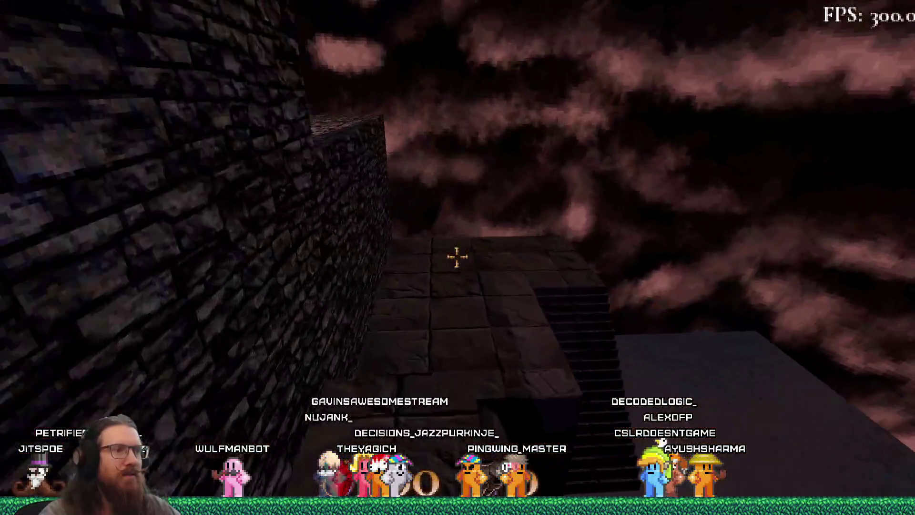
pyautogui.press('w')
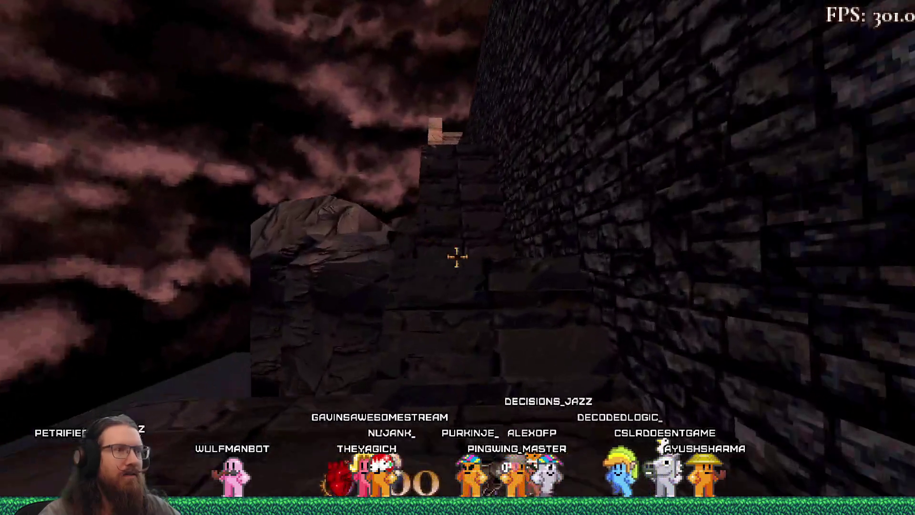
pyautogui.press('w')
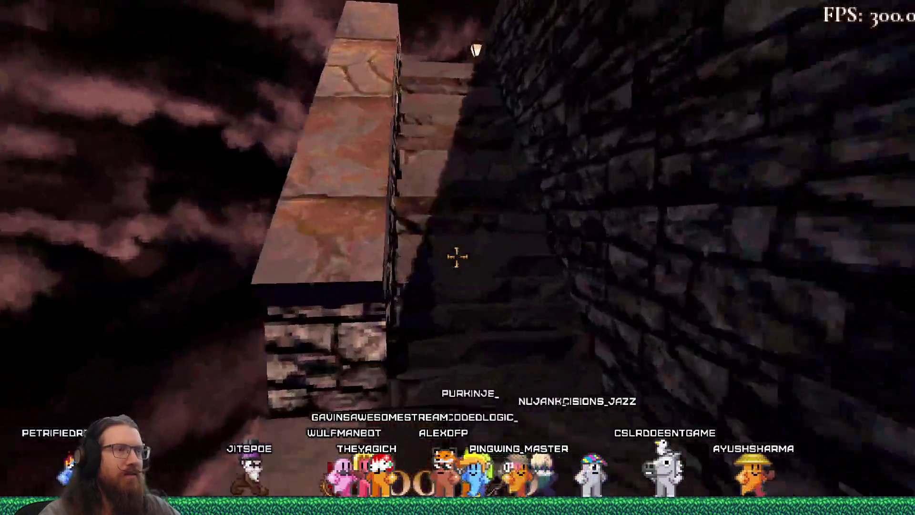
pyautogui.press('w')
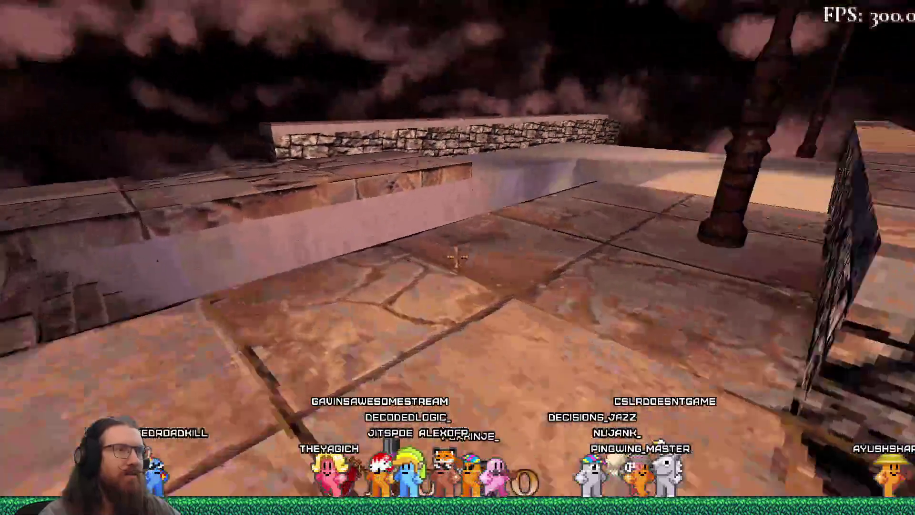
pyautogui.press('w')
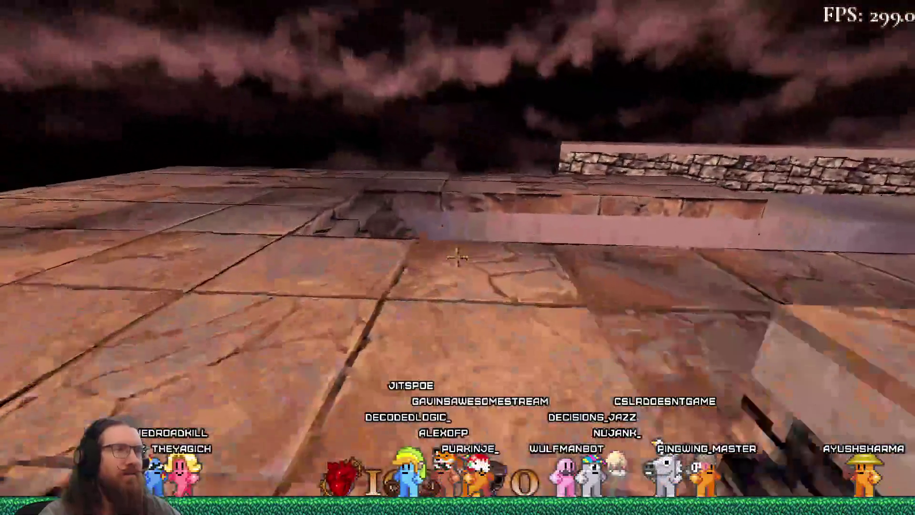
pyautogui.press('w')
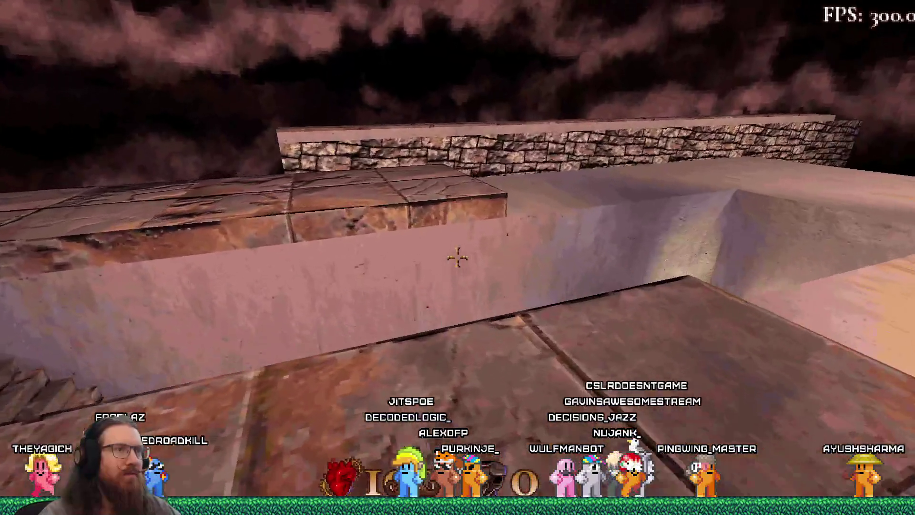
pyautogui.press('w')
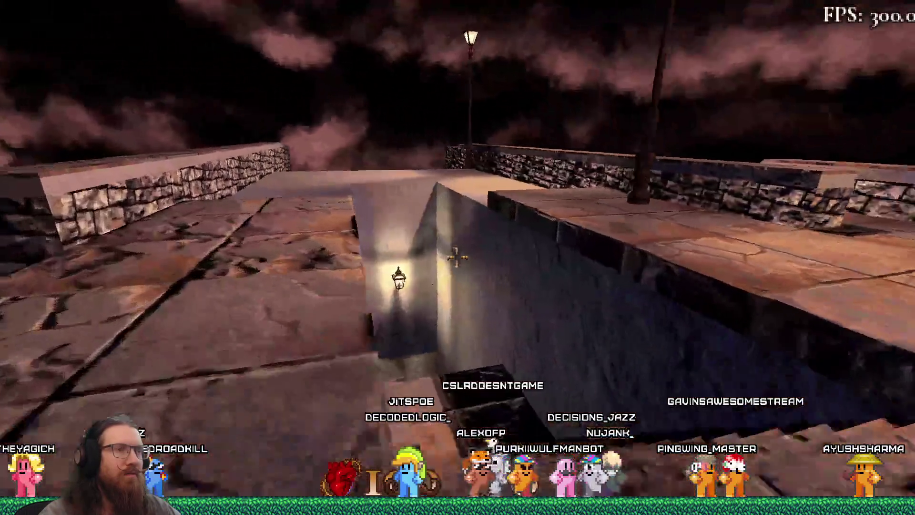
# Enter quit in the developer console to close the game
pyautogui.press('`')
pyautogui.write('it')
pyautogui.press('Return')
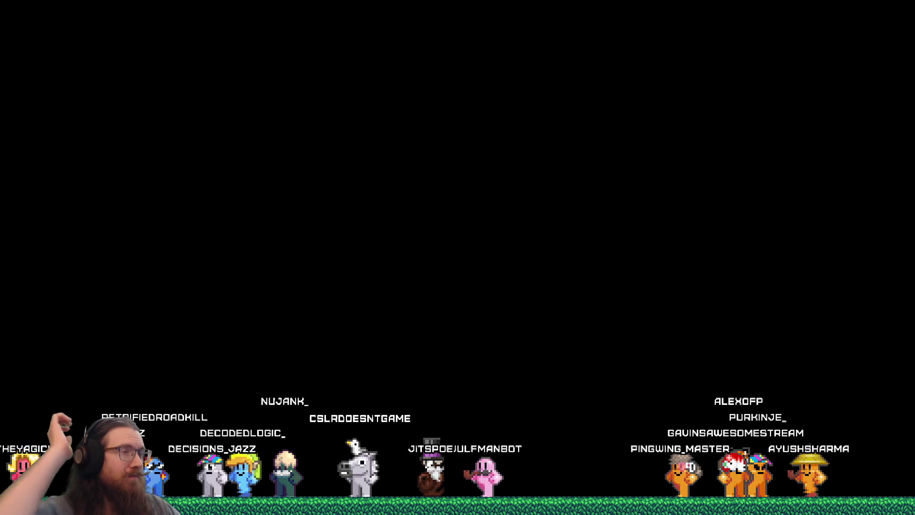
# Fly the TrenchBroom camera to the stairwell doorway and select the arch's top brush
pyautogui.hotkey('alt', 'Tab')
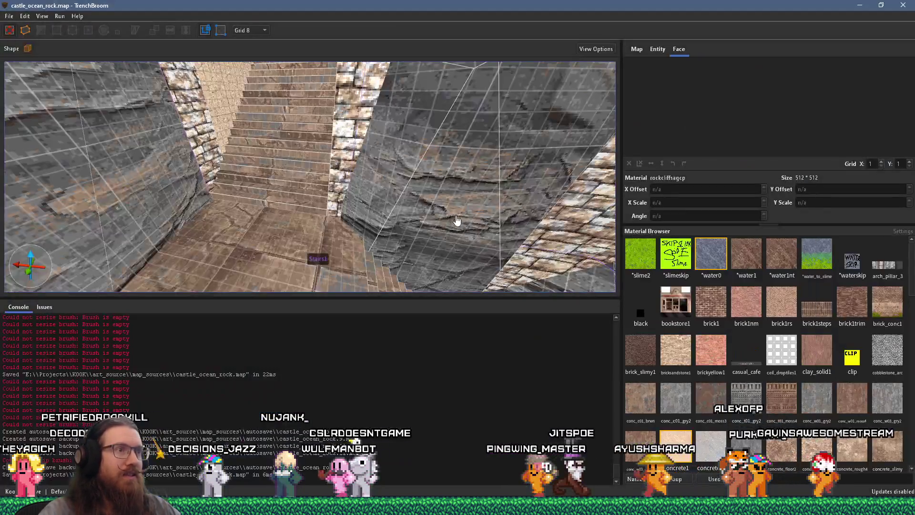
pyautogui.press('w')
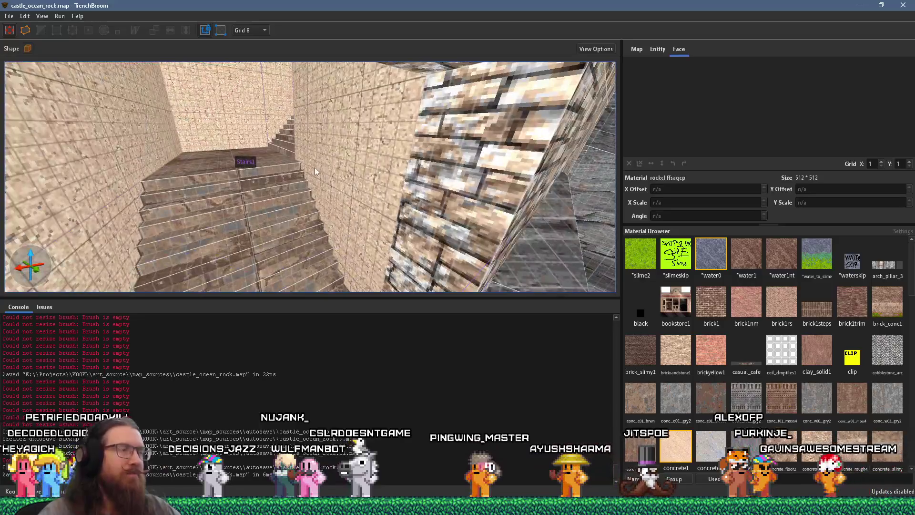
pyautogui.moveTo(228, 127)
pyautogui.mouseDown()
pyautogui.moveTo(333, 204)
pyautogui.moveTo(335, 165)
pyautogui.mouseUp()
pyautogui.press('w')
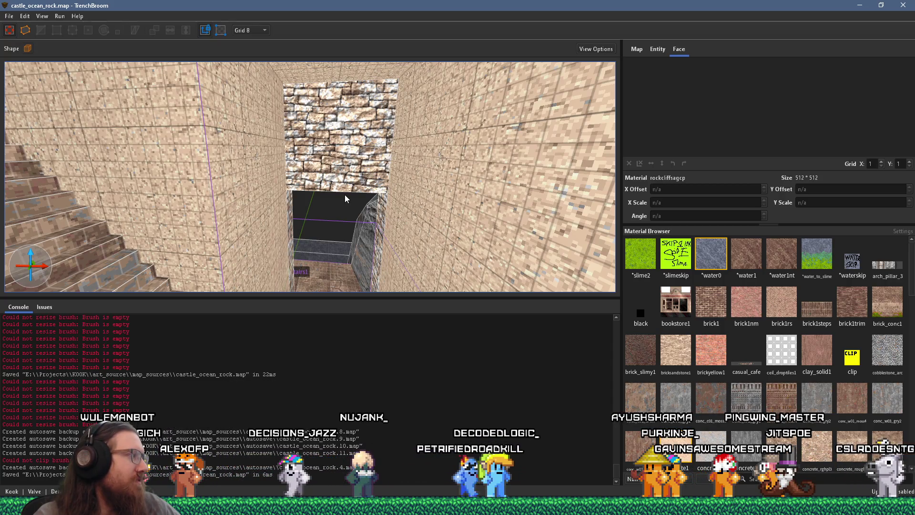
pyautogui.scroll(5, 345, 199)
pyautogui.scroll(-5, 299, 124)
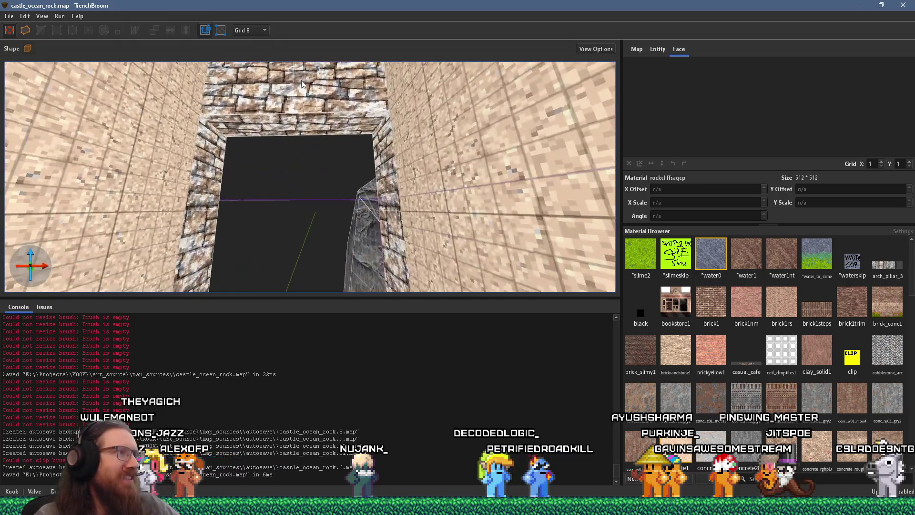
pyautogui.click(315, 117)
pyautogui.scroll(6, 316, 117)
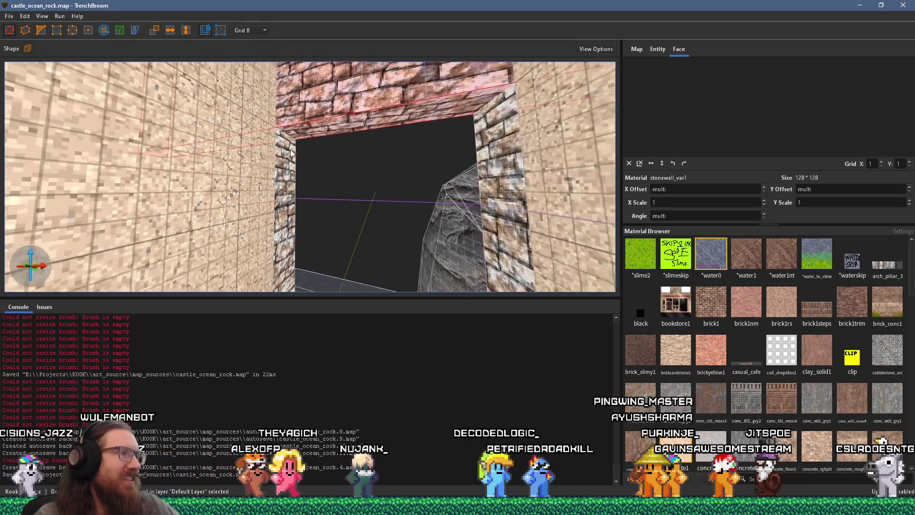
# Shrink the arch's top brush into a narrow pillar
pyautogui.scroll(-6, 313, 138)
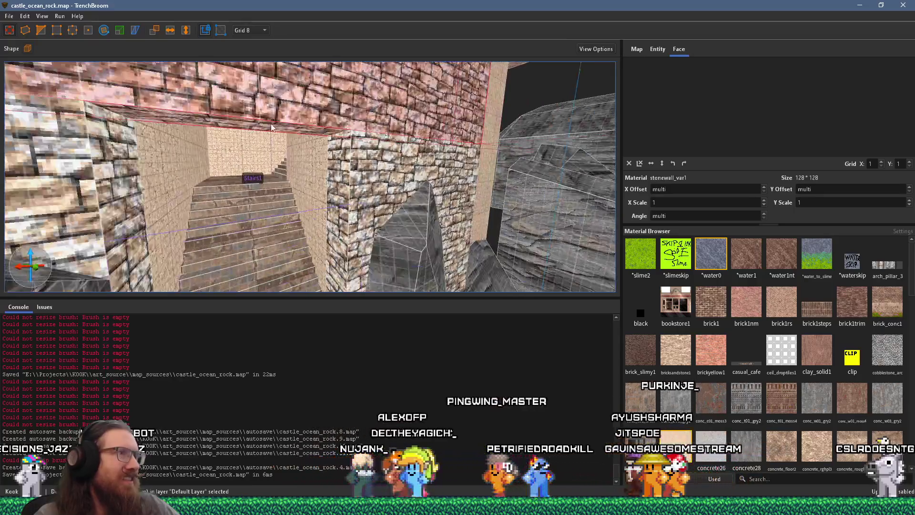
pyautogui.moveTo(346, 153); pyautogui.dragTo(285, 151)
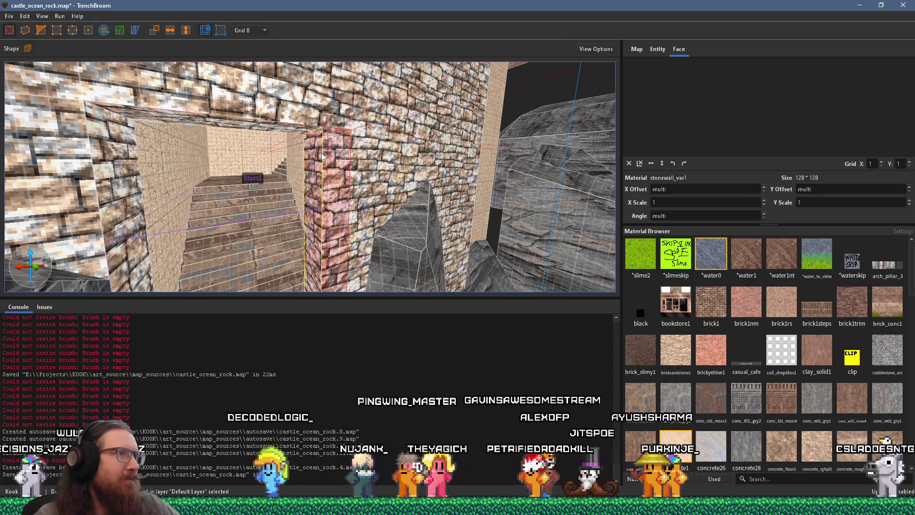
pyautogui.scroll(2, 281, 151)
pyautogui.scroll(-5, 303, 283)
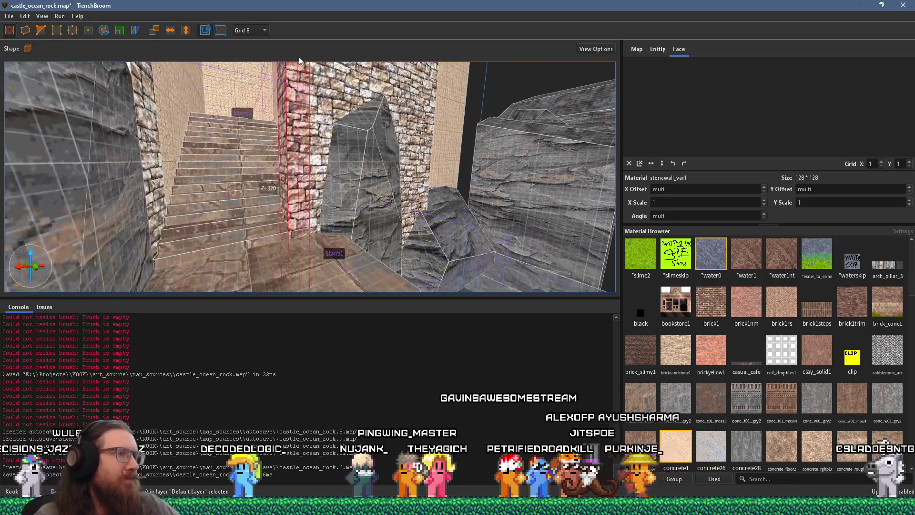
pyautogui.scroll(-5, 303, 283)
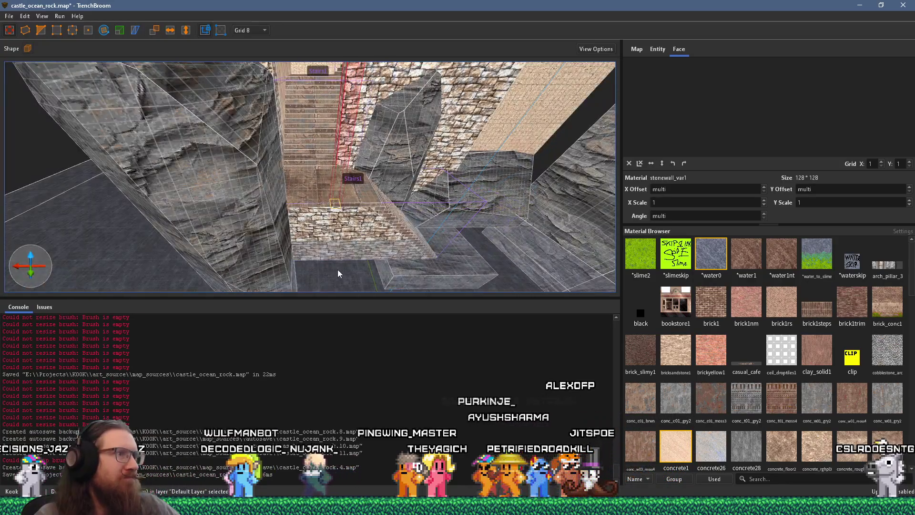
# Raise the pillar's bottom so it becomes a low block
pyautogui.moveTo(324, 220)
pyautogui.mouseDown()
pyautogui.moveTo(331, 131)
pyautogui.moveTo(342, 223)
pyautogui.mouseUp()
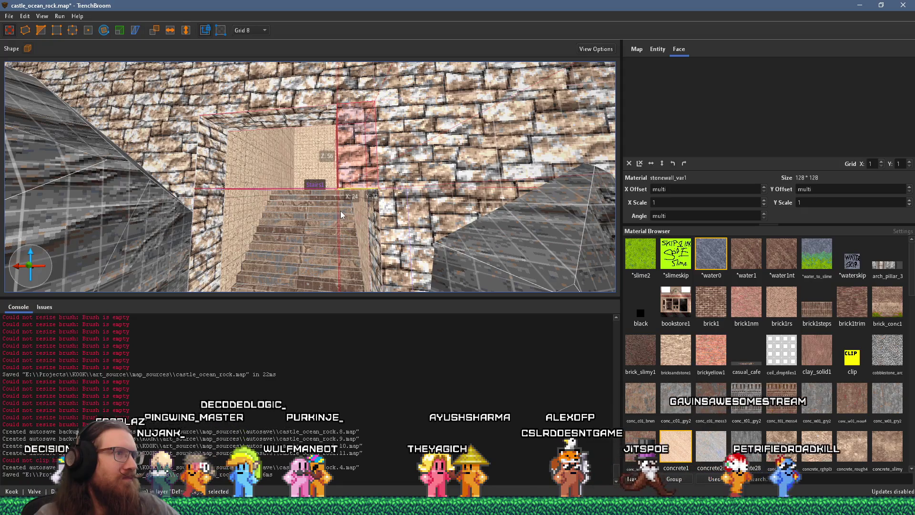
pyautogui.scroll(10, 348, 217)
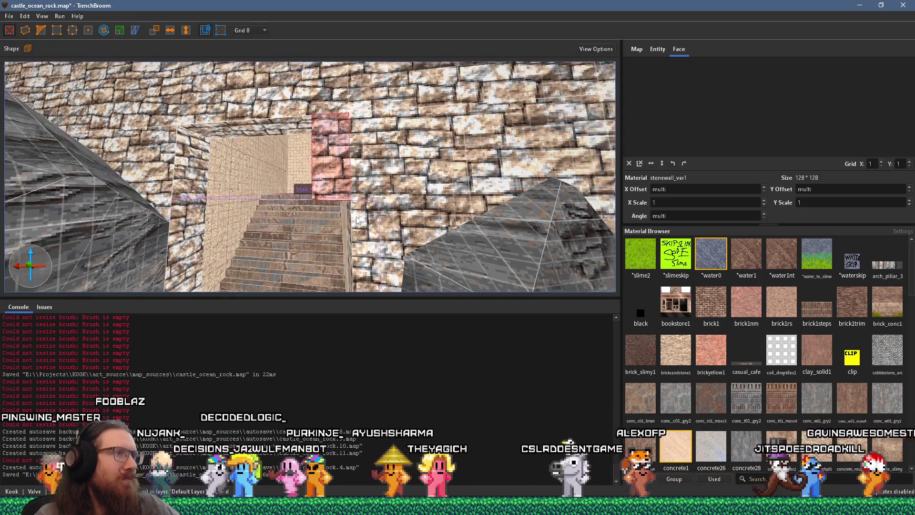
pyautogui.scroll(-5, 357, 224)
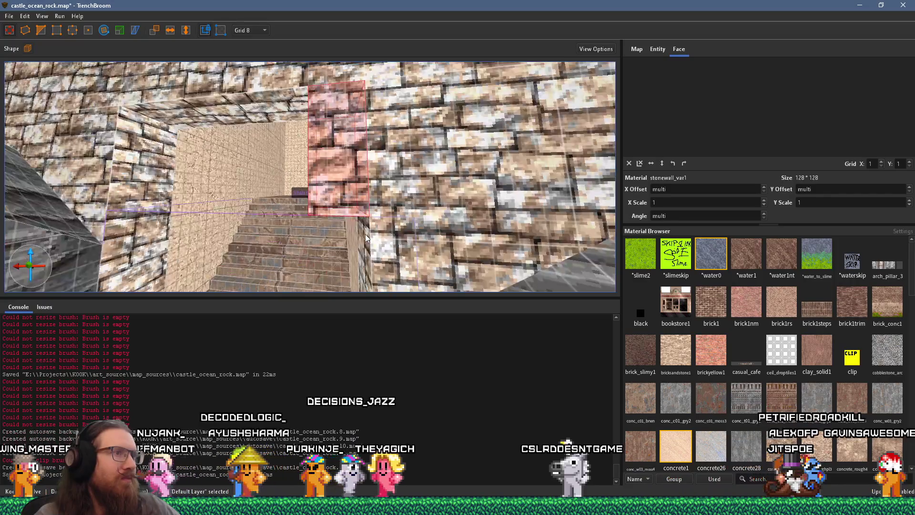
pyautogui.moveTo(346, 241); pyautogui.dragTo(343, 229)
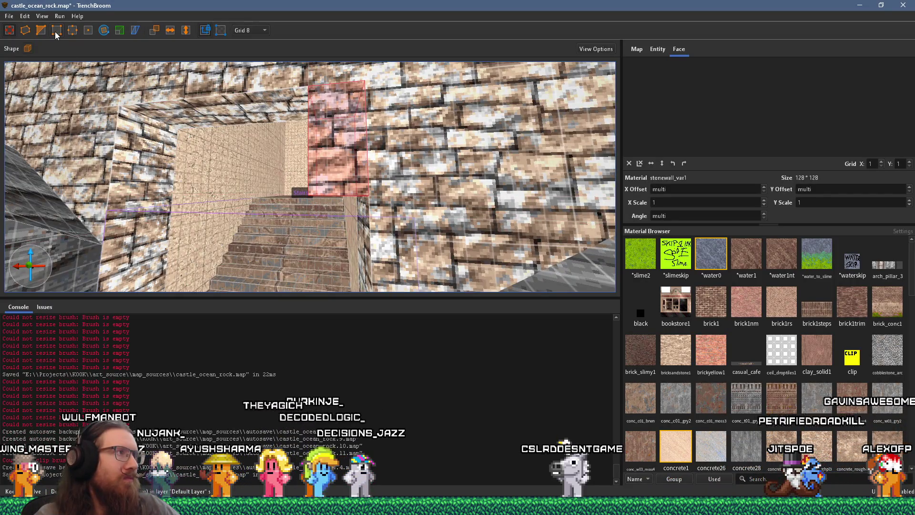
pyautogui.moveTo(340, 126); pyautogui.dragTo(367, 143)
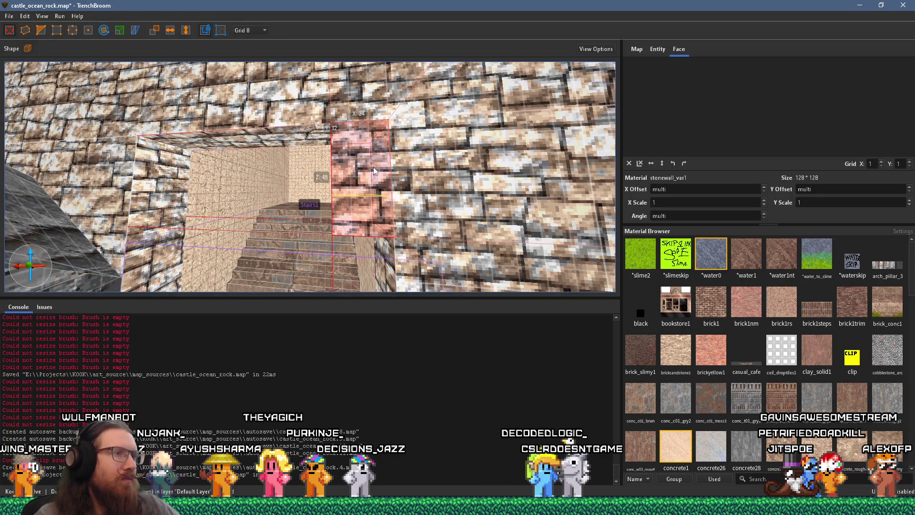
pyautogui.hotkey('ctrl', 'z')
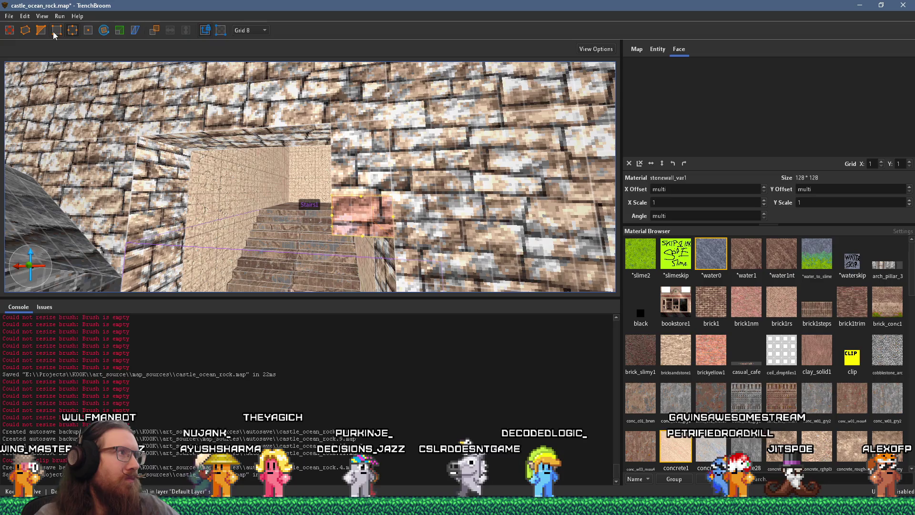
# Push the brush's front face back into a thin slab
pyautogui.click(389, 234)
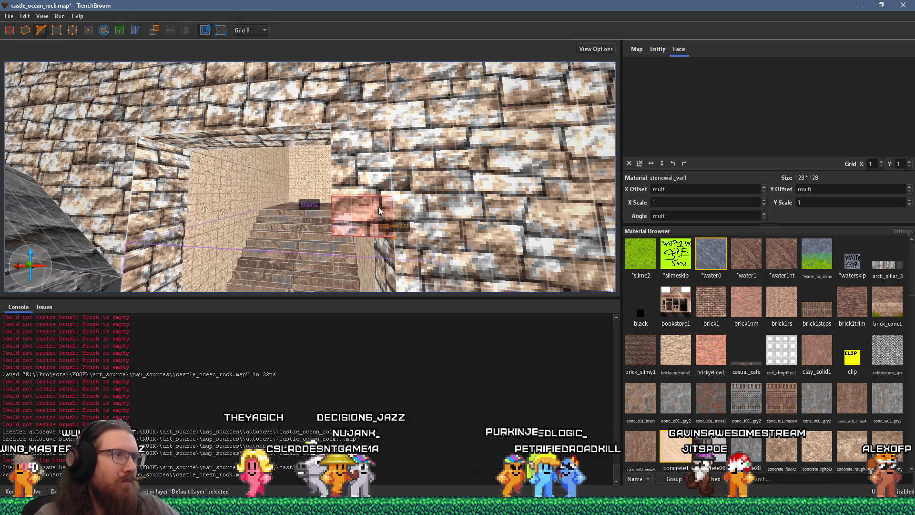
pyautogui.moveTo(389, 235); pyautogui.dragTo(425, 207)
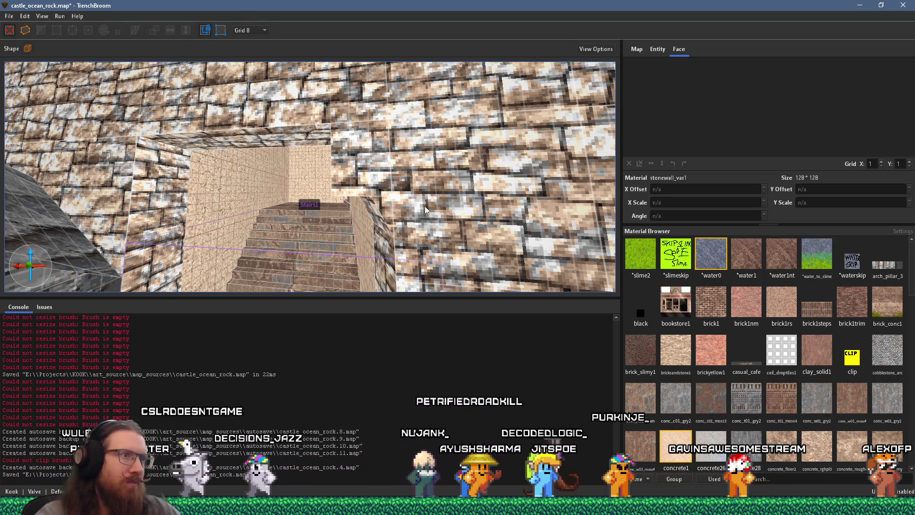
pyautogui.moveTo(336, 125); pyautogui.dragTo(368, 186)
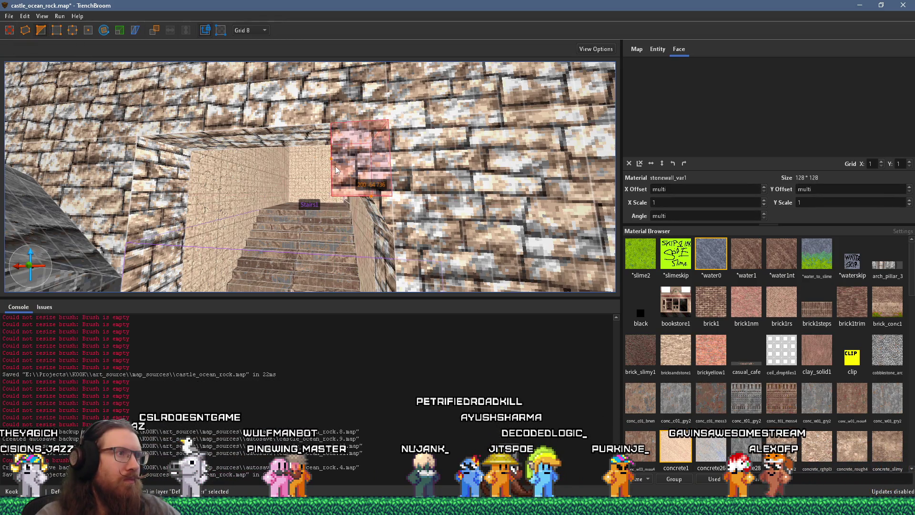
# Reshape the wedge brush at the arch's edge by pulling its corner down and enlarging it
pyautogui.press('Escape')
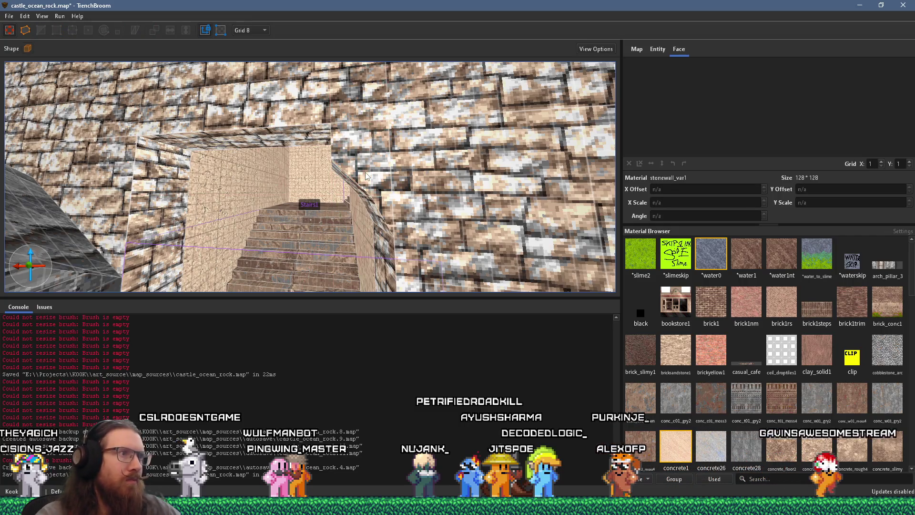
pyautogui.click(353, 187)
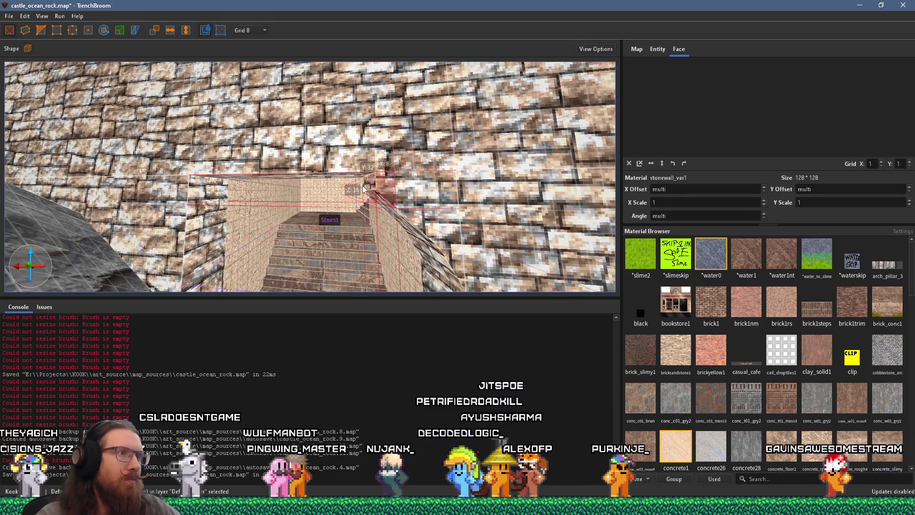
pyautogui.scroll(5, 408, 206)
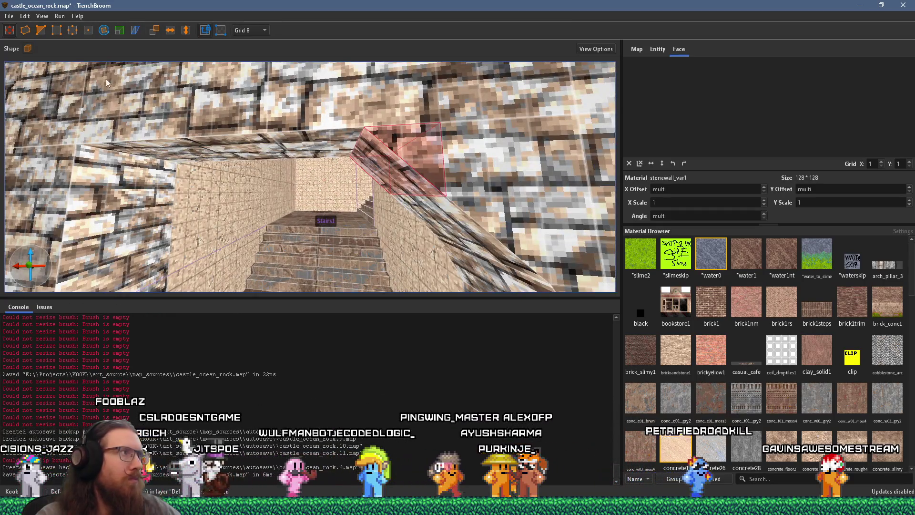
pyautogui.moveTo(353, 150); pyautogui.dragTo(372, 181)
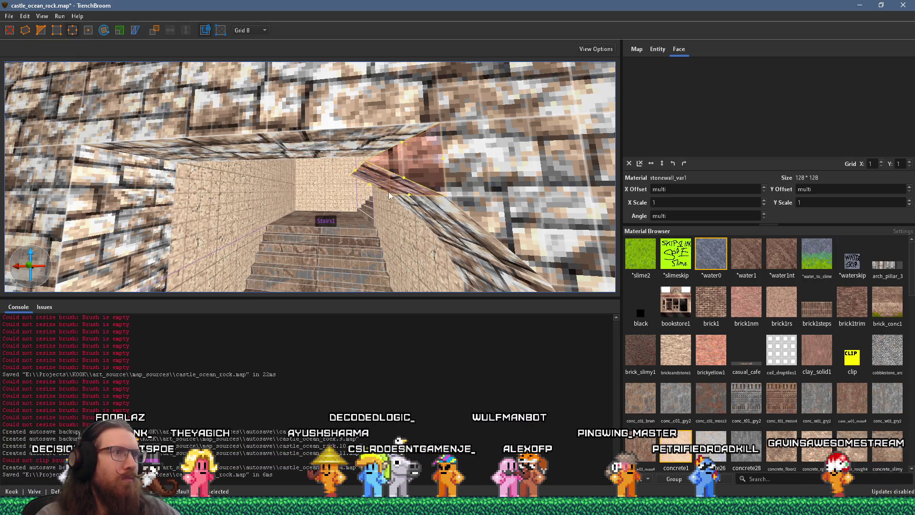
pyautogui.scroll(-5, 400, 208)
pyautogui.moveTo(365, 182); pyautogui.dragTo(388, 214)
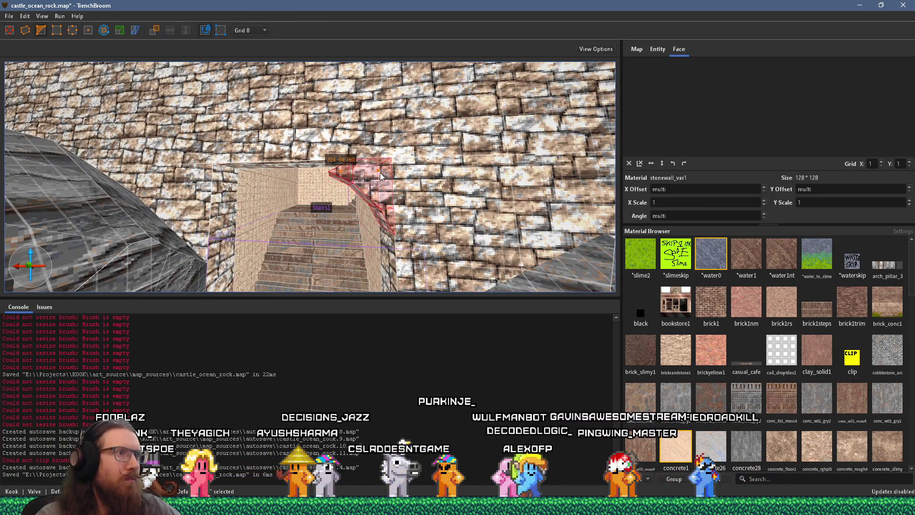
# Extend the wedge brush's top upward to fill the arch curve
pyautogui.scroll(3, 387, 206)
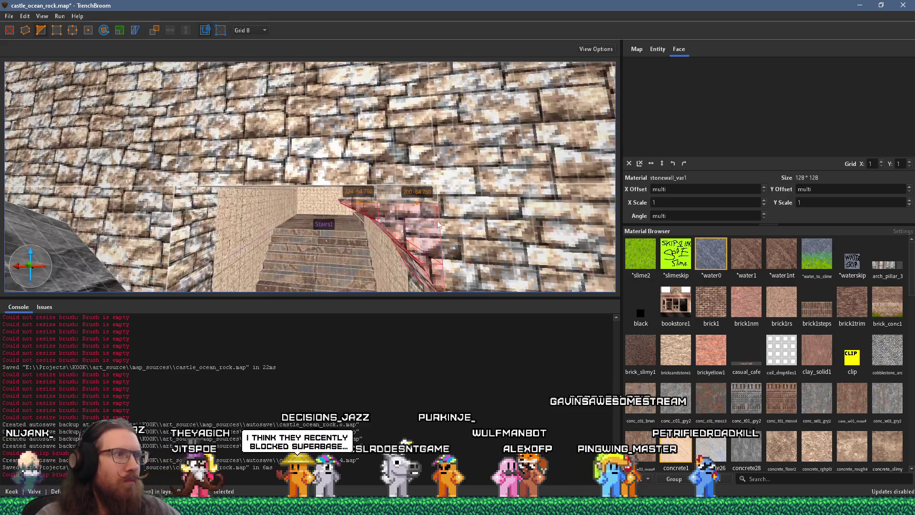
pyautogui.scroll(-4, 491, 268)
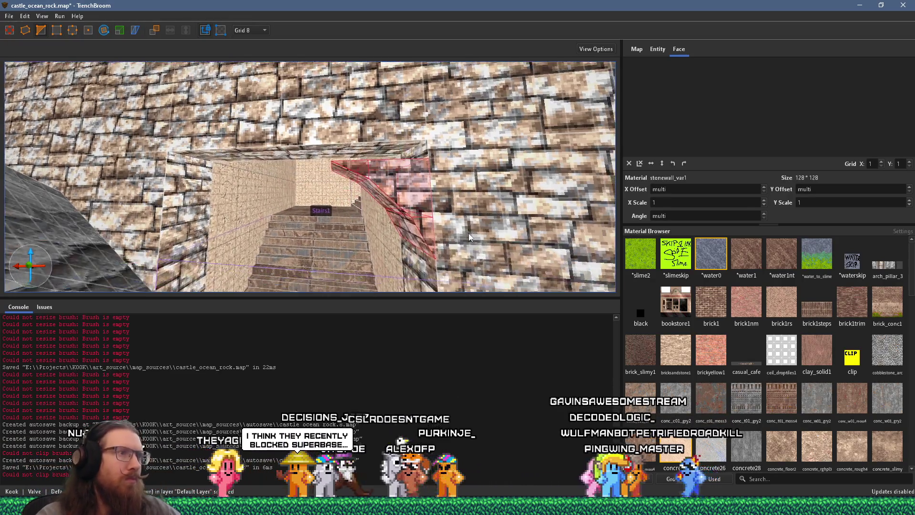
pyautogui.click(25, 30)
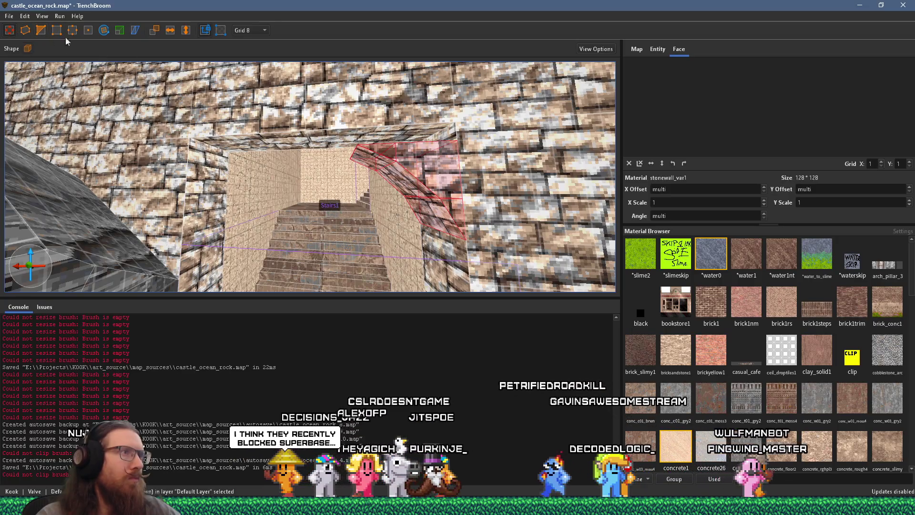
pyautogui.moveTo(415, 167); pyautogui.dragTo(424, 149)
pyautogui.scroll(3, 411, 150)
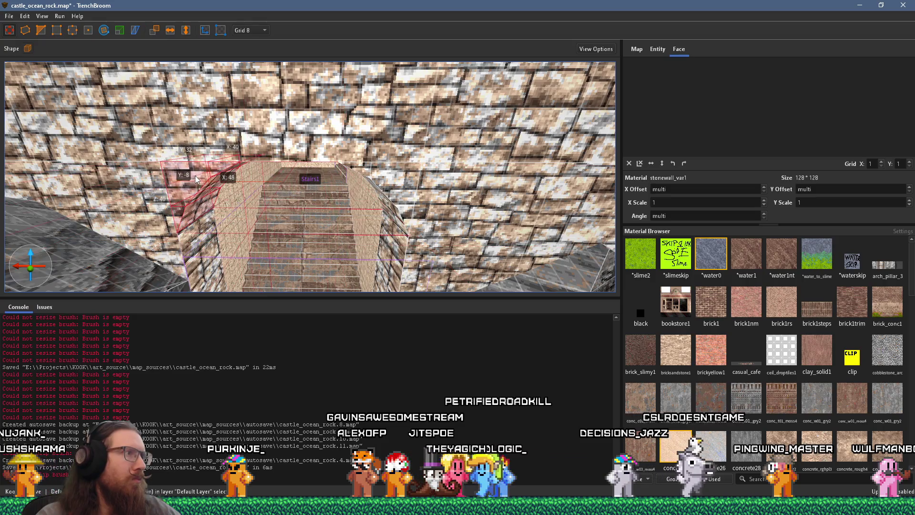
pyautogui.scroll(-5, 196, 178)
pyautogui.scroll(-6, 282, 95)
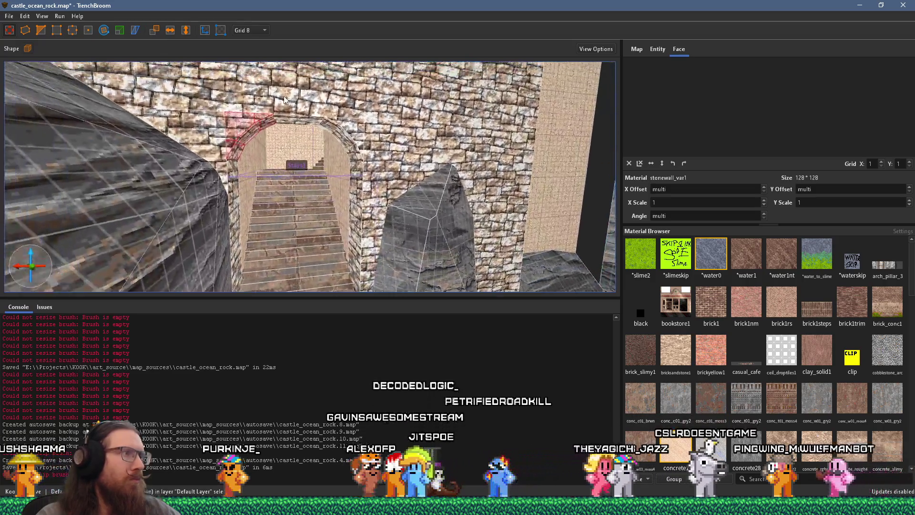
# Rotate the inner arch face's stonewall_var1 texture from angle 90 to 270
pyautogui.press('Escape')
pyautogui.scroll(5, 325, 162)
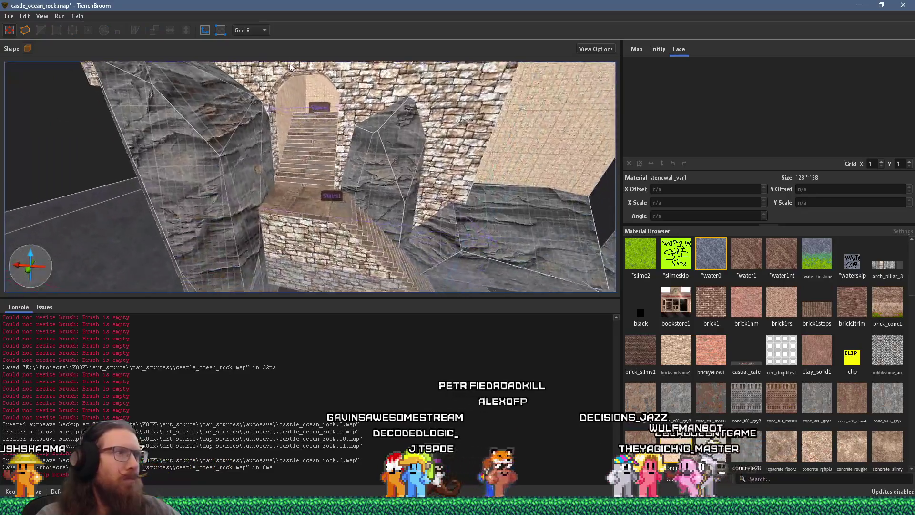
pyautogui.scroll(3, 305, 126)
pyautogui.scroll(5, 321, 154)
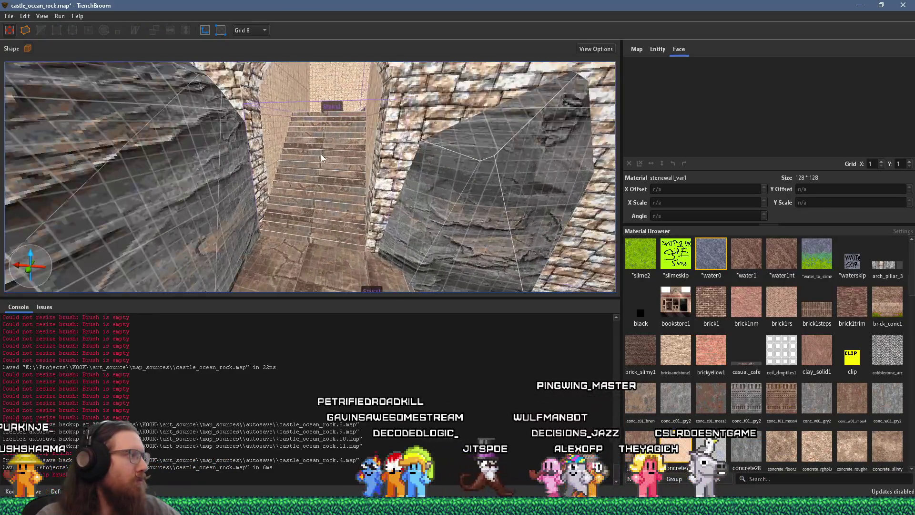
pyautogui.scroll(4, 335, 114)
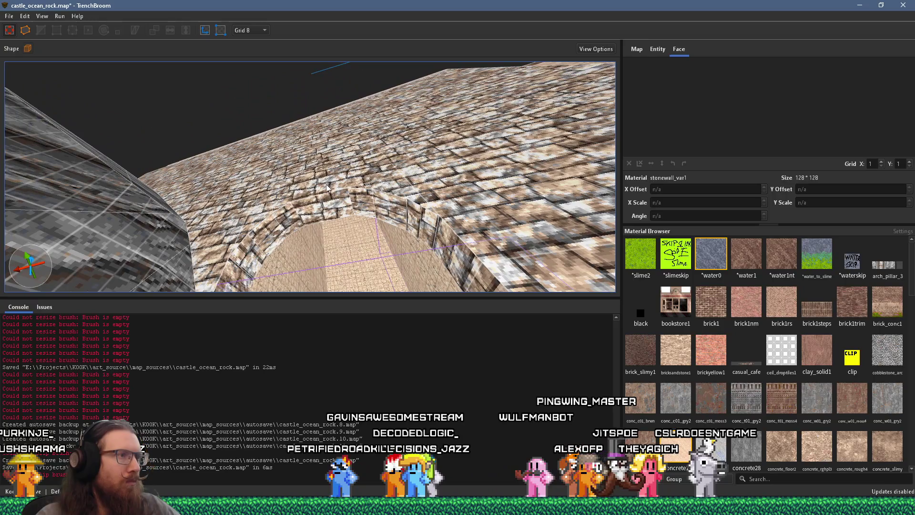
pyautogui.scroll(5, 324, 196)
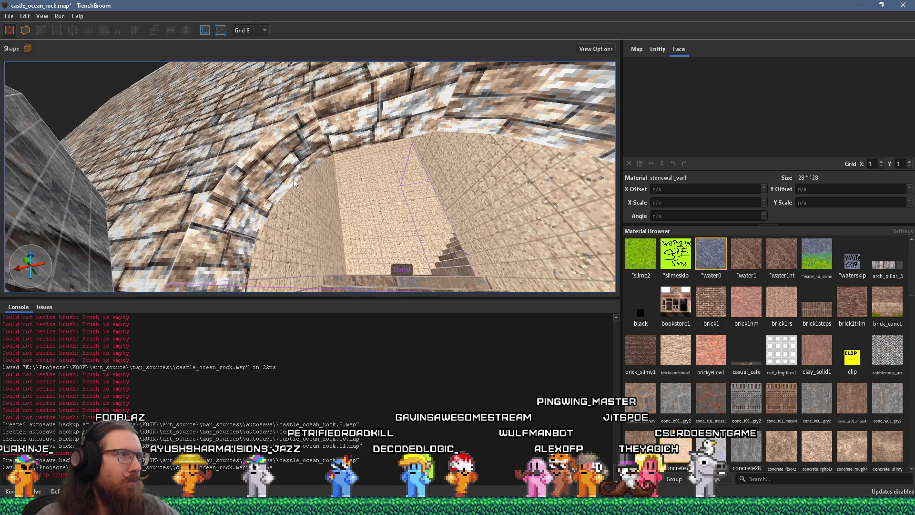
pyautogui.click(362, 138)
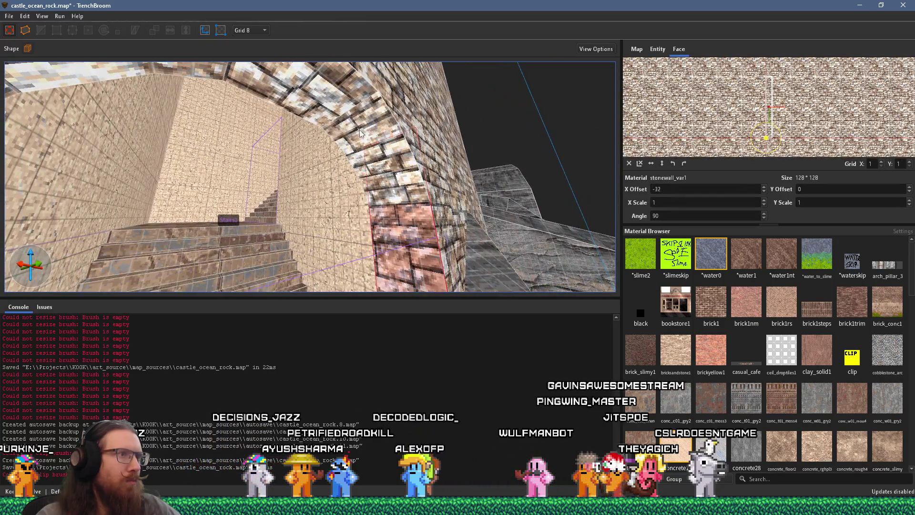
pyautogui.click(332, 156)
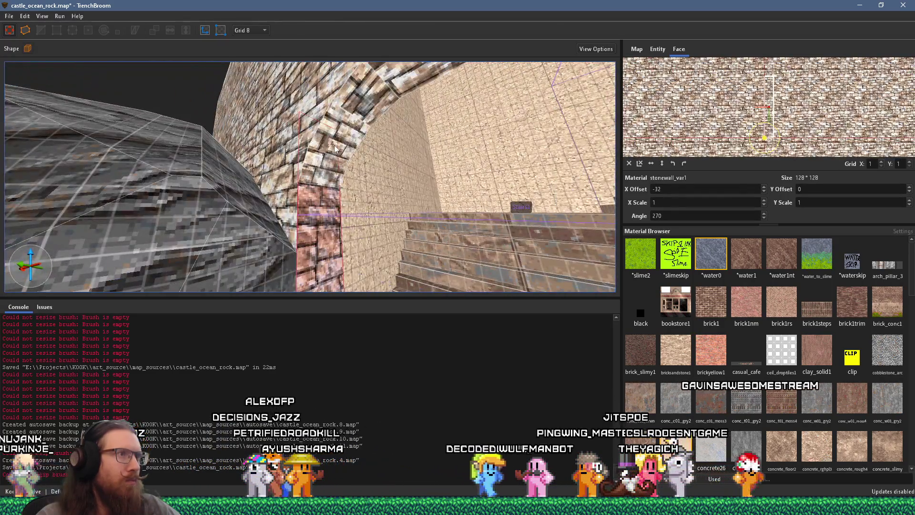
pyautogui.scroll(-5, 332, 157)
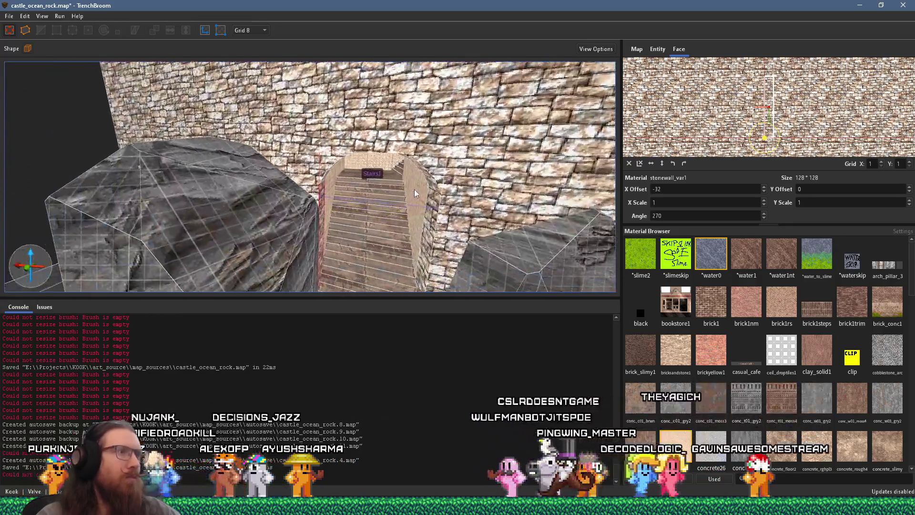
pyautogui.click(416, 189)
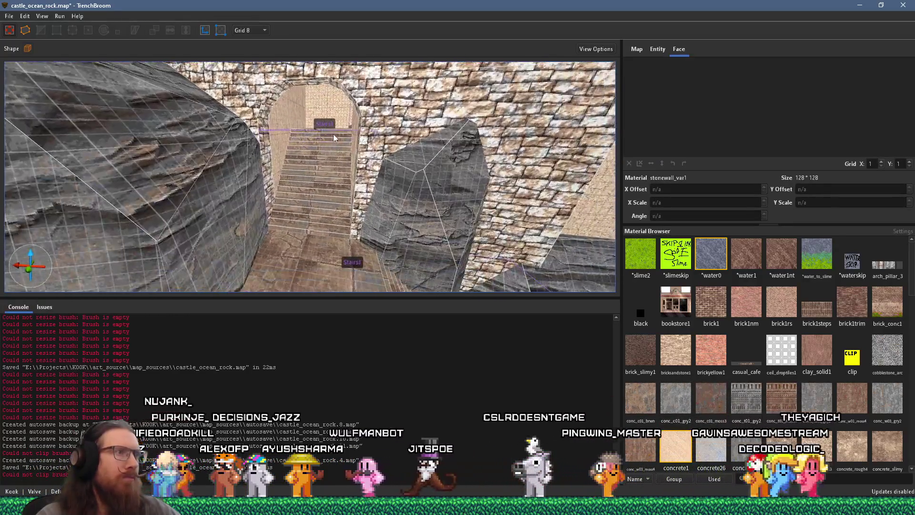
pyautogui.scroll(-5, 332, 137)
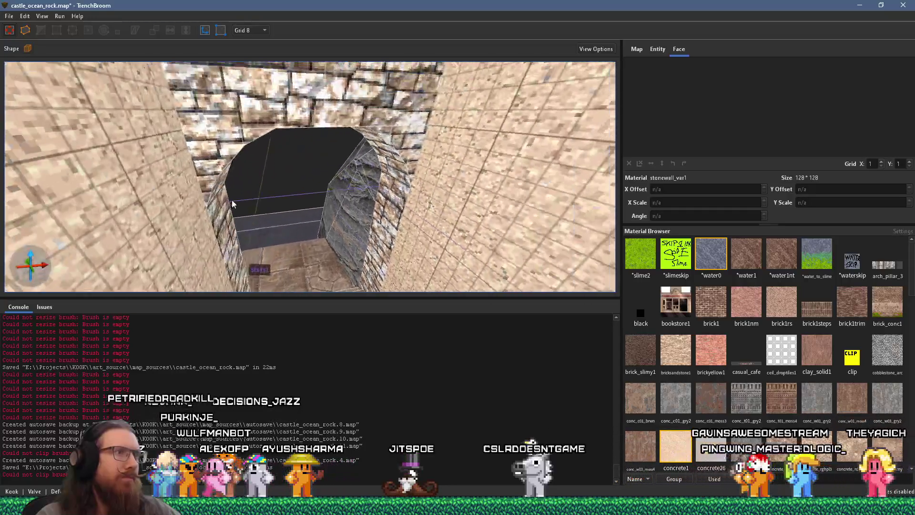
# Select and slightly resize the small brushes at the arch's top corners
pyautogui.scroll(5, 233, 204)
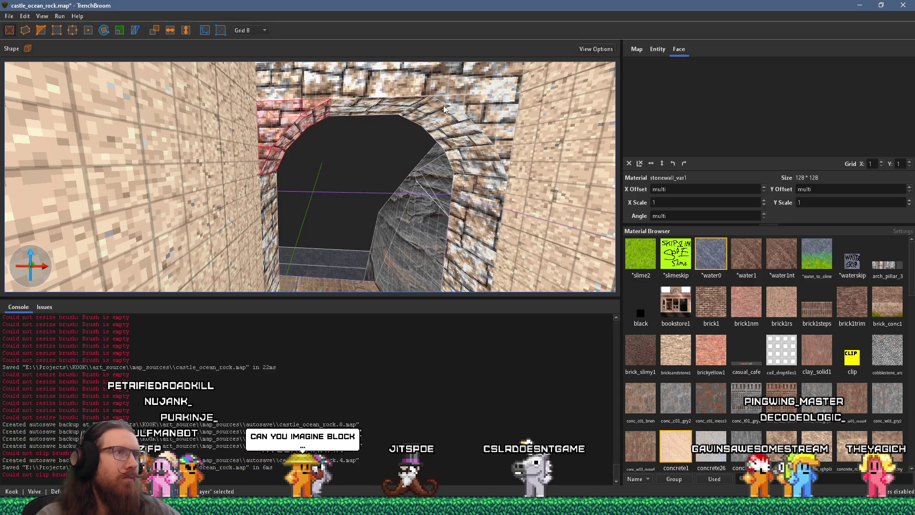
pyautogui.press('d')
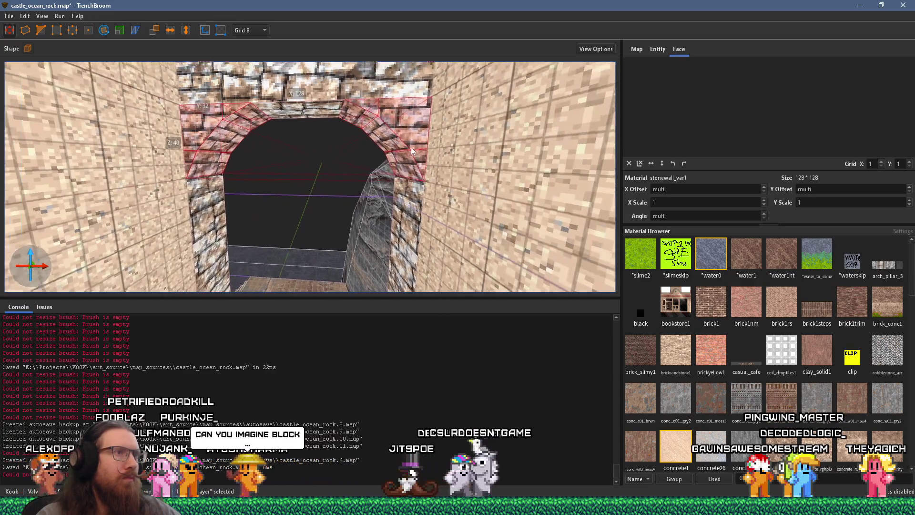
pyautogui.moveTo(421, 122); pyautogui.dragTo(421, 136)
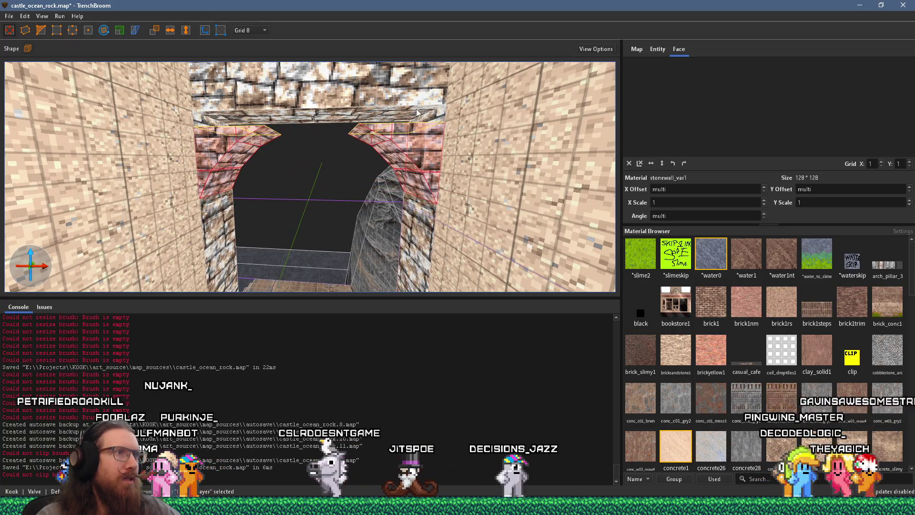
pyautogui.moveTo(408, 119); pyautogui.dragTo(413, 166)
pyautogui.click(413, 166)
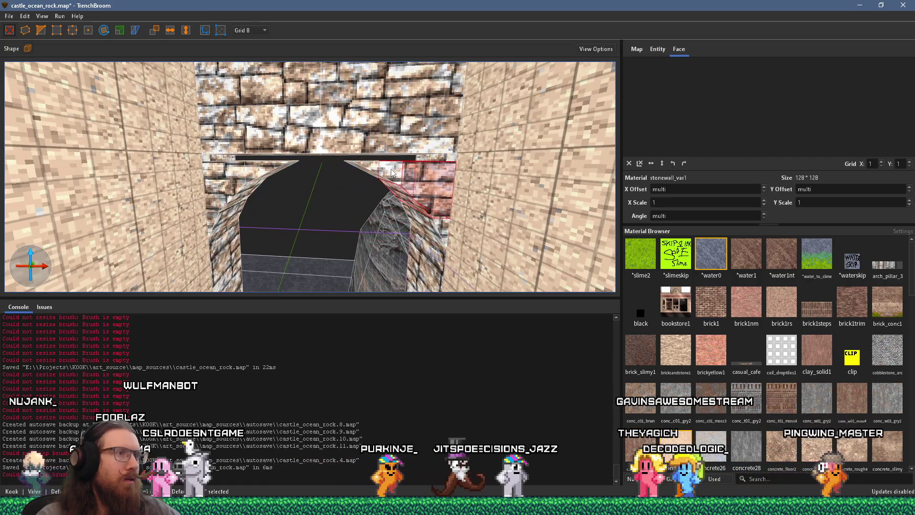
pyautogui.moveTo(423, 188)
pyautogui.mouseDown()
pyautogui.moveTo(390, 204)
pyautogui.moveTo(356, 191)
pyautogui.moveTo(392, 194)
pyautogui.moveTo(397, 170)
pyautogui.moveTo(406, 173)
pyautogui.mouseUp()
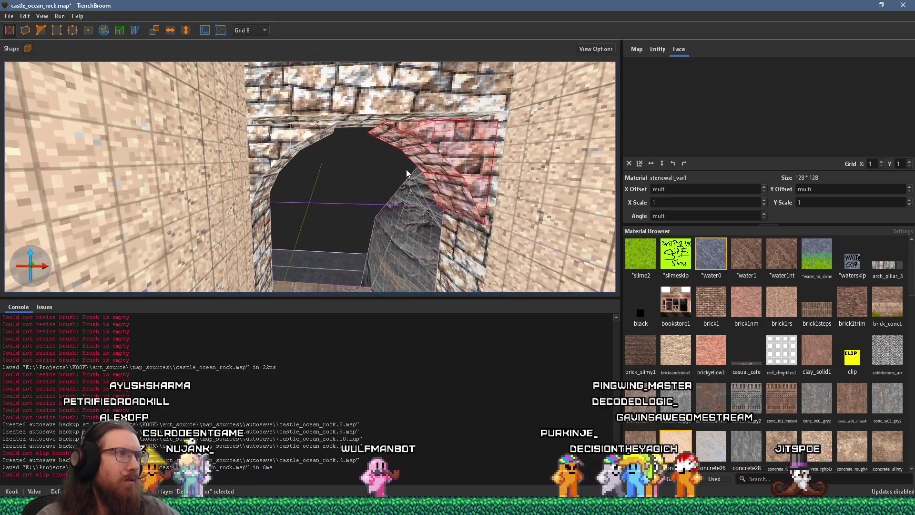
pyautogui.scroll(6, 408, 171)
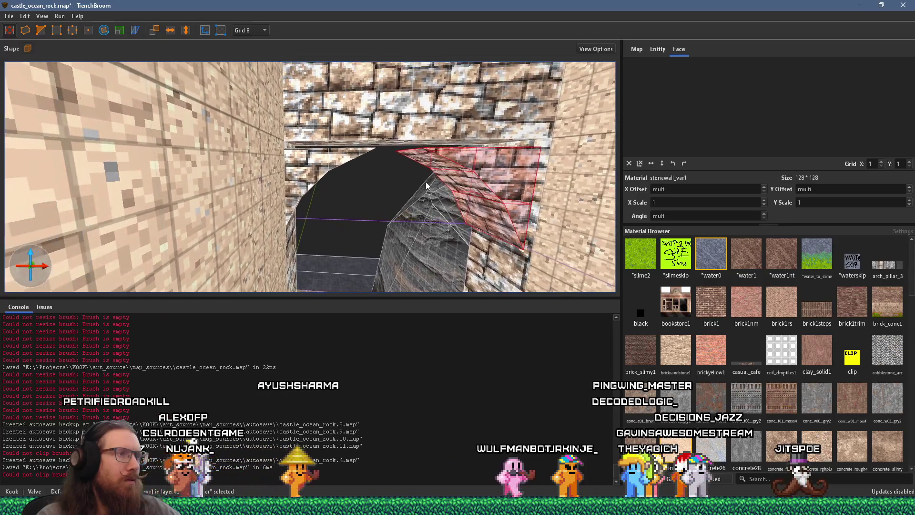
pyautogui.click(333, 155)
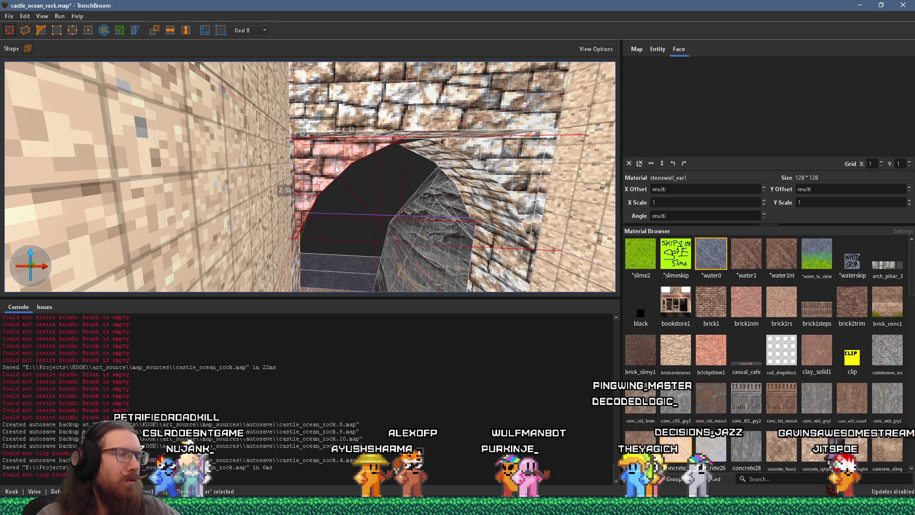
pyautogui.keyDown('ctrl'); pyautogui.click(333, 145); pyautogui.keyUp('ctrl')
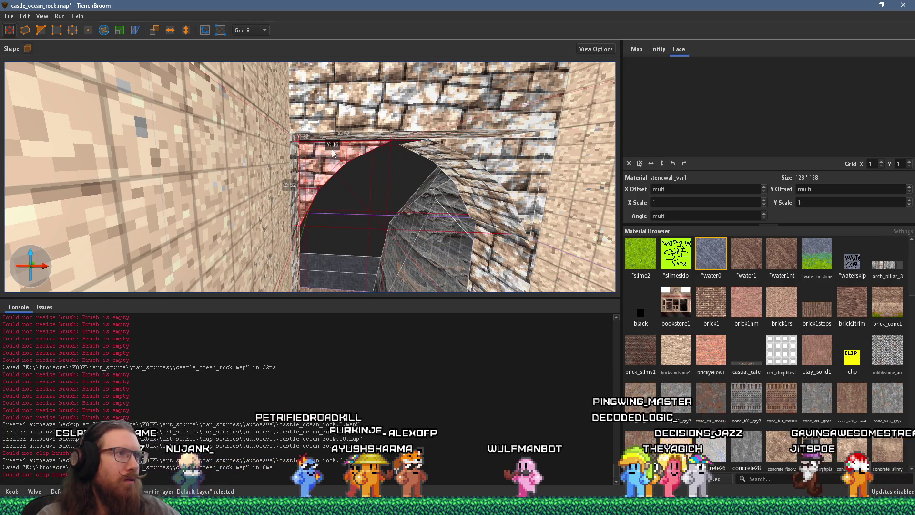
# Set the grid to 4 and enlarge the pink brick brush to 52 by 52
pyautogui.scroll(5, 335, 148)
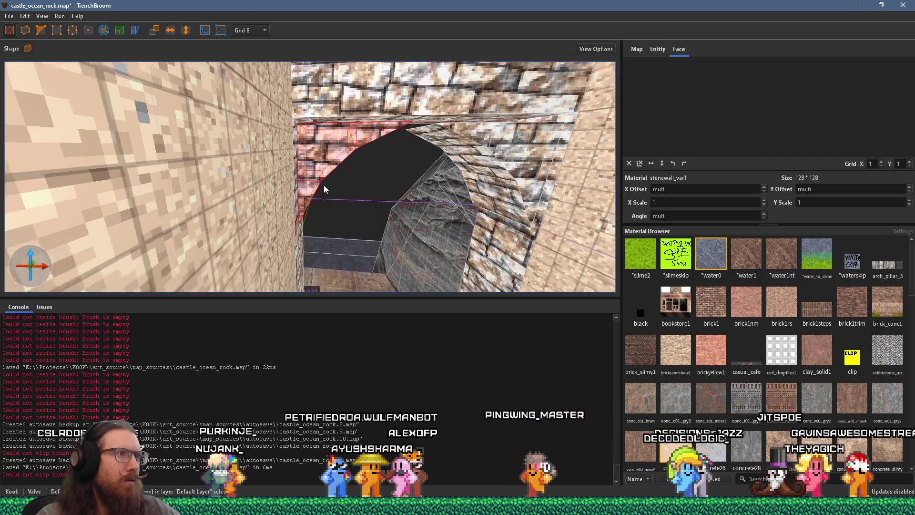
pyautogui.scroll(-2, 344, 215)
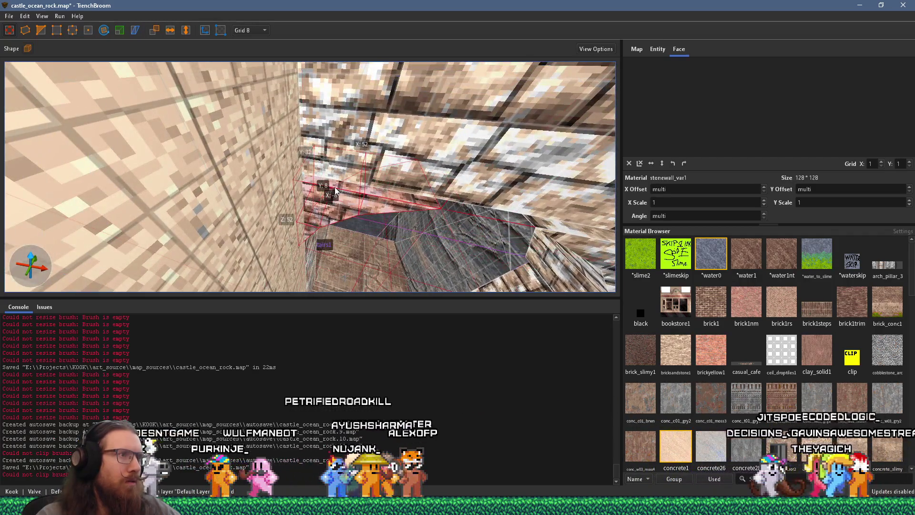
pyautogui.scroll(5, 329, 209)
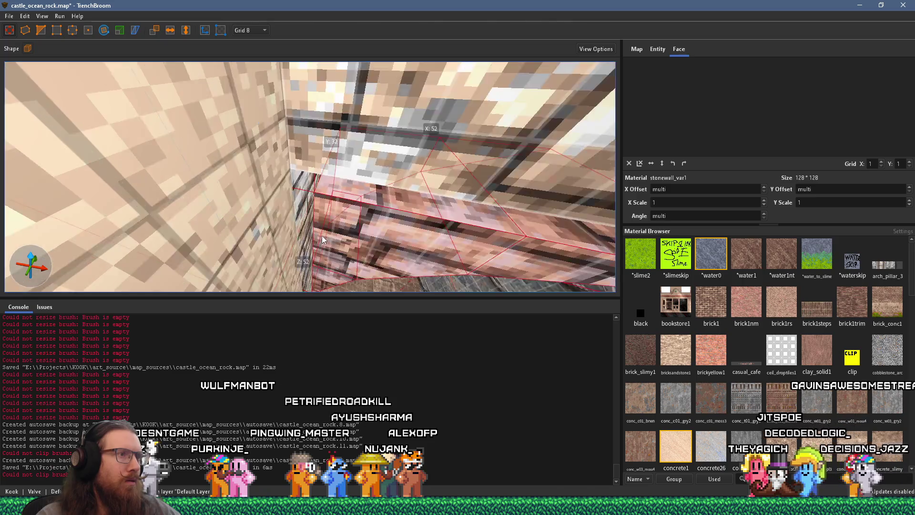
pyautogui.scroll(-5, 335, 161)
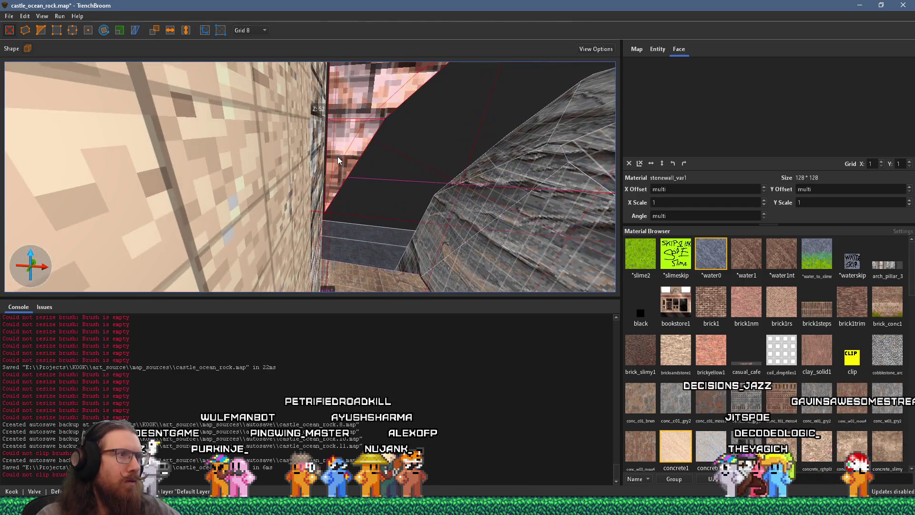
pyautogui.scroll(3, 324, 185)
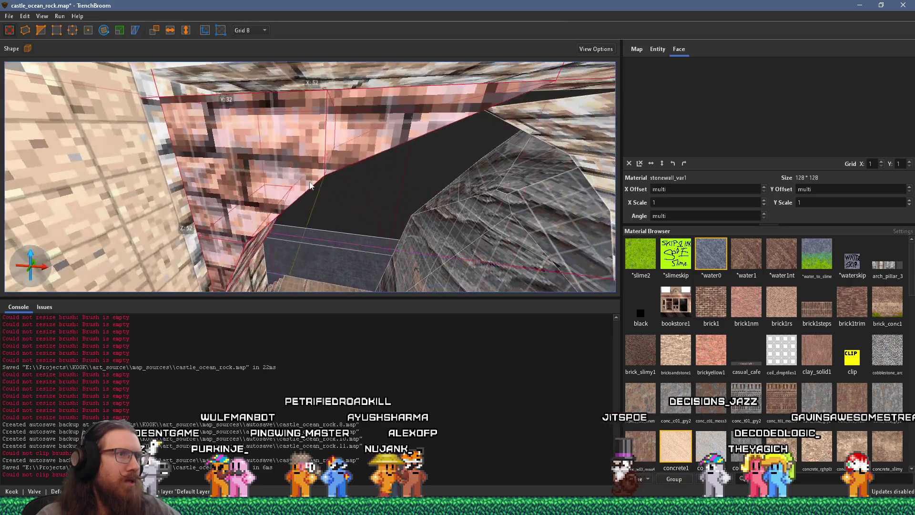
pyautogui.click(244, 63)
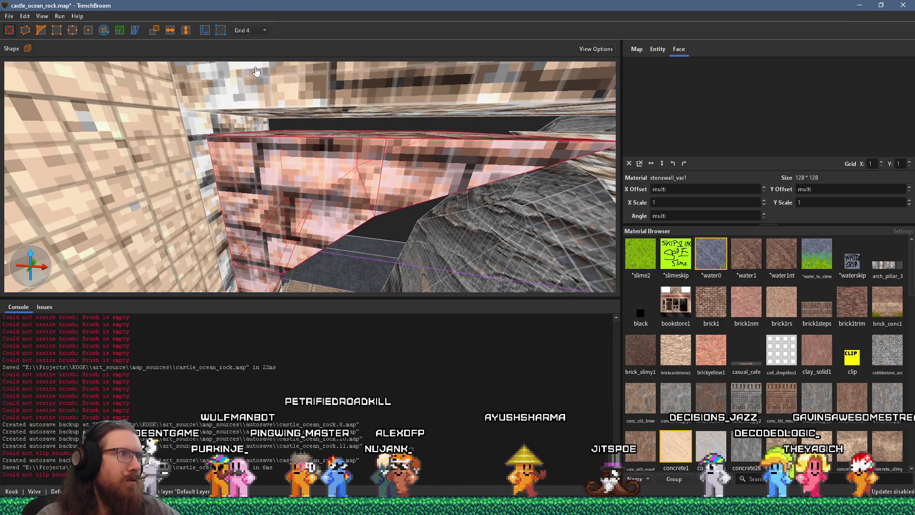
pyautogui.scroll(3, 294, 119)
pyautogui.scroll(-5, 339, 183)
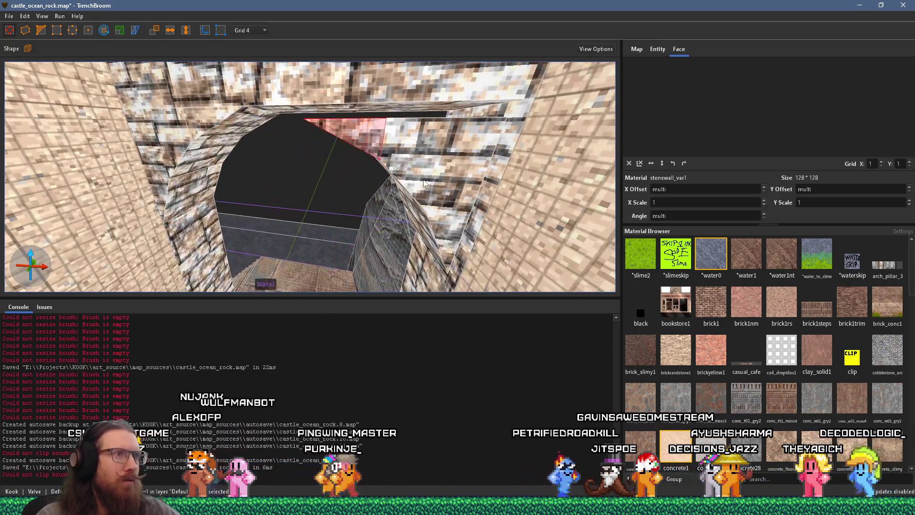
pyautogui.moveTo(426, 211)
pyautogui.mouseDown()
pyautogui.moveTo(453, 208)
pyautogui.moveTo(439, 200)
pyautogui.mouseUp()
# Deselect the brush, fly the camera through the arch, and pick an arch face
pyautogui.scroll(2, 439, 201)
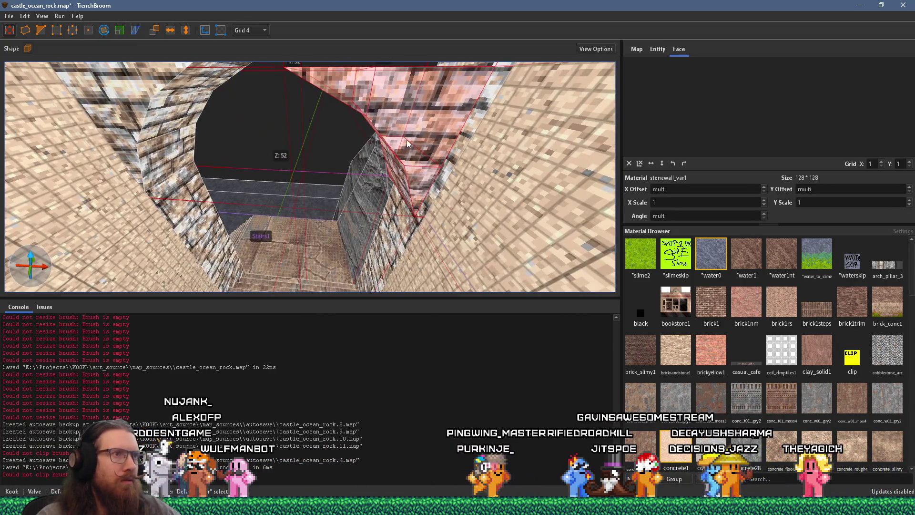
pyautogui.scroll(-5, 423, 114)
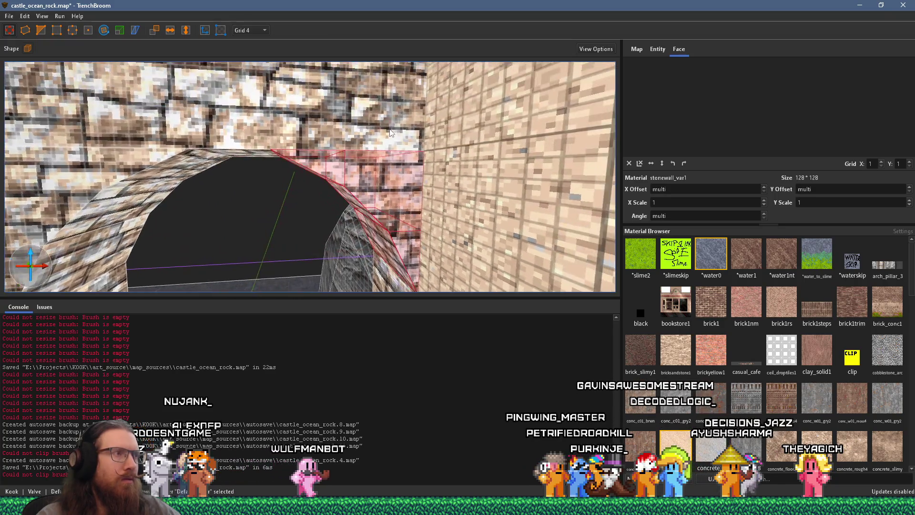
pyautogui.scroll(5, 410, 114)
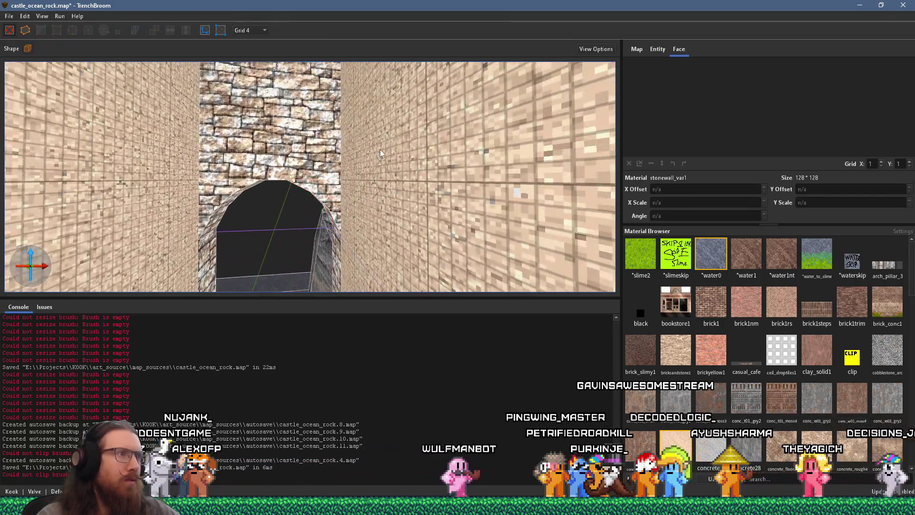
pyautogui.press('Escape')
pyautogui.scroll(-5, 398, 165)
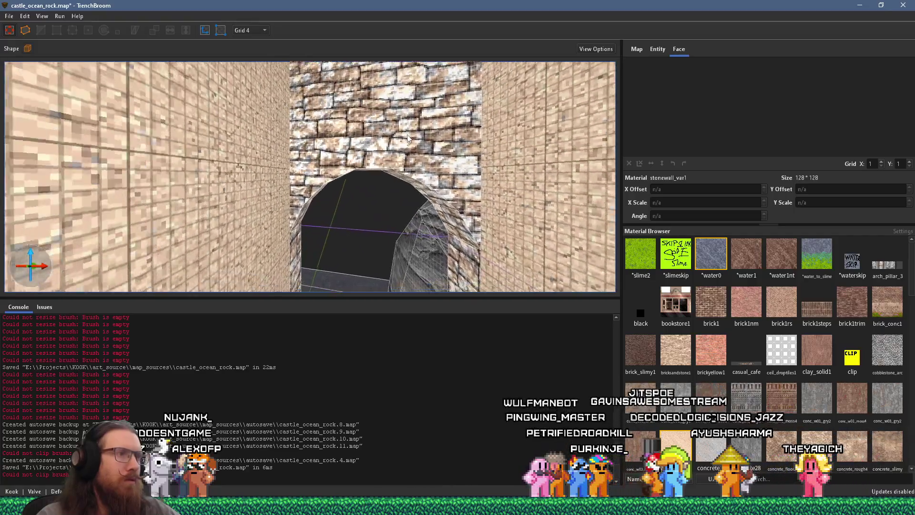
pyautogui.scroll(3, 381, 96)
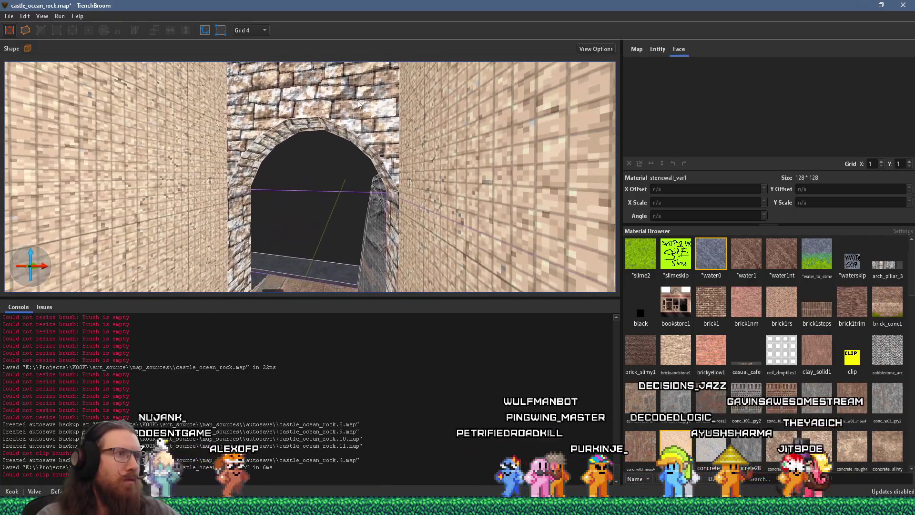
pyautogui.scroll(4, 409, 119)
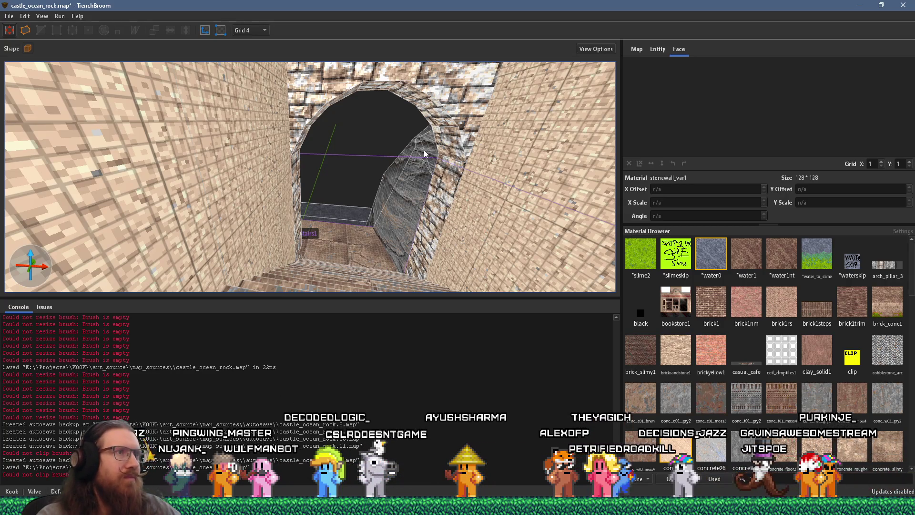
pyautogui.scroll(5, 424, 150)
pyautogui.scroll(-5, 337, 164)
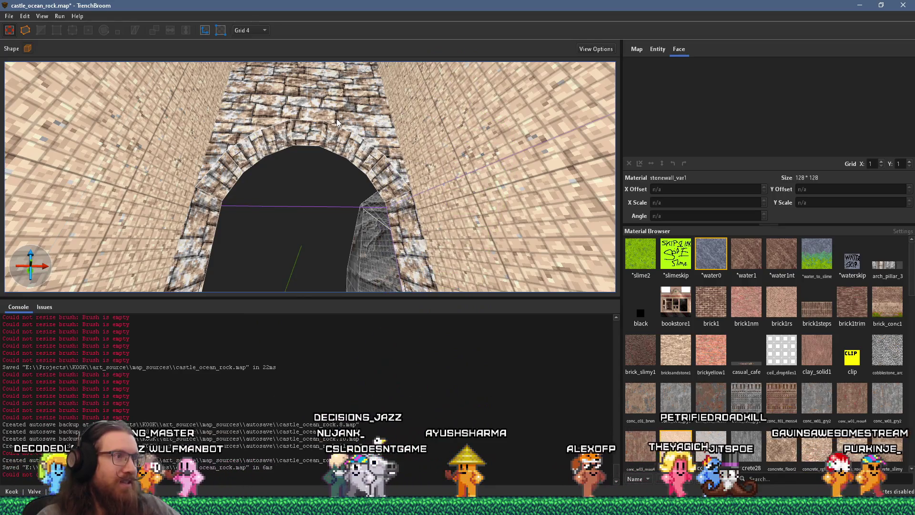
pyautogui.scroll(4, 327, 130)
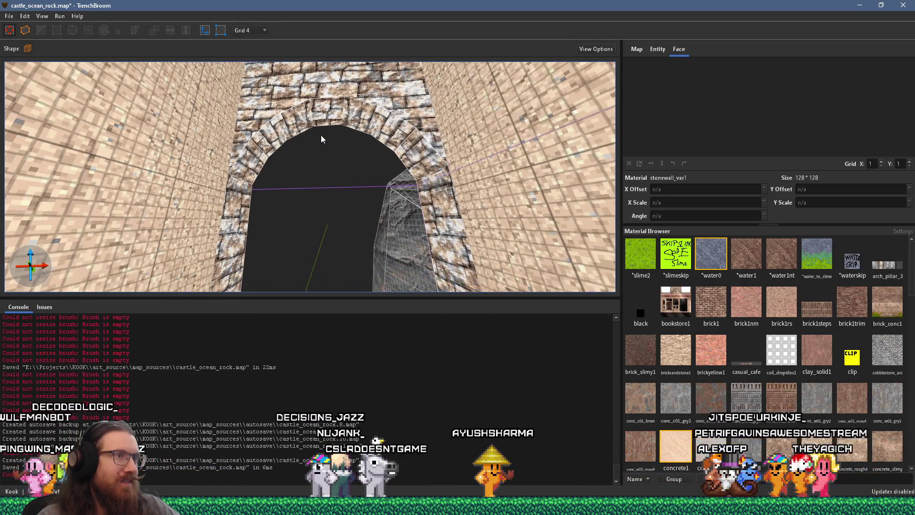
pyautogui.scroll(3, 321, 135)
pyautogui.scroll(8, 341, 148)
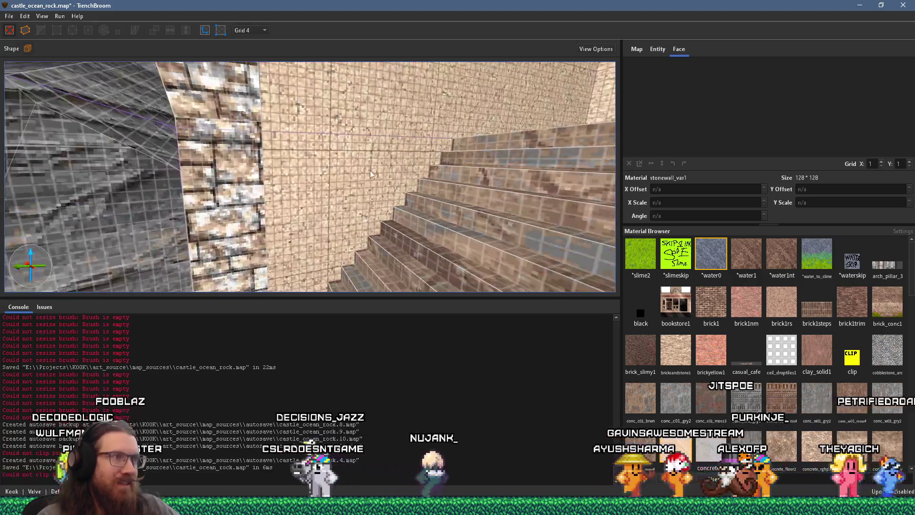
pyautogui.keyDown('shift'); pyautogui.click(436, 179); pyautogui.keyUp('shift')
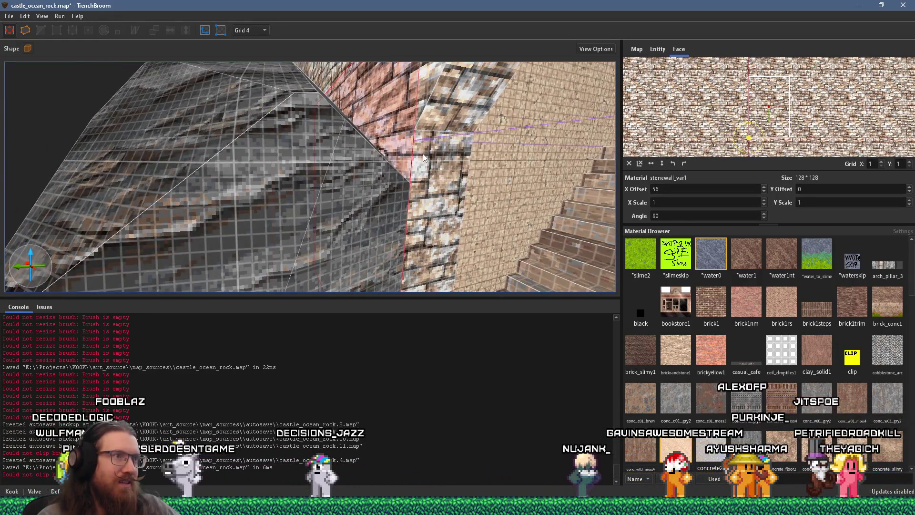
# Compare the texture offsets of several stone arch faces, then clear the selection
pyautogui.scroll(-2, 436, 145)
pyautogui.keyDown('shift'); pyautogui.click(345, 167); pyautogui.keyUp('shift')
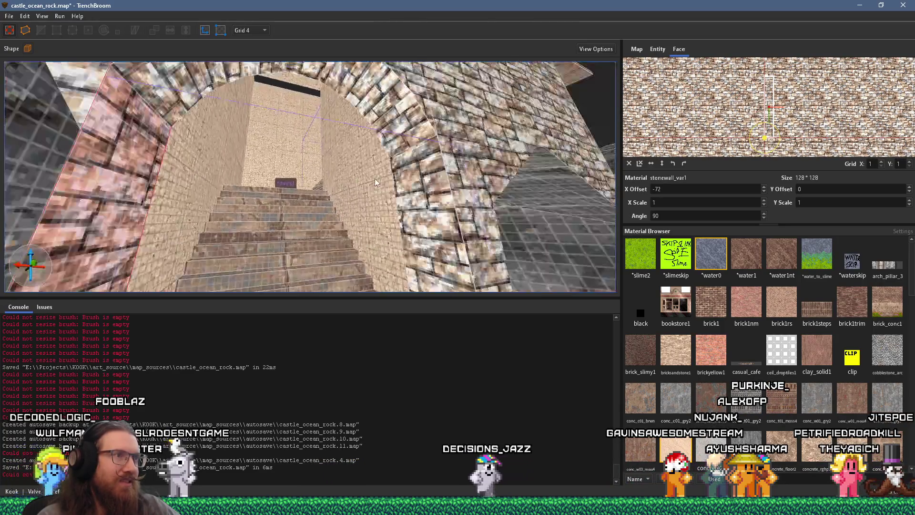
pyautogui.keyDown('shift'); pyautogui.click(453, 186); pyautogui.keyUp('shift')
pyautogui.keyDown('shift'); pyautogui.click(419, 201); pyautogui.keyUp('shift')
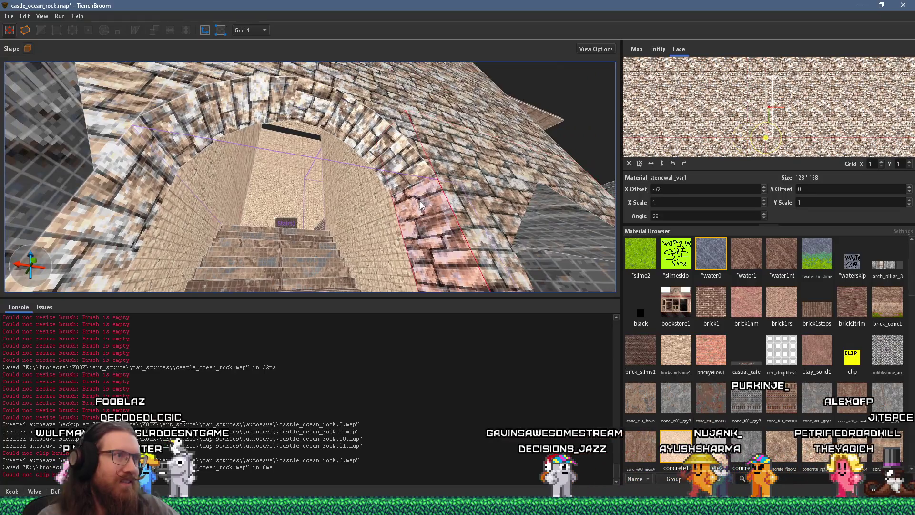
pyautogui.scroll(-5, 362, 147)
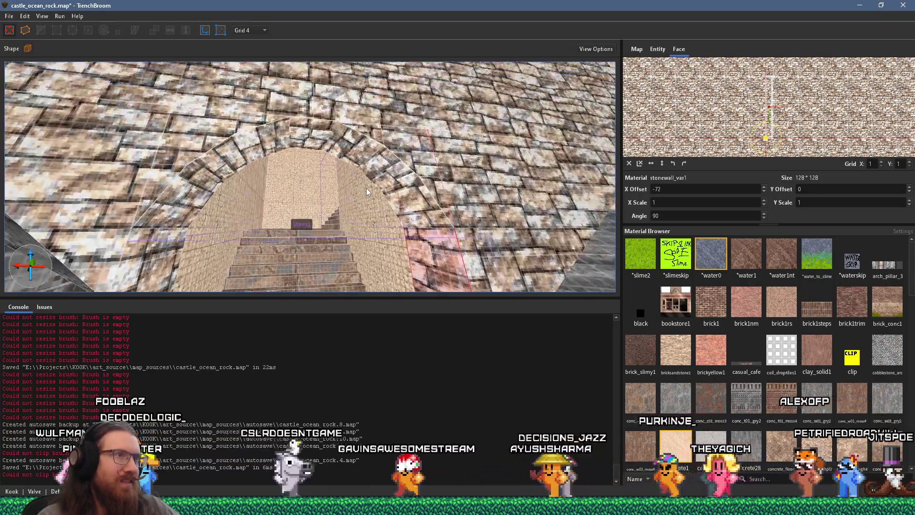
pyautogui.press('Escape')
# Turn toward the arch and raise a brush over its top to 32 units
pyautogui.scroll(-6, 387, 219)
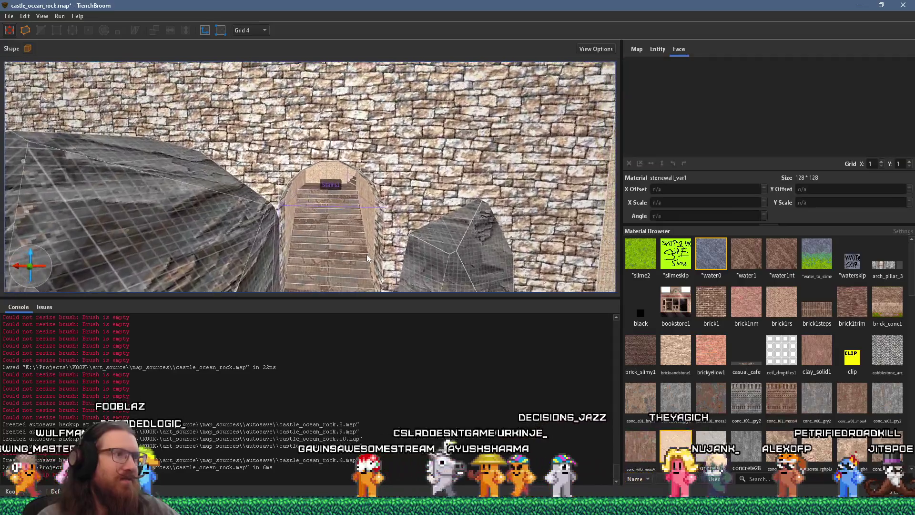
pyautogui.scroll(3, 385, 250)
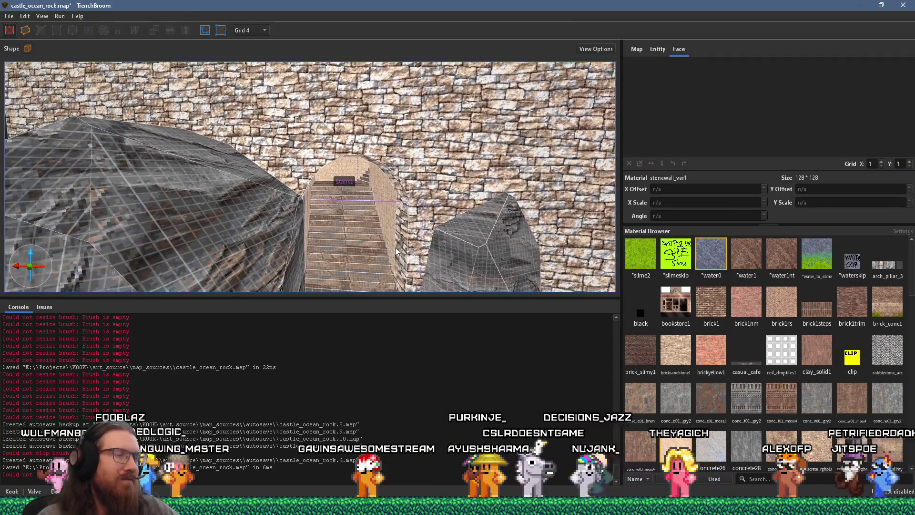
pyautogui.scroll(-2, 367, 247)
pyautogui.moveTo(367, 247)
pyautogui.mouseDown()
pyautogui.moveTo(298, 233)
pyautogui.moveTo(339, 230)
pyautogui.mouseUp()
pyautogui.scroll(10, 340, 229)
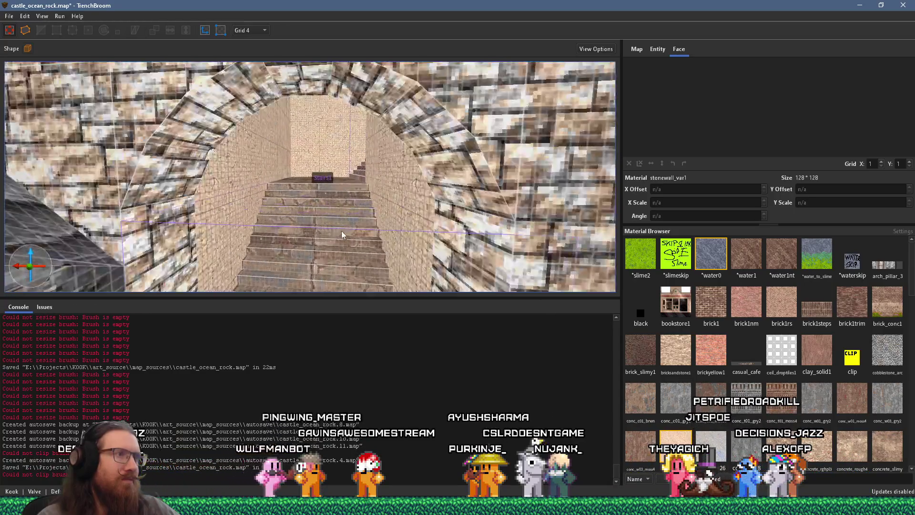
pyautogui.scroll(-5, 341, 187)
pyautogui.moveTo(267, 210)
pyautogui.mouseDown()
pyautogui.moveTo(284, 250)
pyautogui.moveTo(322, 167)
pyautogui.mouseUp()
pyautogui.scroll(-4, 323, 168)
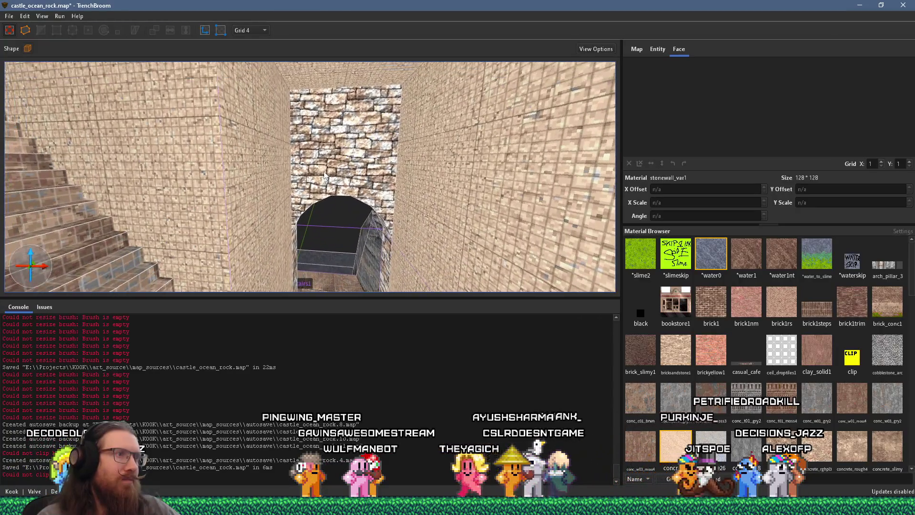
pyautogui.scroll(8, 324, 167)
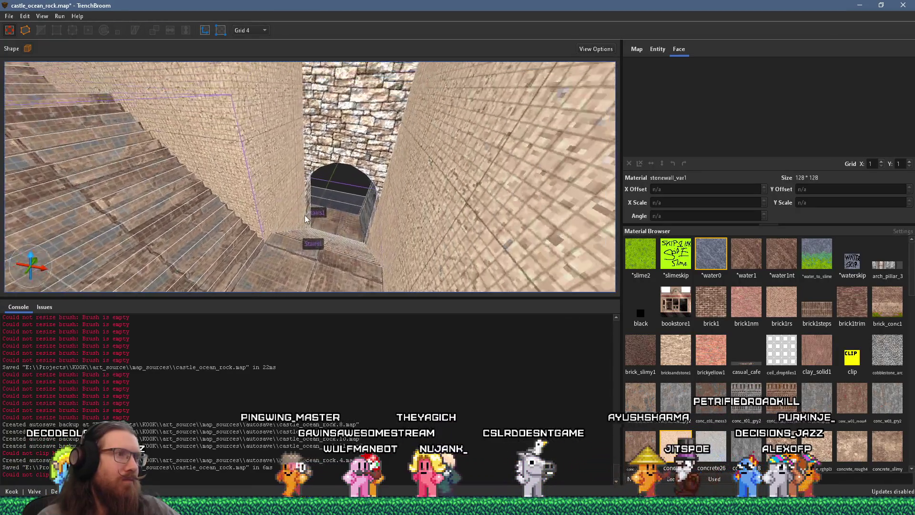
pyautogui.moveTo(330, 201)
pyautogui.mouseDown()
pyautogui.moveTo(248, 193)
pyautogui.moveTo(259, 186)
pyautogui.moveTo(325, 242)
pyautogui.moveTo(406, 207)
pyautogui.moveTo(400, 198)
pyautogui.moveTo(371, 214)
pyautogui.moveTo(348, 211)
pyautogui.moveTo(365, 143)
pyautogui.moveTo(362, 153)
pyautogui.mouseUp()
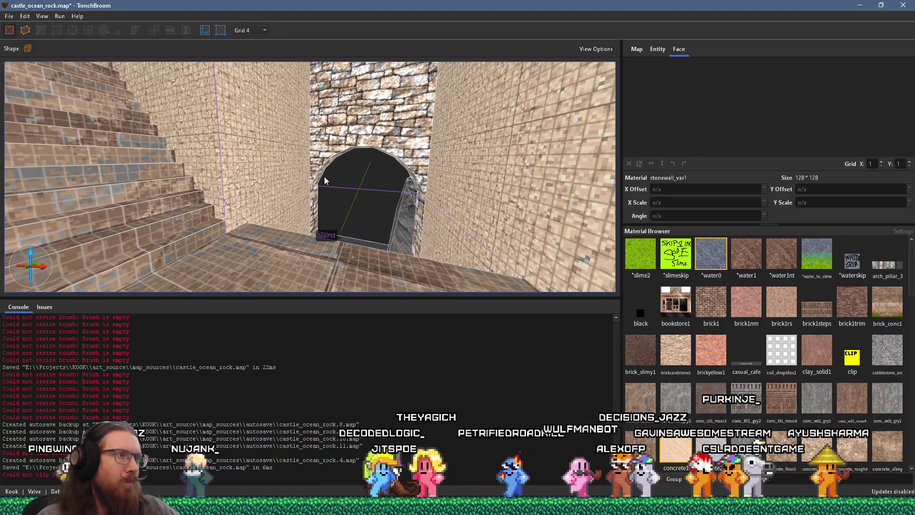
pyautogui.moveTo(320, 178); pyautogui.dragTo(336, 153)
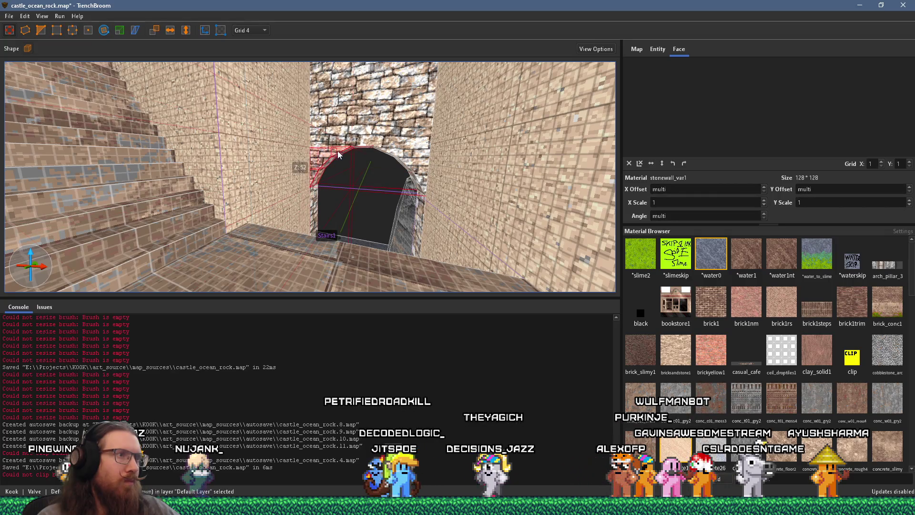
pyautogui.moveTo(391, 156)
pyautogui.mouseDown()
pyautogui.moveTo(425, 162)
pyautogui.moveTo(420, 182)
pyautogui.moveTo(411, 178)
pyautogui.moveTo(419, 61)
pyautogui.moveTo(400, 198)
pyautogui.mouseUp()
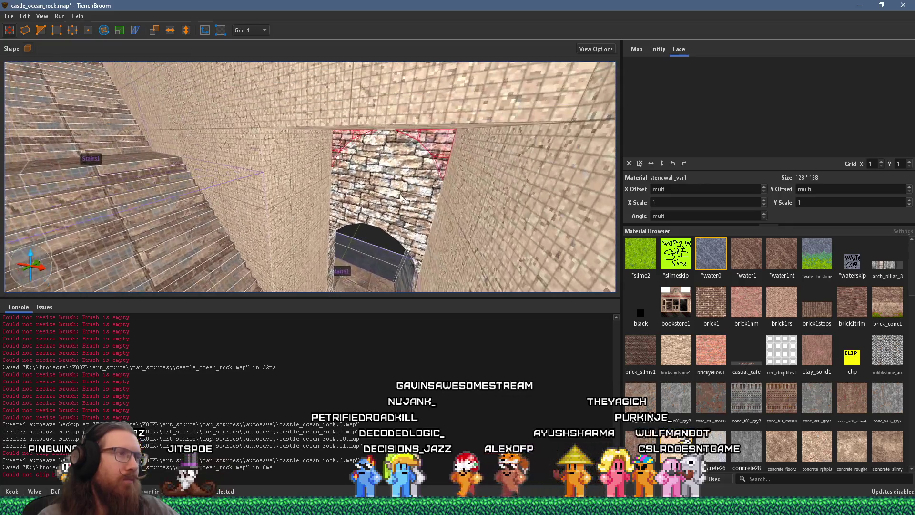
pyautogui.moveTo(425, 152); pyautogui.dragTo(450, 182)
pyautogui.scroll(6, 450, 179)
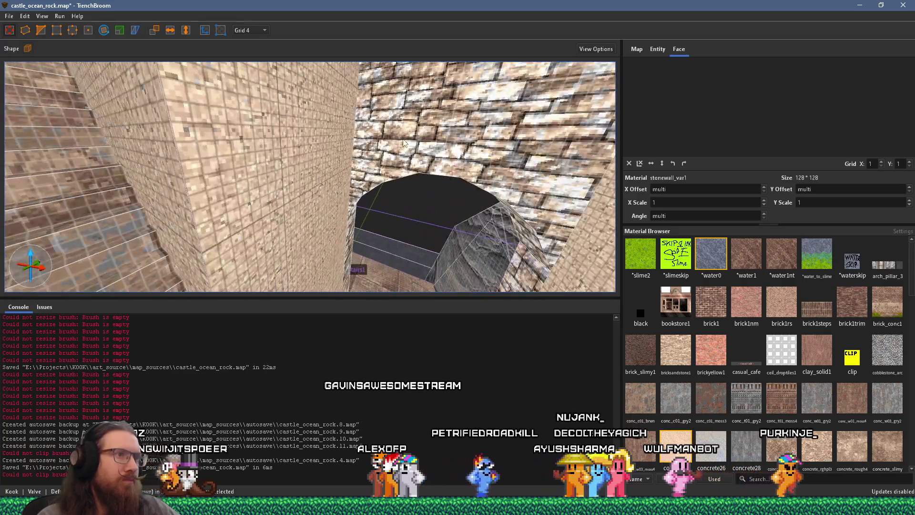
pyautogui.scroll(-5, 367, 111)
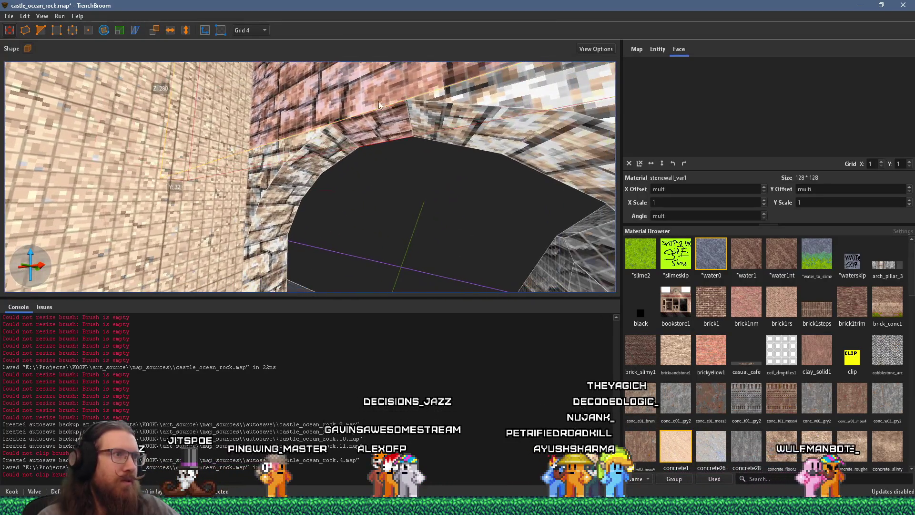
pyautogui.moveTo(333, 73); pyautogui.dragTo(330, 79)
pyautogui.scroll(3, 342, 104)
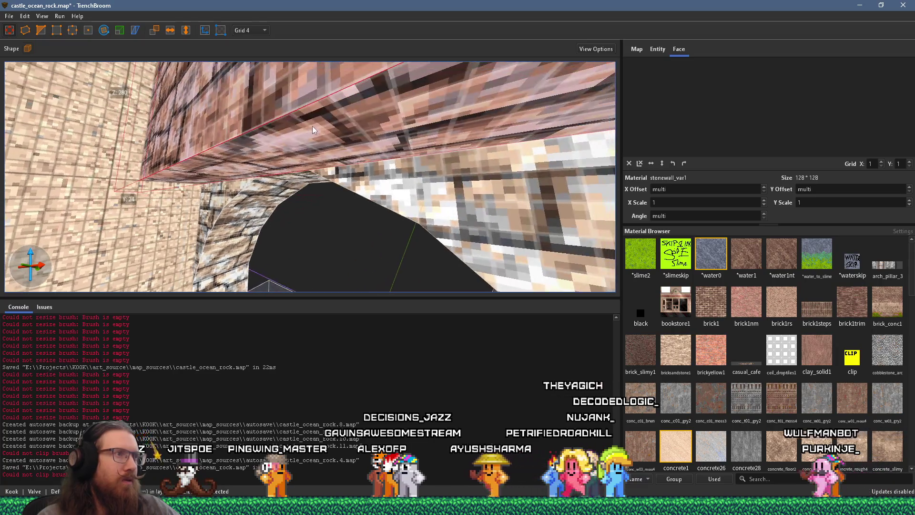
pyautogui.moveTo(319, 141)
pyautogui.mouseDown()
pyautogui.moveTo(262, 93)
pyautogui.moveTo(159, 89)
pyautogui.mouseUp()
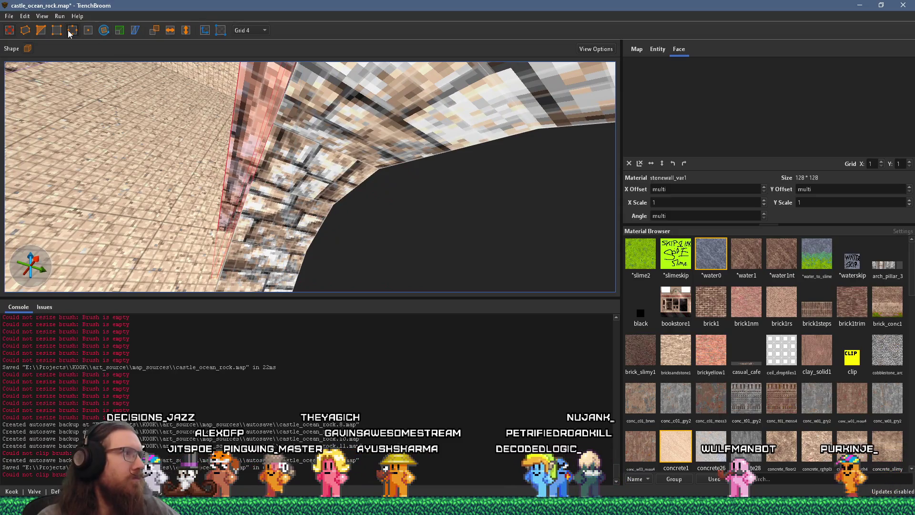
pyautogui.moveTo(248, 143); pyautogui.dragTo(266, 156)
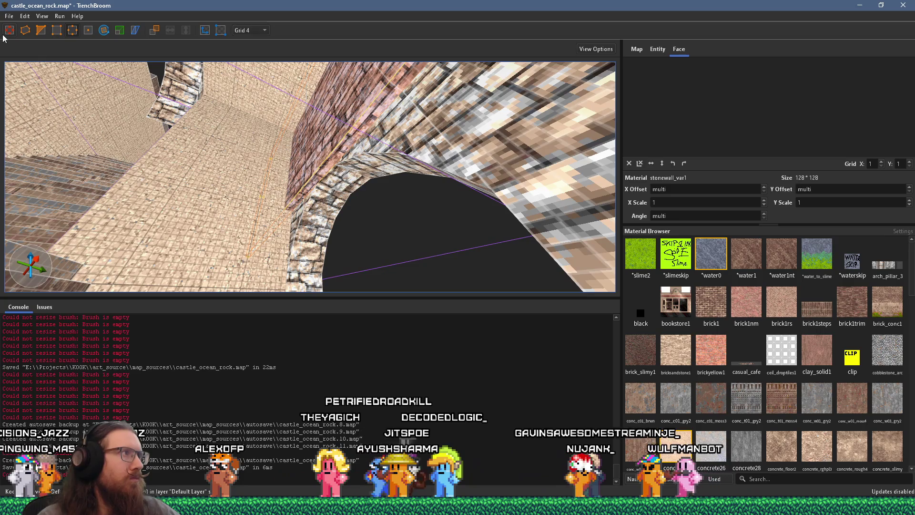
pyautogui.moveTo(221, 213)
pyautogui.mouseDown()
pyautogui.moveTo(290, 168)
pyautogui.moveTo(313, 172)
pyautogui.mouseUp()
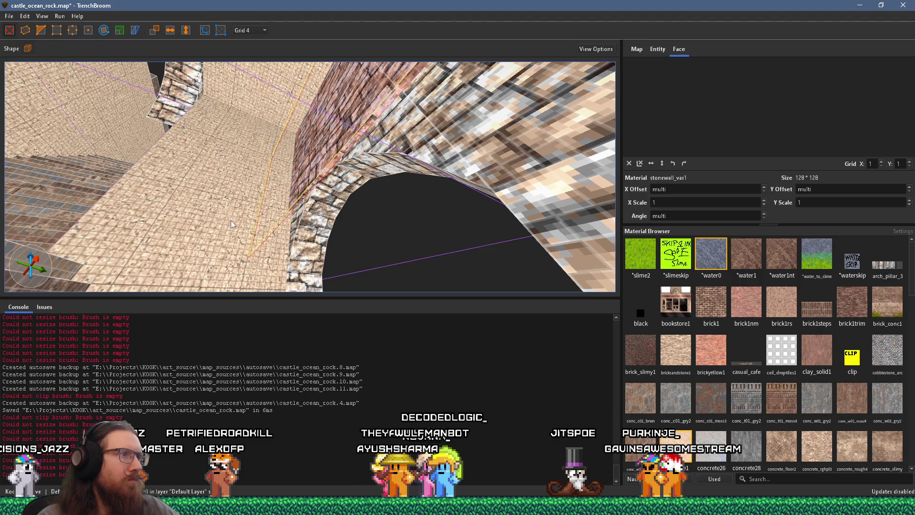
pyautogui.scroll(5, 228, 225)
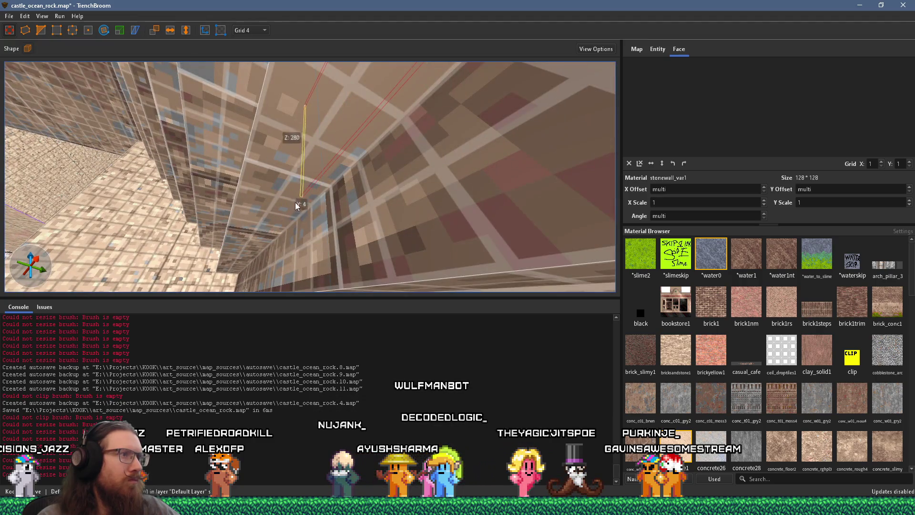
pyautogui.scroll(-5, 321, 159)
pyautogui.moveTo(593, 191); pyautogui.dragTo(281, 172)
pyautogui.scroll(5, 265, 176)
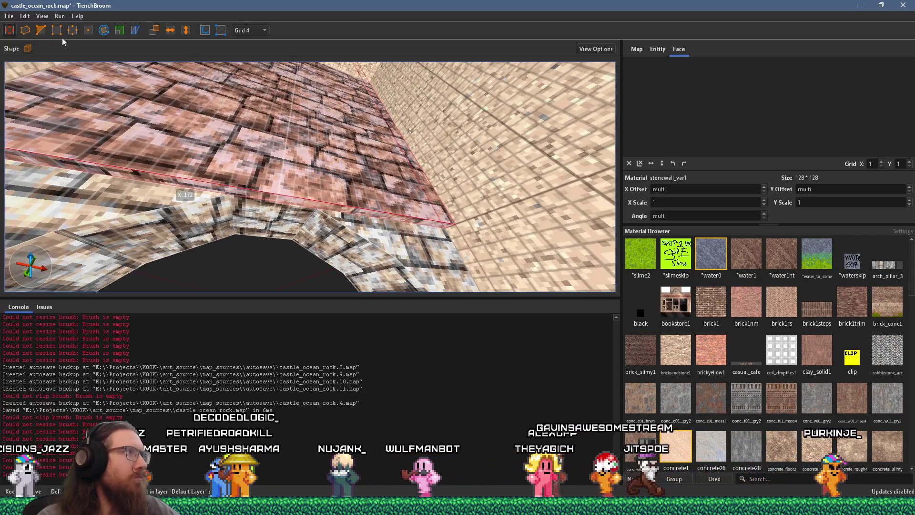
pyautogui.scroll(2, 231, 157)
pyautogui.moveTo(251, 165); pyautogui.dragTo(244, 144)
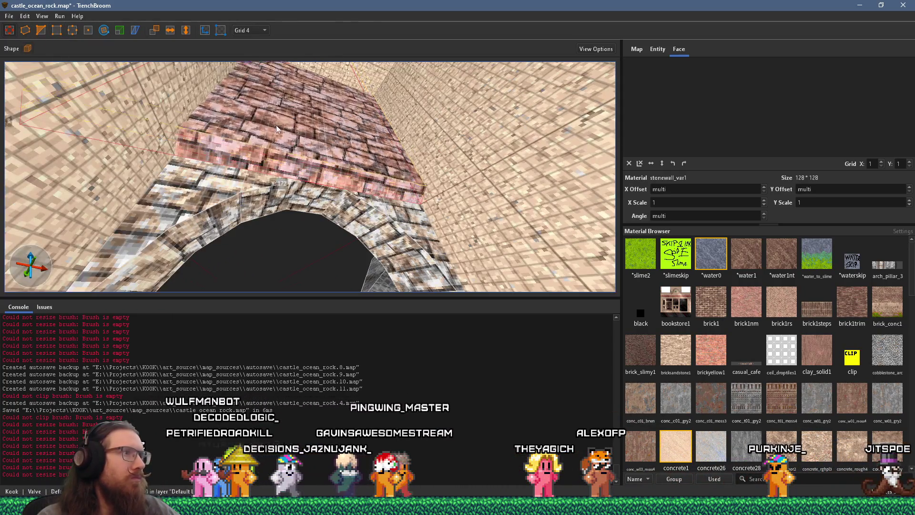
pyautogui.rightClick(310, 213)
pyautogui.moveTo(285, 196)
pyautogui.mouseDown()
pyautogui.moveTo(296, 192)
pyautogui.moveTo(262, 135)
pyautogui.moveTo(264, 182)
pyautogui.moveTo(310, 124)
pyautogui.mouseUp()
pyautogui.moveTo(307, 156)
pyautogui.mouseDown()
pyautogui.moveTo(285, 166)
pyautogui.moveTo(278, 216)
pyautogui.moveTo(296, 241)
pyautogui.moveTo(370, 241)
pyautogui.moveTo(316, 241)
pyautogui.moveTo(314, 255)
pyautogui.moveTo(314, 225)
pyautogui.mouseUp()
pyautogui.press('Escape')
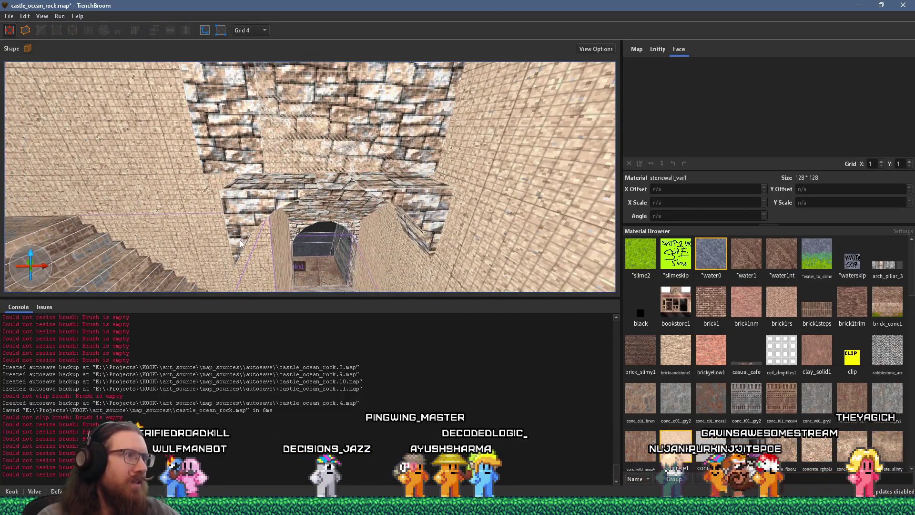
pyautogui.click(287, 251)
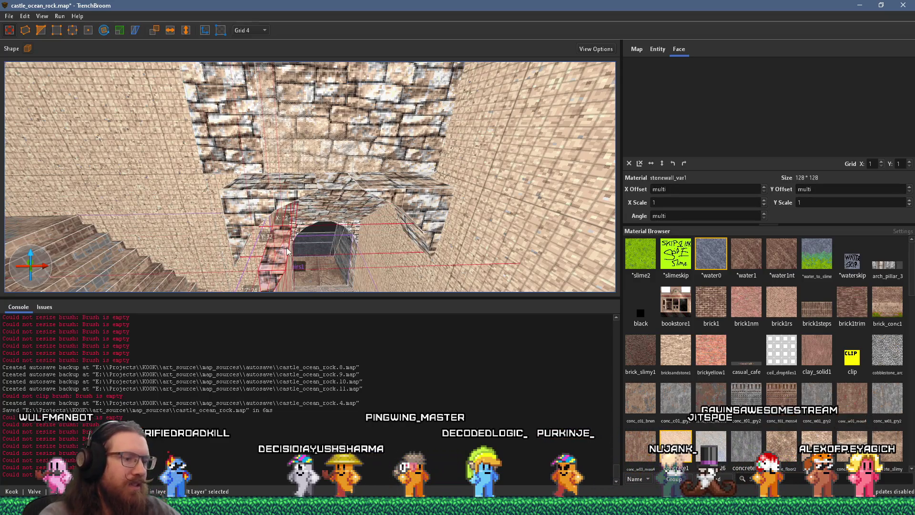
pyautogui.press('Escape')
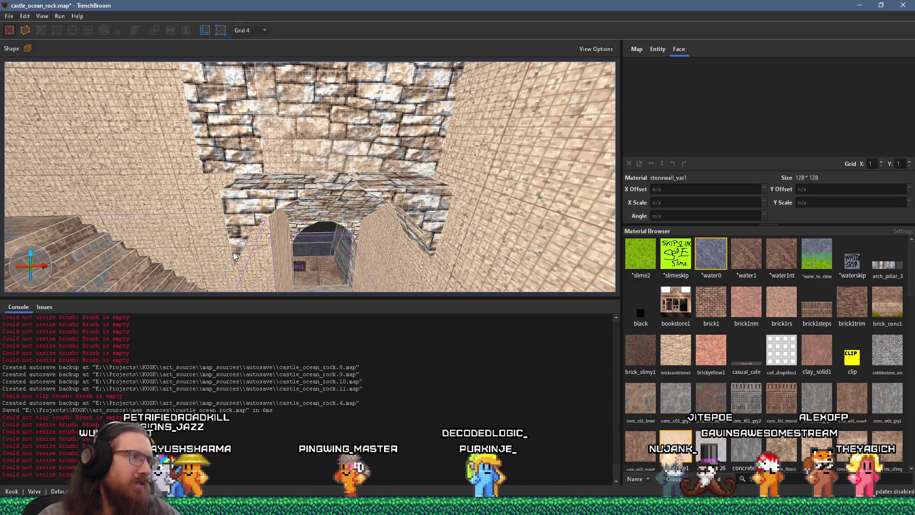
pyautogui.moveTo(433, 229); pyautogui.dragTo(458, 226)
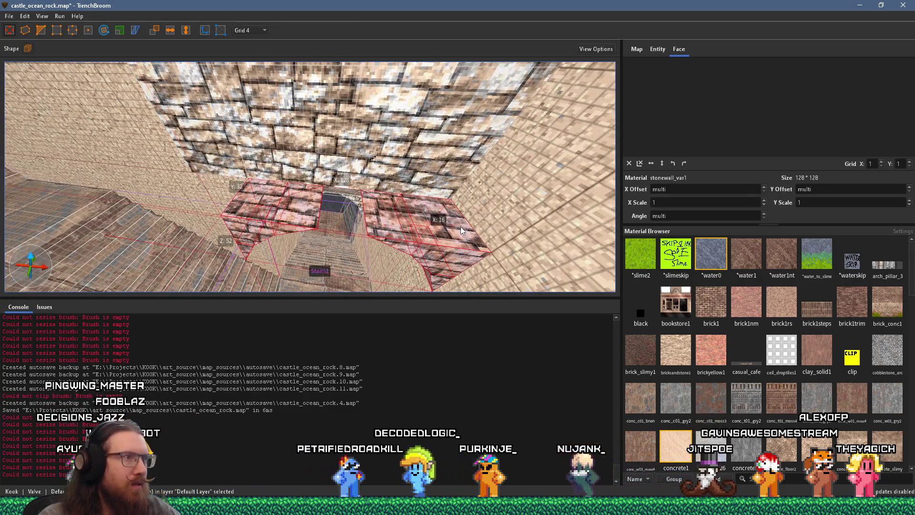
pyautogui.moveTo(413, 258)
pyautogui.mouseDown()
pyautogui.moveTo(407, 178)
pyautogui.moveTo(279, 107)
pyautogui.moveTo(233, 125)
pyautogui.moveTo(347, 210)
pyautogui.moveTo(384, 207)
pyautogui.mouseUp()
pyautogui.keyDown('shift'); pyautogui.click(234, 126); pyautogui.keyUp('shift')
pyautogui.keyDown('ctrl'); pyautogui.keyDown('shift'); pyautogui.click(512, 168); pyautogui.keyUp('shift'); pyautogui.keyUp('ctrl')
pyautogui.moveTo(513, 168)
pyautogui.mouseDown()
pyautogui.moveTo(414, 144)
pyautogui.moveTo(328, 152)
pyautogui.moveTo(410, 167)
pyautogui.moveTo(290, 88)
pyautogui.moveTo(386, 168)
pyautogui.moveTo(420, 160)
pyautogui.mouseUp()
pyautogui.keyDown('shift'); pyautogui.click(324, 153); pyautogui.keyUp('shift')
pyautogui.keyDown('ctrl'); pyautogui.keyDown('shift'); pyautogui.click(410, 167); pyautogui.keyUp('shift'); pyautogui.keyUp('ctrl')
pyautogui.hotkey('ctrl', 'z')
pyautogui.click(346, 174)
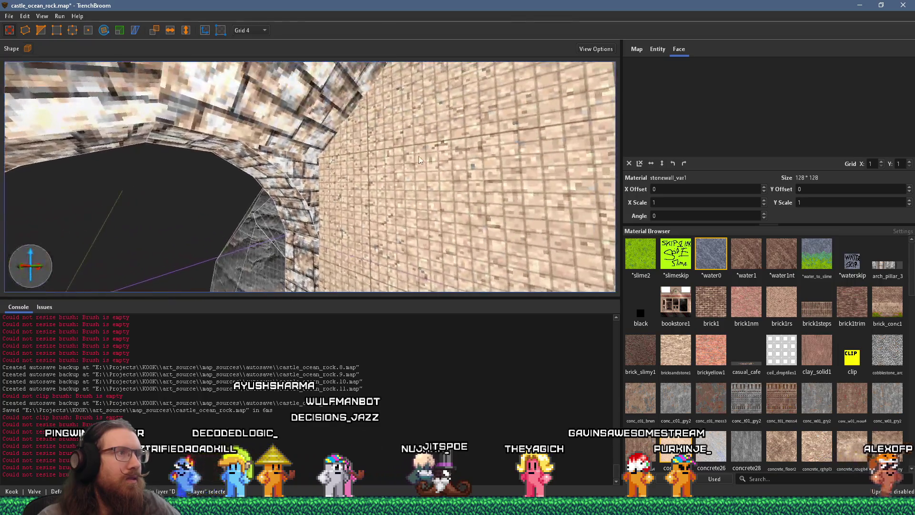
pyautogui.keyDown('shift'); pyautogui.click(284, 159); pyautogui.keyUp('shift')
pyautogui.moveTo(284, 159)
pyautogui.mouseDown()
pyautogui.moveTo(353, 147)
pyautogui.moveTo(311, 105)
pyautogui.moveTo(238, 163)
pyautogui.mouseUp()
pyautogui.keyDown('ctrl'); pyautogui.keyDown('shift'); pyautogui.click(311, 105); pyautogui.keyUp('shift'); pyautogui.keyUp('ctrl')
pyautogui.click(317, 110)
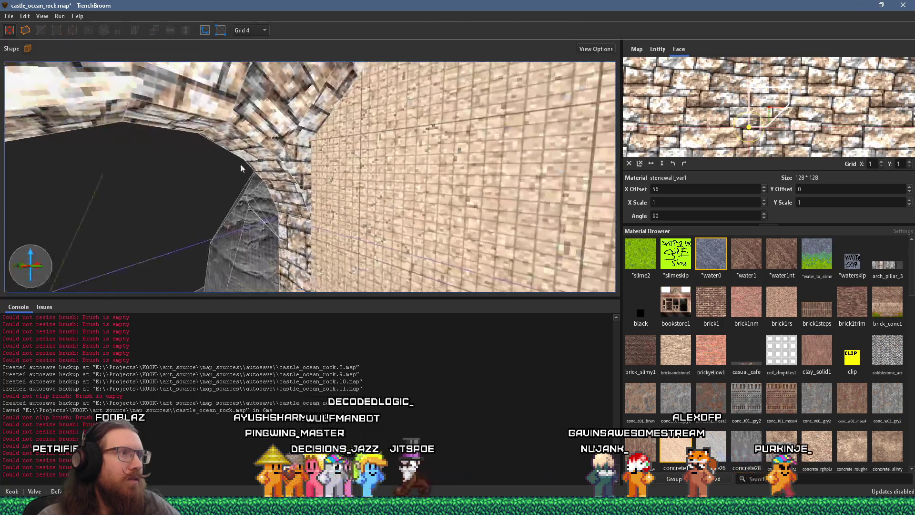
pyautogui.click(293, 159)
pyautogui.moveTo(292, 158)
pyautogui.mouseDown()
pyautogui.moveTo(348, 154)
pyautogui.moveTo(300, 146)
pyautogui.moveTo(202, 224)
pyautogui.moveTo(196, 194)
pyautogui.mouseUp()
pyautogui.click(300, 139)
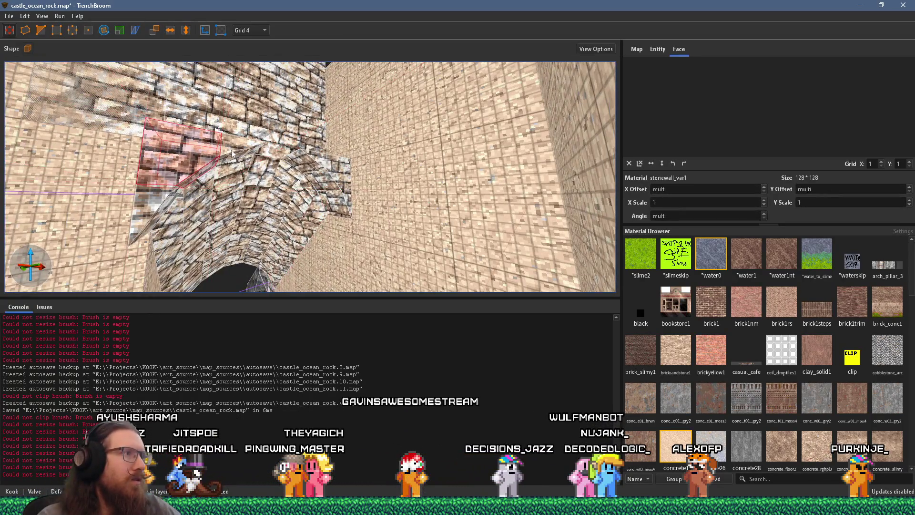
# Select the concrete1 face, then the brick wall block above the arch
pyautogui.click(333, 212)
pyautogui.moveTo(361, 218); pyautogui.dragTo(318, 133)
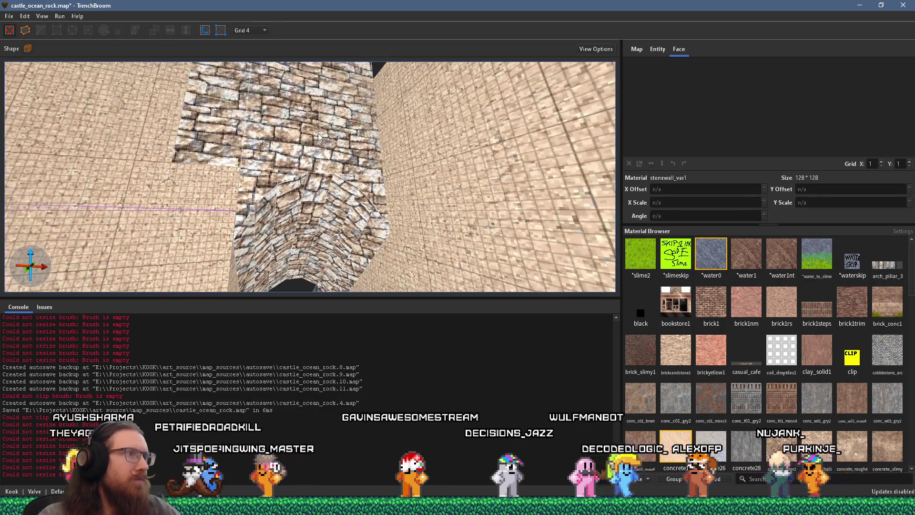
pyautogui.click(318, 132)
pyautogui.moveTo(231, 143); pyautogui.dragTo(227, 229)
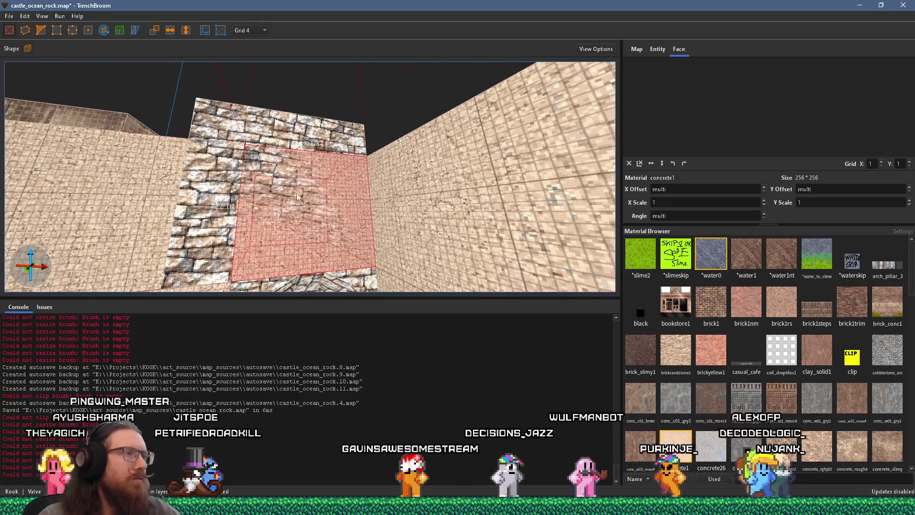
pyautogui.moveTo(295, 196); pyautogui.dragTo(310, 120)
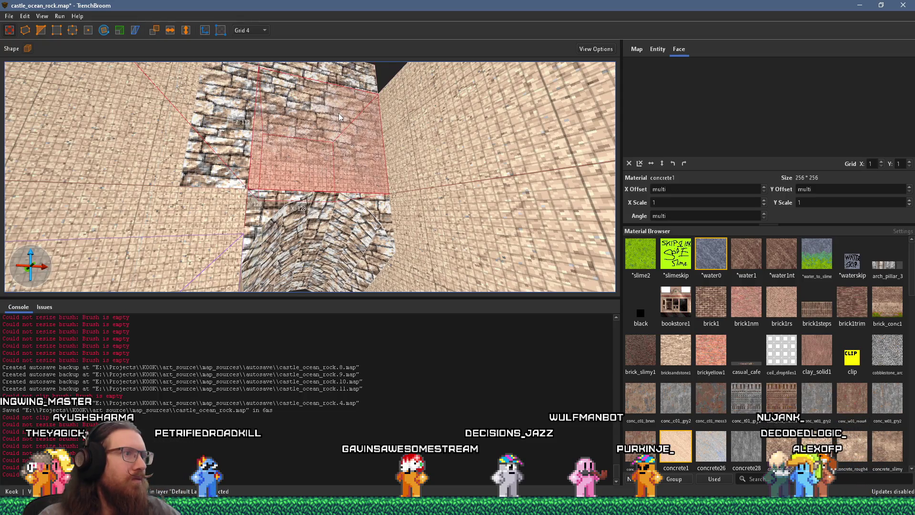
pyautogui.click(316, 203)
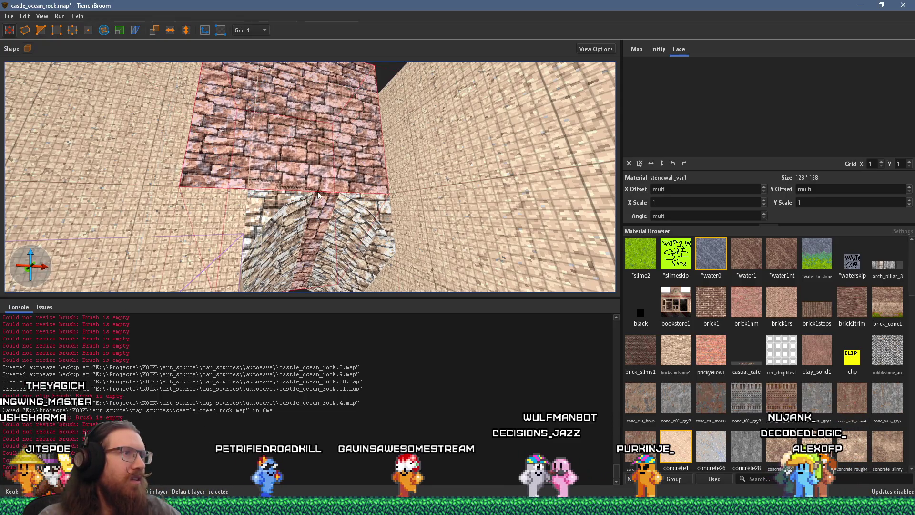
pyautogui.scroll(3, 317, 190)
pyautogui.moveTo(318, 190); pyautogui.dragTo(315, 210)
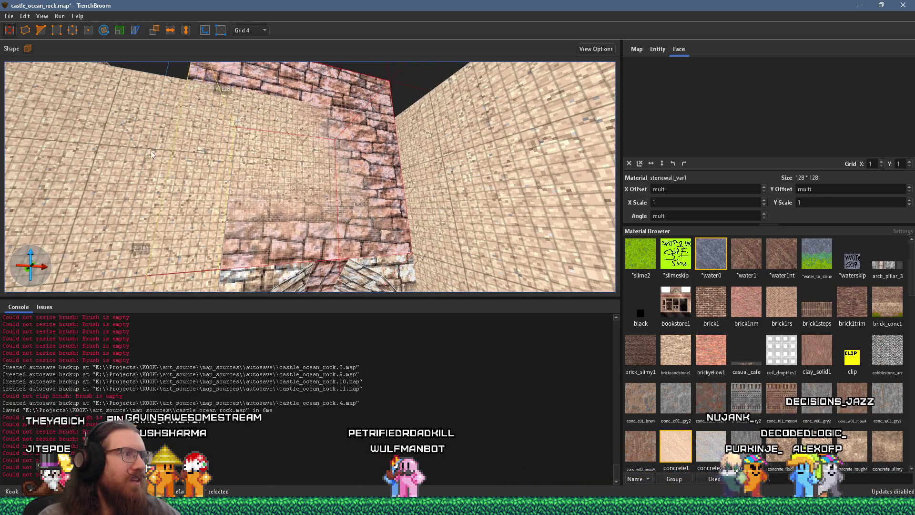
# Lower the brick block's top to height 236 and deselect it
pyautogui.hotkey('ctrl', 'z')
pyautogui.press('s')
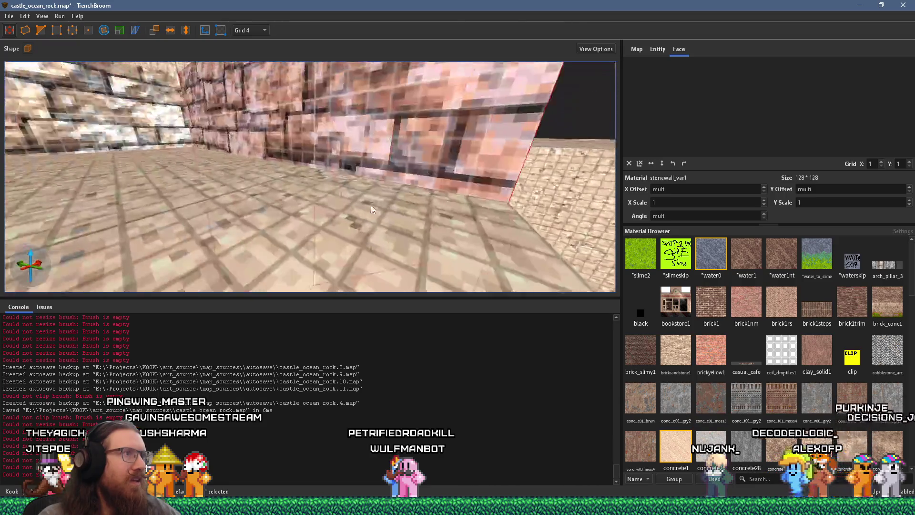
pyautogui.moveTo(356, 156)
pyautogui.mouseDown()
pyautogui.moveTo(344, 180)
pyautogui.moveTo(353, 211)
pyautogui.mouseUp()
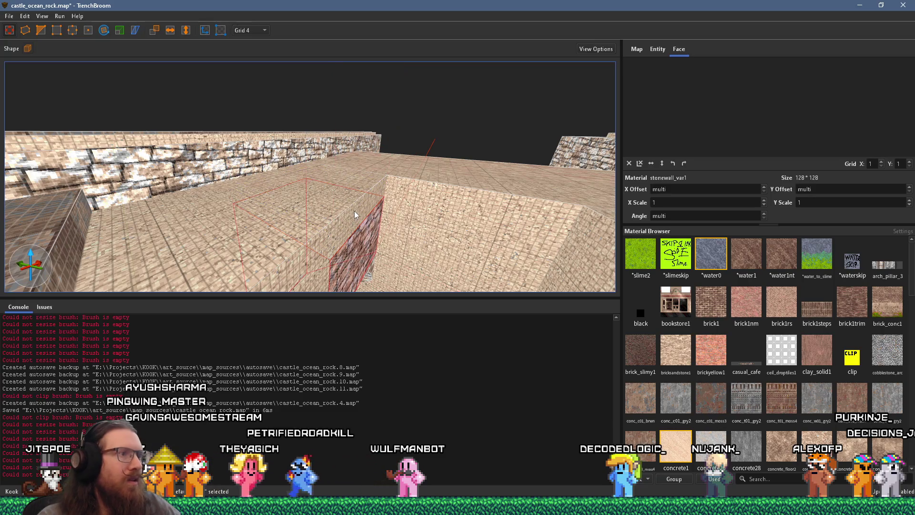
pyautogui.scroll(3, 353, 211)
pyautogui.scroll(2, 273, 120)
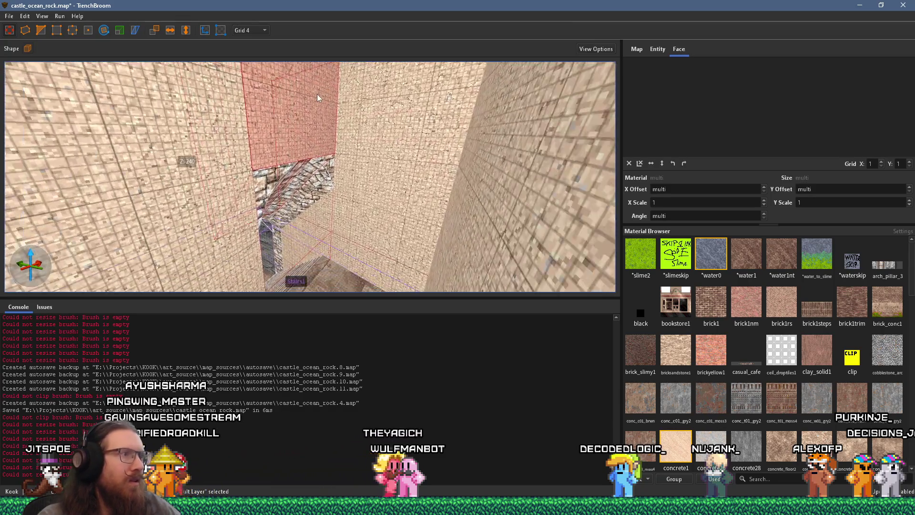
pyautogui.press('Escape')
pyautogui.scroll(4, 274, 155)
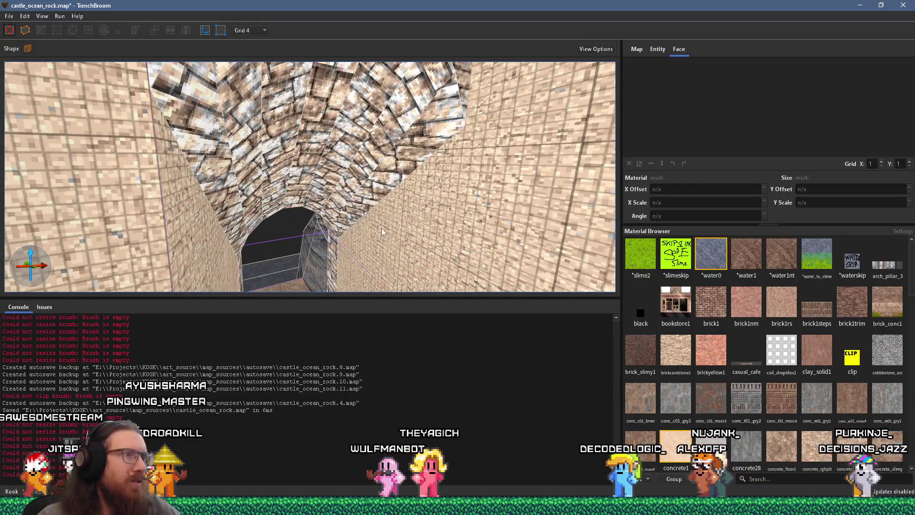
# Copy the right wall's concrete1 texture onto two arch ceiling faces
pyautogui.keyDown('shift'); pyautogui.click(381, 227); pyautogui.keyUp('shift')
pyautogui.keyDown('alt'); pyautogui.click(324, 111); pyautogui.keyUp('alt')
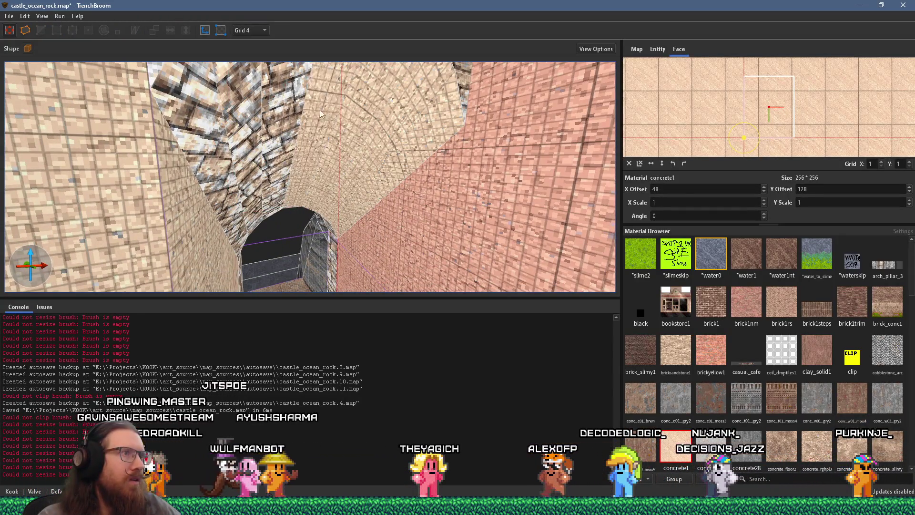
pyautogui.keyDown('alt'); pyautogui.click(301, 108); pyautogui.keyUp('alt')
pyautogui.keyDown('shift'); pyautogui.click(206, 230); pyautogui.keyUp('shift')
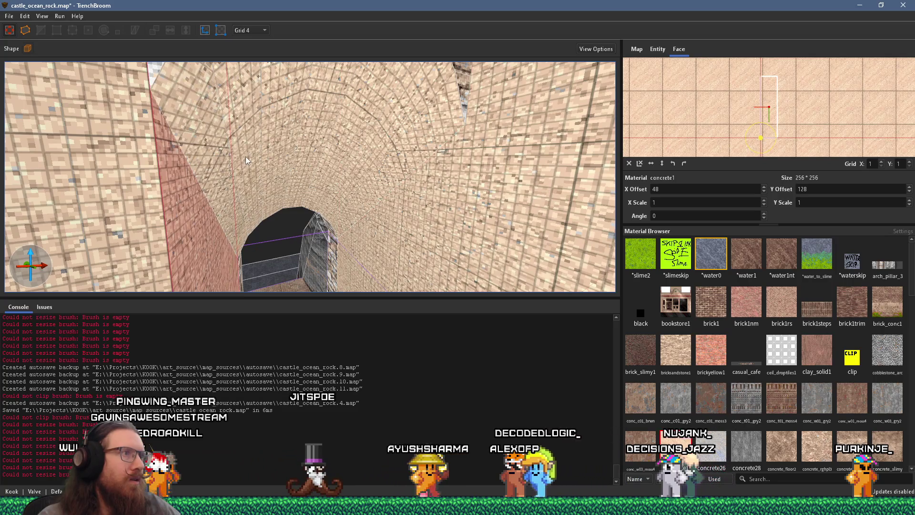
pyautogui.press('s')
# Paint the remaining three stone arch faces concrete1 and look down the tunnel
pyautogui.keyDown('shift'); pyautogui.click(215, 171); pyautogui.keyUp('shift')
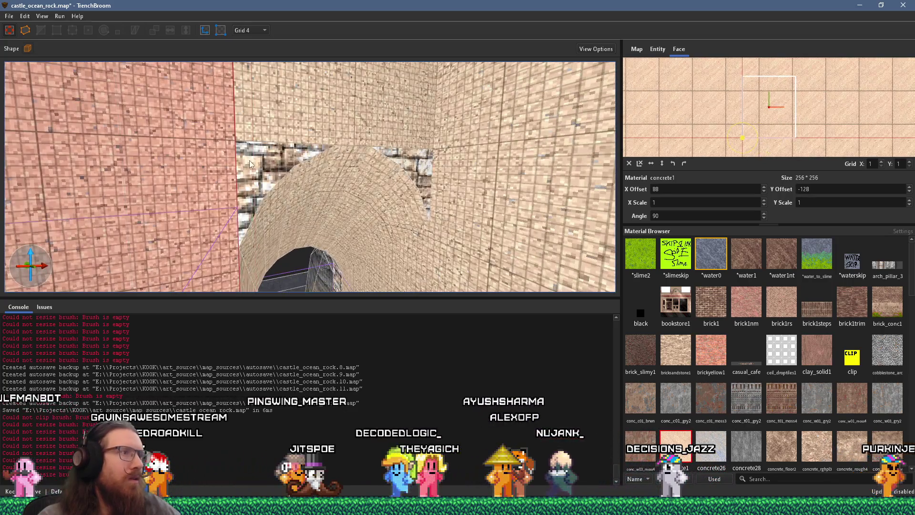
pyautogui.keyDown('alt'); pyautogui.click(250, 207); pyautogui.keyUp('alt')
pyautogui.keyDown('alt'); pyautogui.click(351, 145); pyautogui.keyUp('alt')
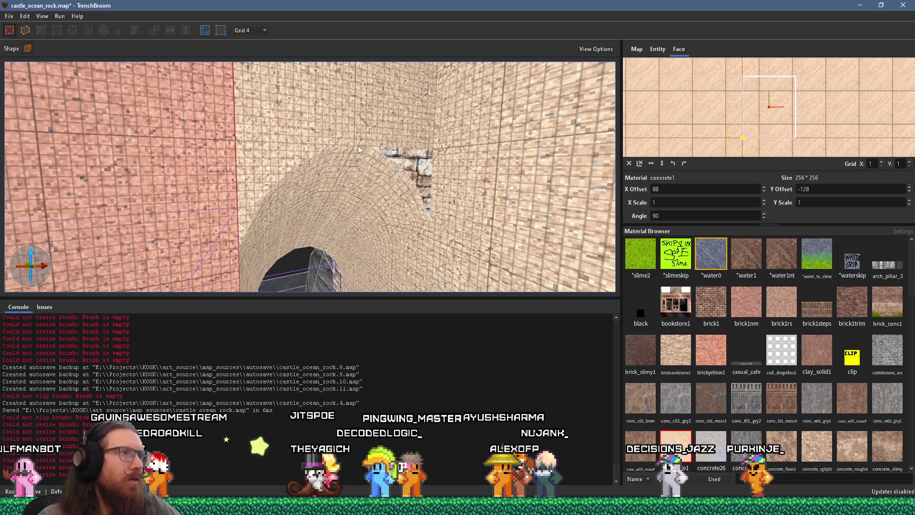
pyautogui.keyDown('alt'); pyautogui.click(409, 159); pyautogui.keyUp('alt')
pyautogui.click(401, 267)
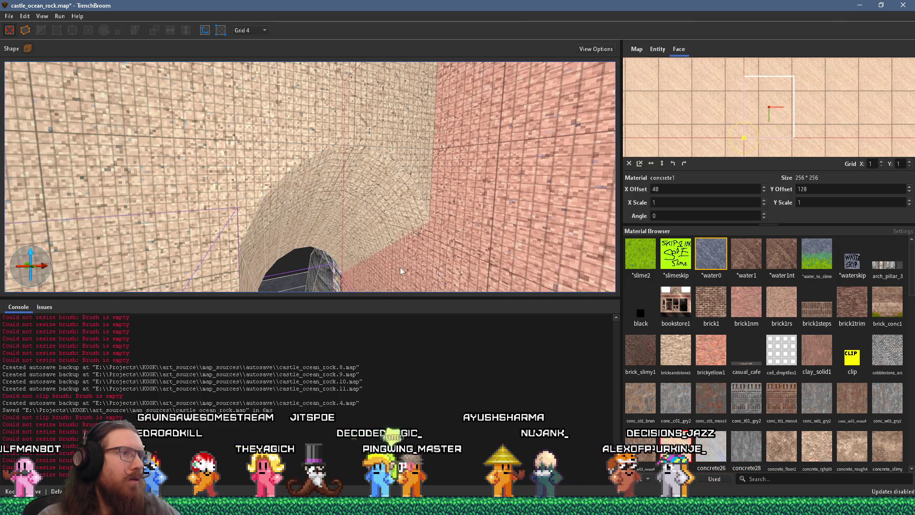
pyautogui.moveTo(348, 176)
pyautogui.mouseDown()
pyautogui.moveTo(311, 159)
pyautogui.moveTo(235, 179)
pyautogui.moveTo(177, 253)
pyautogui.mouseUp()
pyautogui.press('Escape')
pyautogui.moveTo(227, 173)
pyautogui.mouseDown()
pyautogui.moveTo(272, 239)
pyautogui.moveTo(229, 165)
pyautogui.moveTo(328, 293)
pyautogui.moveTo(374, 219)
pyautogui.moveTo(327, 208)
pyautogui.moveTo(330, 242)
pyautogui.moveTo(269, 152)
pyautogui.mouseUp()
# Inspect the paved floor beside the stairs, then switch to the YouTube pier video
pyautogui.click(269, 153)
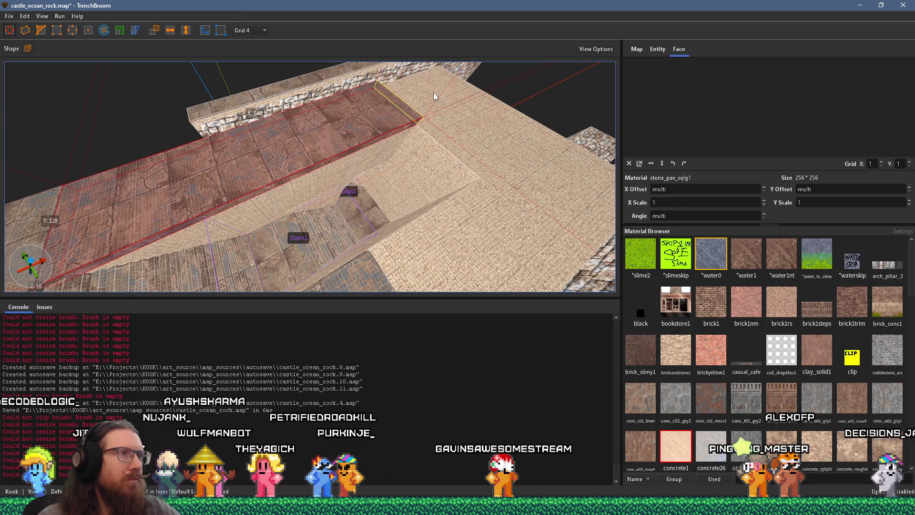
pyautogui.scroll(5, 433, 93)
pyautogui.moveTo(351, 144); pyautogui.dragTo(293, 172)
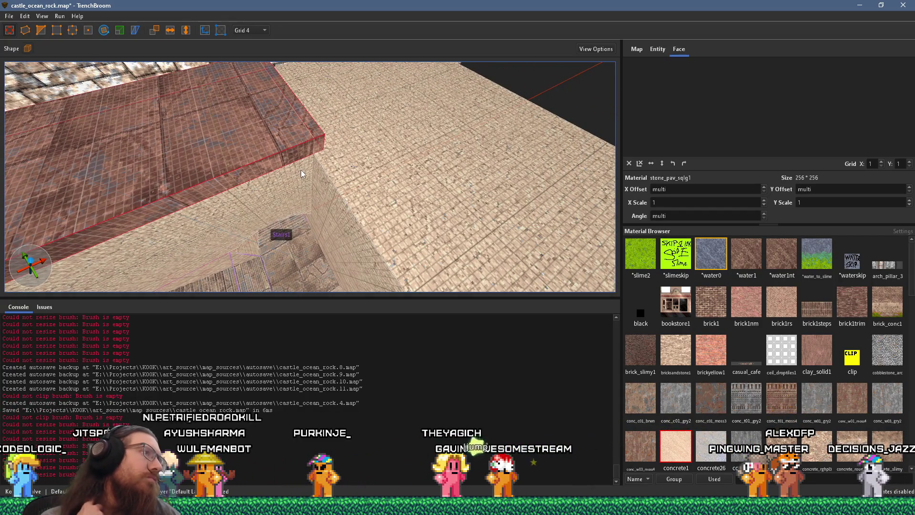
pyautogui.moveTo(301, 170)
pyautogui.mouseDown()
pyautogui.moveTo(271, 127)
pyautogui.moveTo(310, 169)
pyautogui.mouseUp()
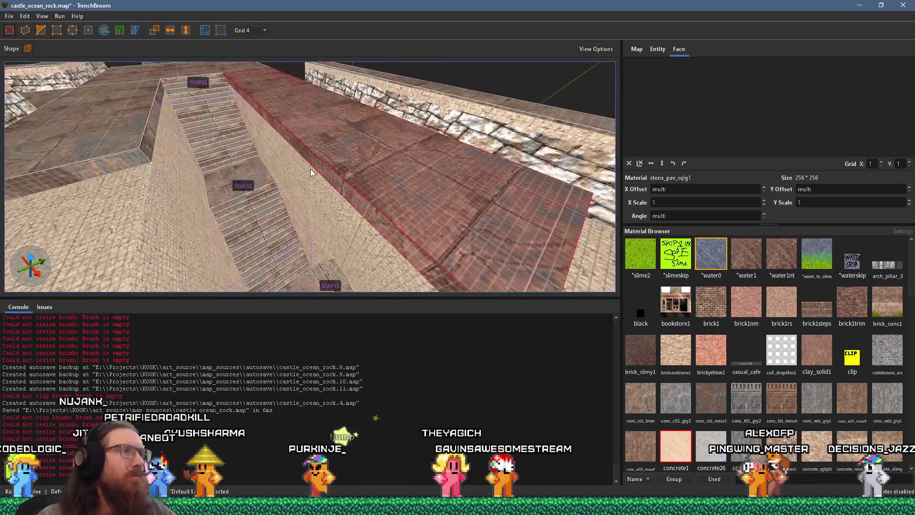
pyautogui.hotkey('alt', 'Tab')
pyautogui.hotkey('alt', 'Tab')
pyautogui.press('Tab')
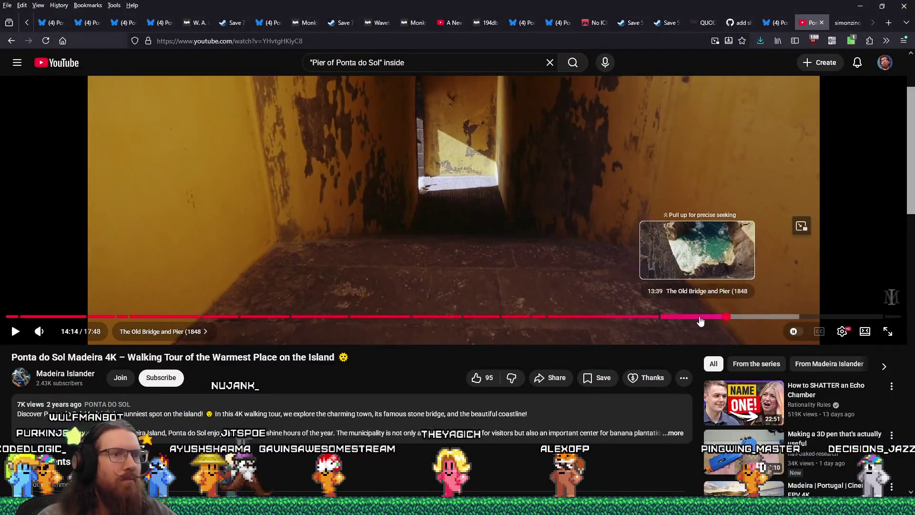
# Seek the Ponta do Sol video to 13:59, then return to TrenchBroom
pyautogui.click(699, 317)
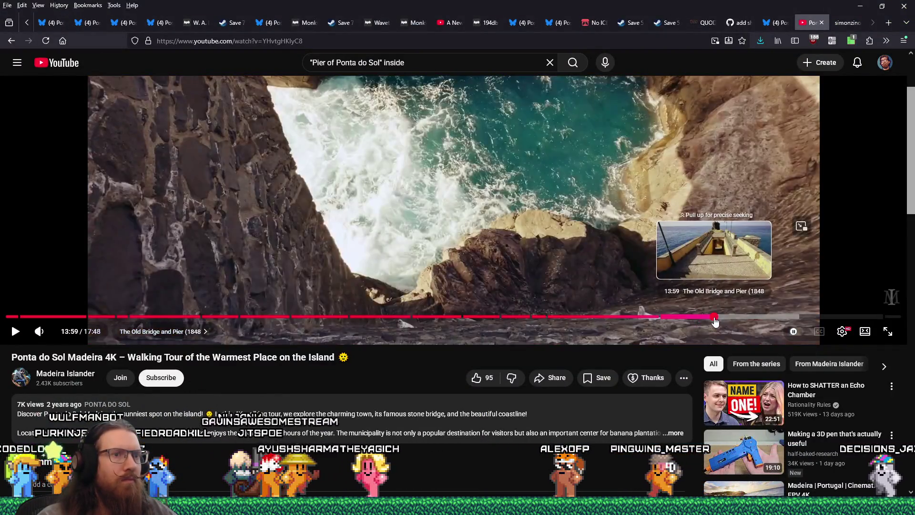
pyautogui.click(714, 317)
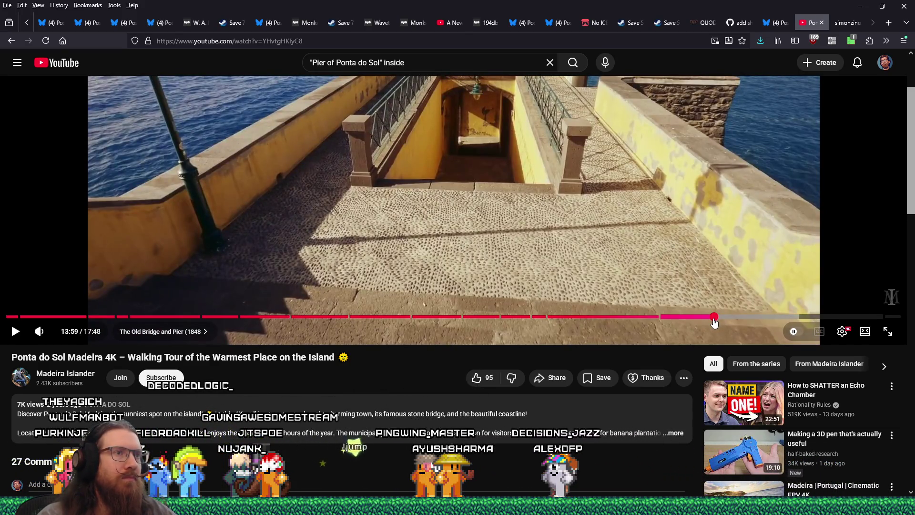
pyautogui.hotkey('alt', 'Tab')
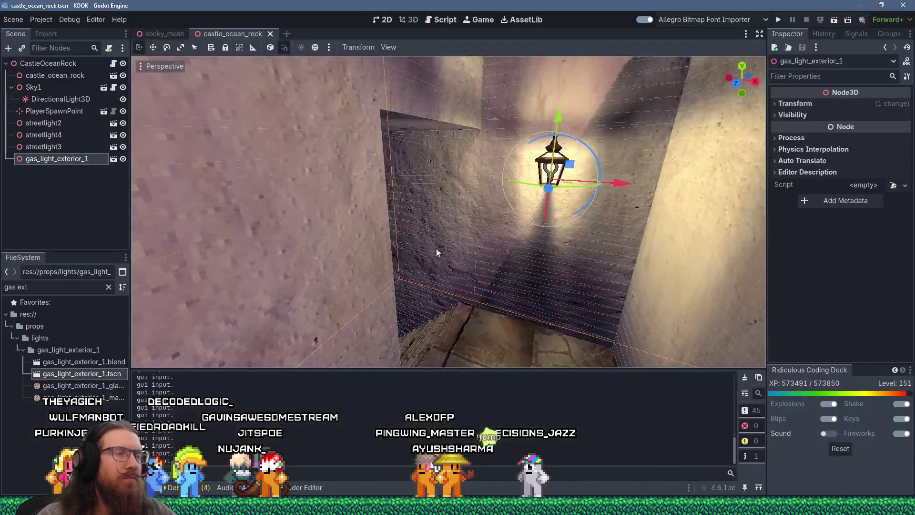
pyautogui.hotkey('alt', 'Tab')
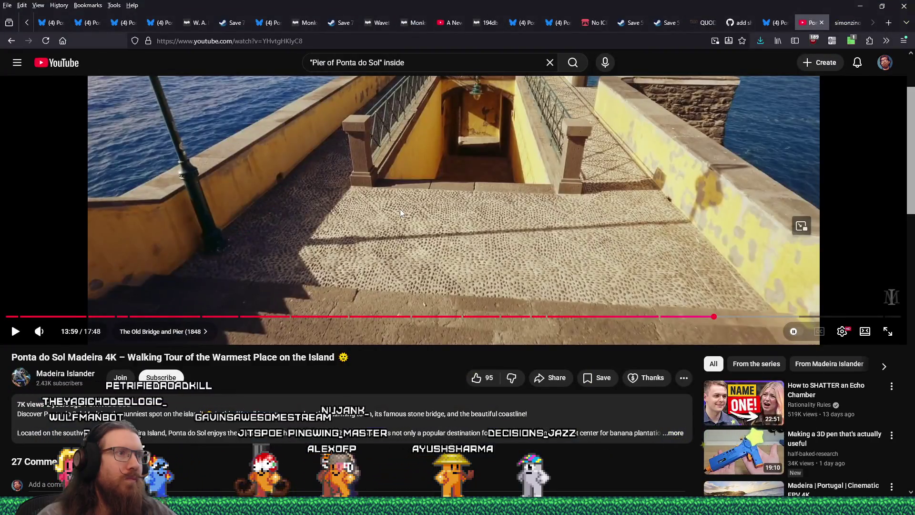
pyautogui.hotkey('alt', 'Tab')
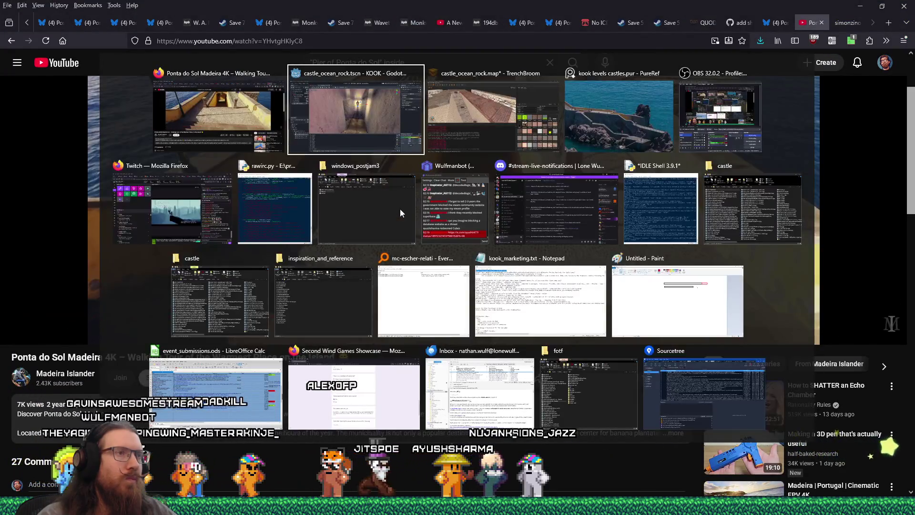
pyautogui.hotkey('alt', 'Tab')
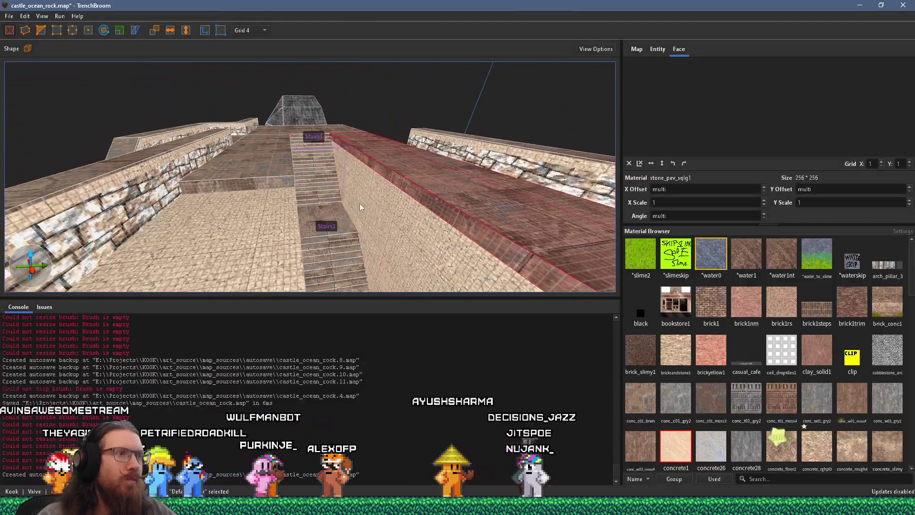
# Set the grid to 16 and look down into the Stairs1 stairwell
pyautogui.scroll(8, 359, 203)
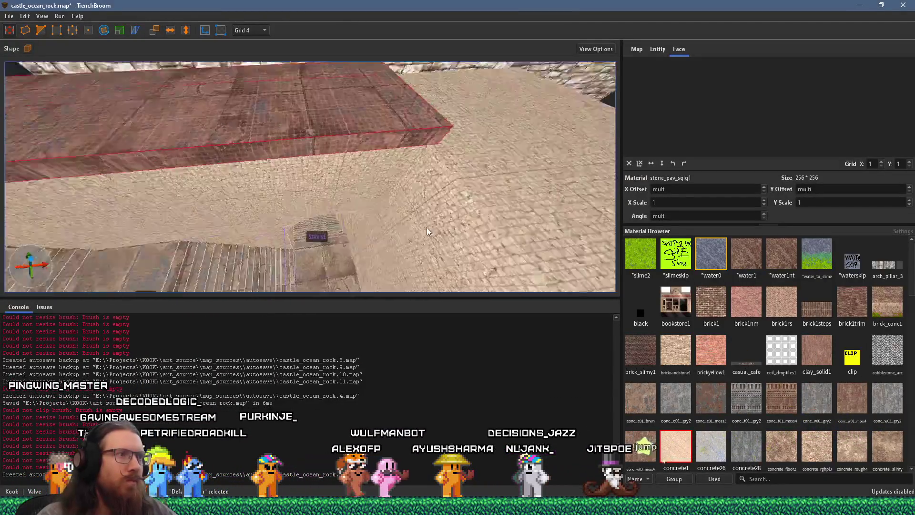
pyautogui.scroll(3, 414, 243)
pyautogui.click(258, 87)
pyautogui.scroll(-5, 374, 157)
pyautogui.scroll(-3, 439, 115)
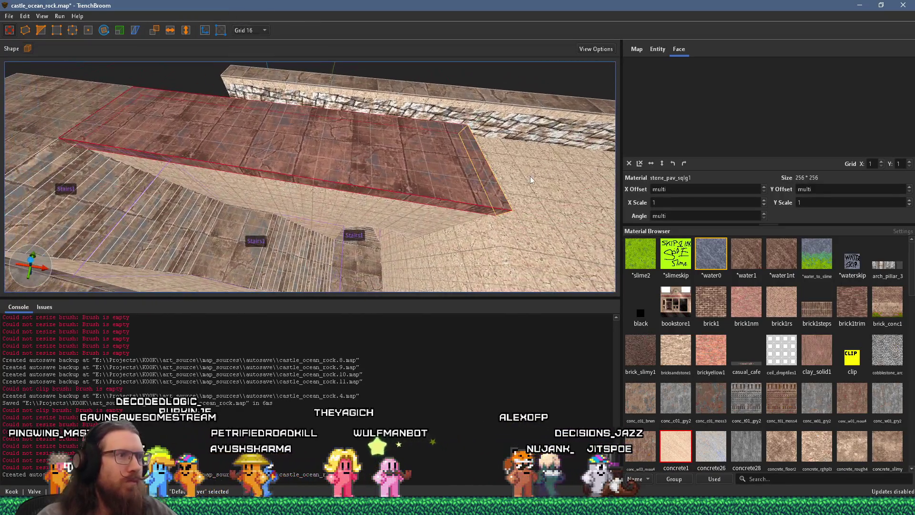
pyautogui.scroll(2, 431, 111)
pyautogui.scroll(3, 431, 111)
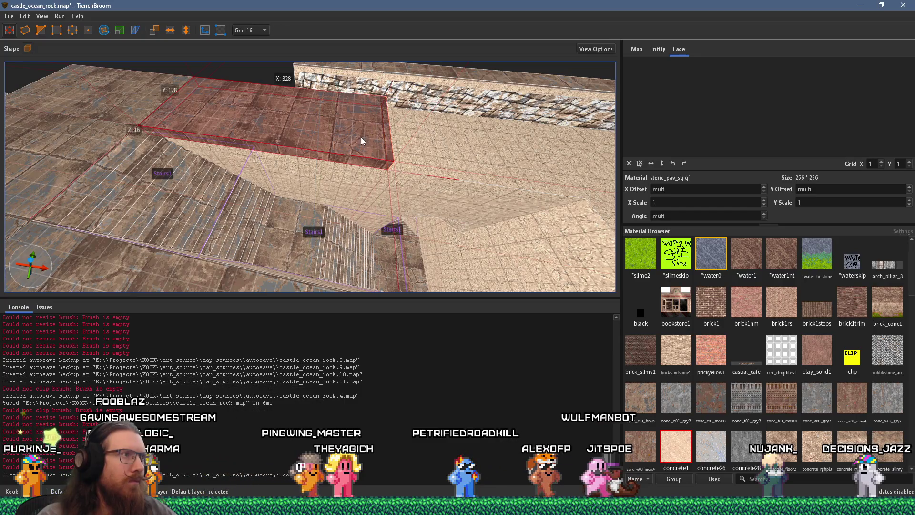
pyautogui.scroll(4, 361, 137)
pyautogui.moveTo(257, 162)
pyautogui.mouseDown()
pyautogui.moveTo(153, 176)
pyautogui.moveTo(364, 177)
pyautogui.mouseUp()
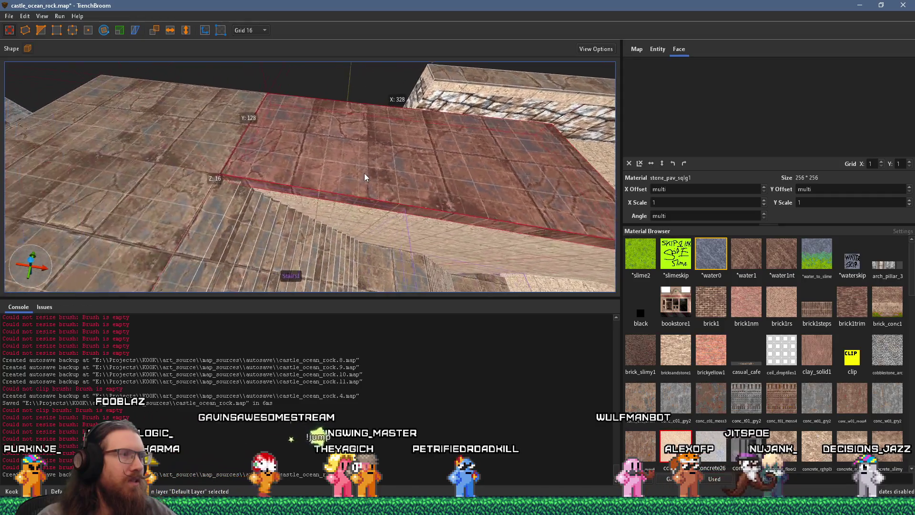
pyautogui.moveTo(304, 175)
pyautogui.mouseDown()
pyautogui.moveTo(374, 188)
pyautogui.moveTo(370, 107)
pyautogui.moveTo(341, 305)
pyautogui.moveTo(309, 213)
pyautogui.moveTo(324, 238)
pyautogui.moveTo(321, 141)
pyautogui.moveTo(202, 162)
pyautogui.moveTo(246, 212)
pyautogui.moveTo(194, 95)
pyautogui.mouseUp()
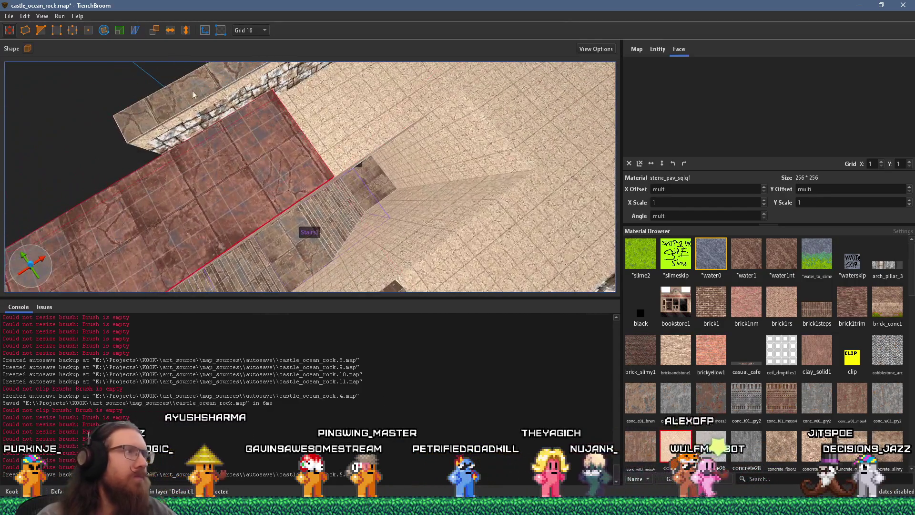
# Switch to grid 8, orbit the slab into the stair corridor, and deselect it
pyautogui.click(254, 75)
pyautogui.moveTo(254, 76)
pyautogui.mouseDown()
pyautogui.moveTo(282, 152)
pyautogui.moveTo(316, 130)
pyautogui.moveTo(250, 63)
pyautogui.moveTo(204, 115)
pyautogui.moveTo(275, 63)
pyautogui.moveTo(247, 105)
pyautogui.moveTo(346, 93)
pyautogui.moveTo(431, 47)
pyautogui.mouseUp()
pyautogui.moveTo(358, 113)
pyautogui.mouseDown()
pyautogui.moveTo(415, 154)
pyautogui.moveTo(456, 140)
pyautogui.moveTo(436, 186)
pyautogui.mouseUp()
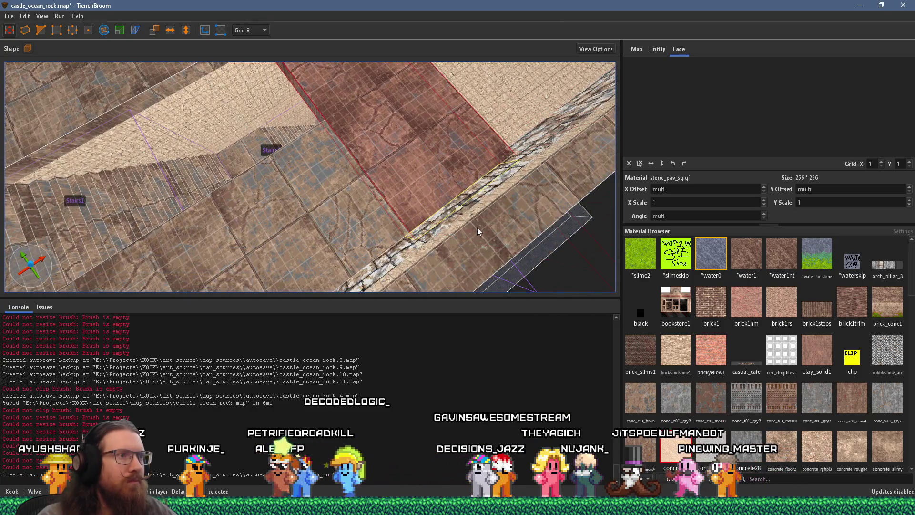
pyautogui.moveTo(473, 223)
pyautogui.mouseDown()
pyautogui.moveTo(425, 268)
pyautogui.moveTo(361, 229)
pyautogui.moveTo(380, 224)
pyautogui.moveTo(321, 245)
pyautogui.moveTo(327, 204)
pyautogui.moveTo(381, 258)
pyautogui.moveTo(376, 58)
pyautogui.moveTo(350, 139)
pyautogui.moveTo(385, 242)
pyautogui.moveTo(397, 178)
pyautogui.moveTo(329, 199)
pyautogui.moveTo(347, 250)
pyautogui.moveTo(397, 209)
pyautogui.moveTo(332, 45)
pyautogui.mouseUp()
pyautogui.moveTo(334, 170)
pyautogui.mouseDown()
pyautogui.moveTo(322, 113)
pyautogui.moveTo(322, 154)
pyautogui.mouseUp()
pyautogui.press('Escape')
# Glance at the YouTube reference, then select the concrete1 brush over the stairwell
pyautogui.hotkey('alt', 'Tab')
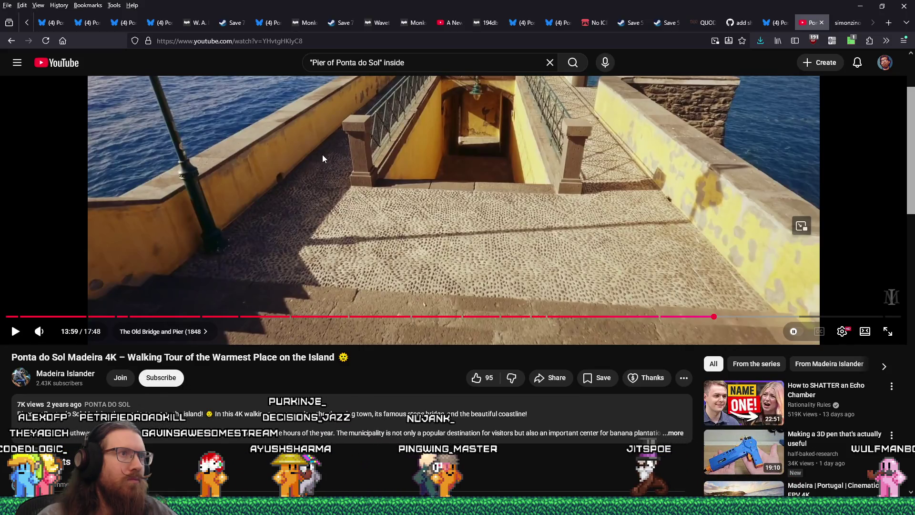
pyautogui.hotkey('alt', 'Tab')
pyautogui.moveTo(353, 184)
pyautogui.mouseDown()
pyautogui.moveTo(333, 128)
pyautogui.moveTo(339, 176)
pyautogui.moveTo(311, 166)
pyautogui.moveTo(351, 170)
pyautogui.moveTo(344, 188)
pyautogui.moveTo(287, 229)
pyautogui.mouseUp()
pyautogui.click(297, 151)
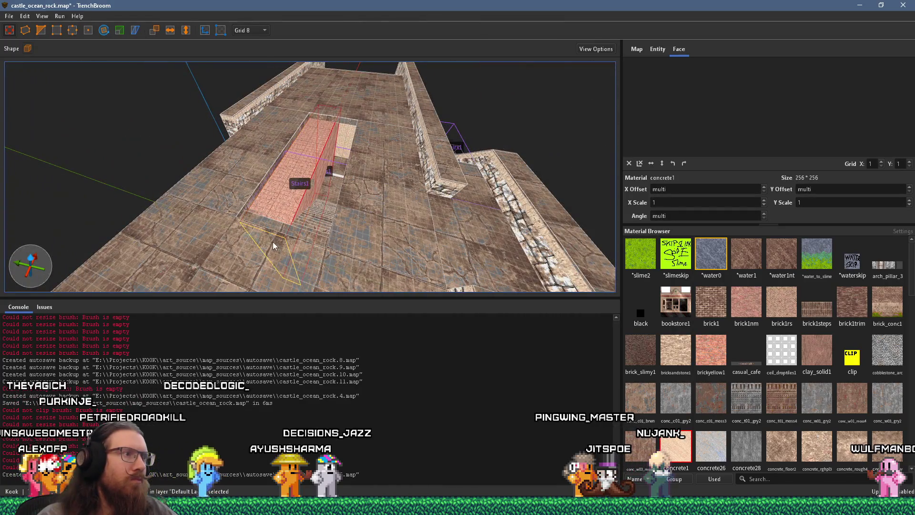
# Tilt the view into the stairwell and enlarge the 3D view by shrinking the console
pyautogui.scroll(5, 324, 135)
pyautogui.moveTo(325, 133)
pyautogui.mouseDown()
pyautogui.moveTo(305, 233)
pyautogui.moveTo(322, 159)
pyautogui.mouseUp()
pyautogui.scroll(5, 322, 159)
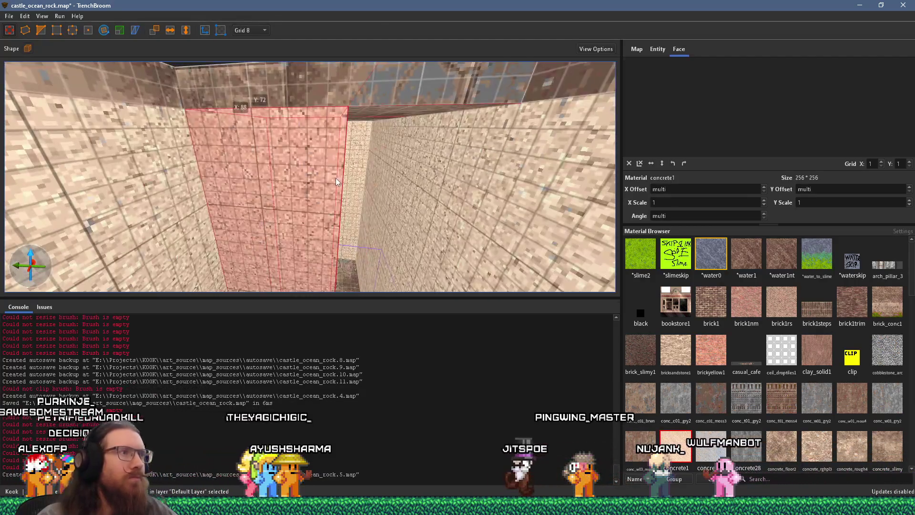
pyautogui.scroll(-5, 502, 204)
pyautogui.moveTo(377, 259)
pyautogui.mouseDown()
pyautogui.moveTo(290, 301)
pyautogui.moveTo(328, 230)
pyautogui.mouseUp()
pyautogui.moveTo(321, 296)
pyautogui.mouseDown()
pyautogui.moveTo(327, 130)
pyautogui.moveTo(339, 386)
pyautogui.mouseUp()
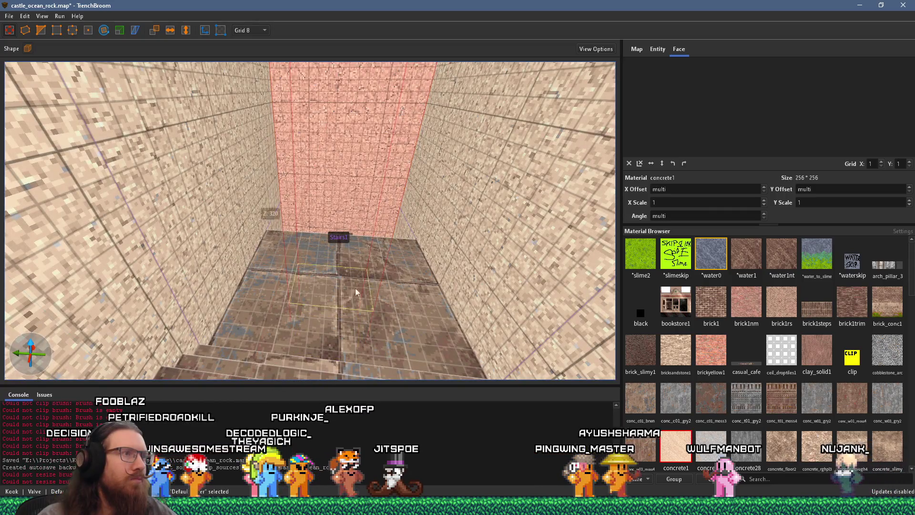
pyautogui.scroll(-8, 349, 228)
pyautogui.scroll(3, 347, 224)
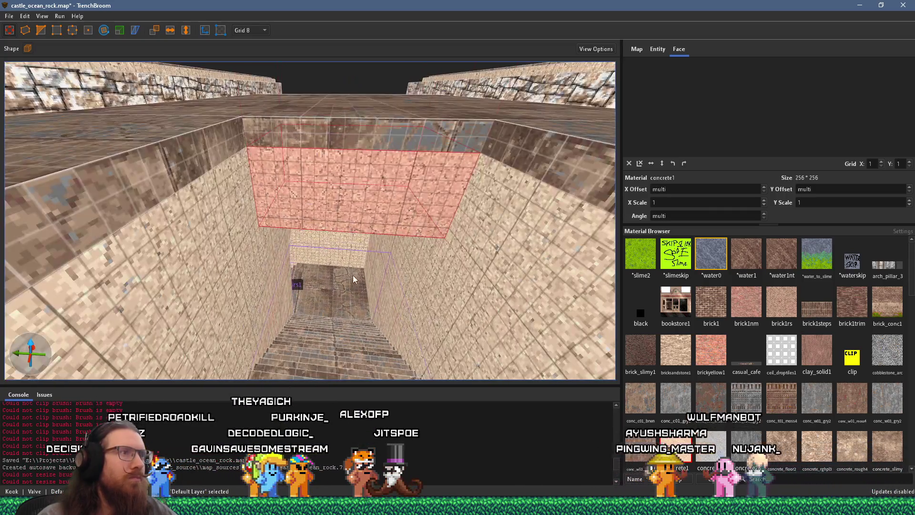
# Compare against the pier video and look down the stairwell in the editor
pyautogui.hotkey('alt', 'Tab')
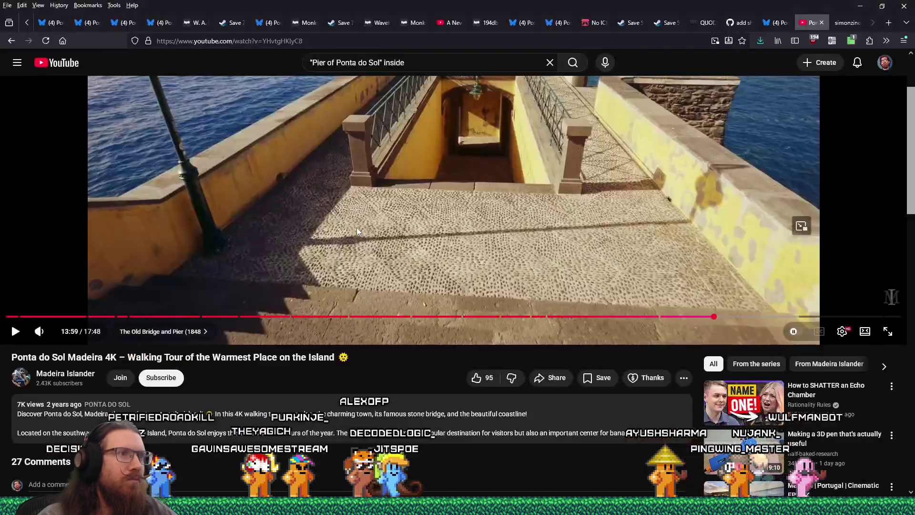
pyautogui.hotkey('alt', 'Tab')
pyautogui.scroll(-3, 369, 234)
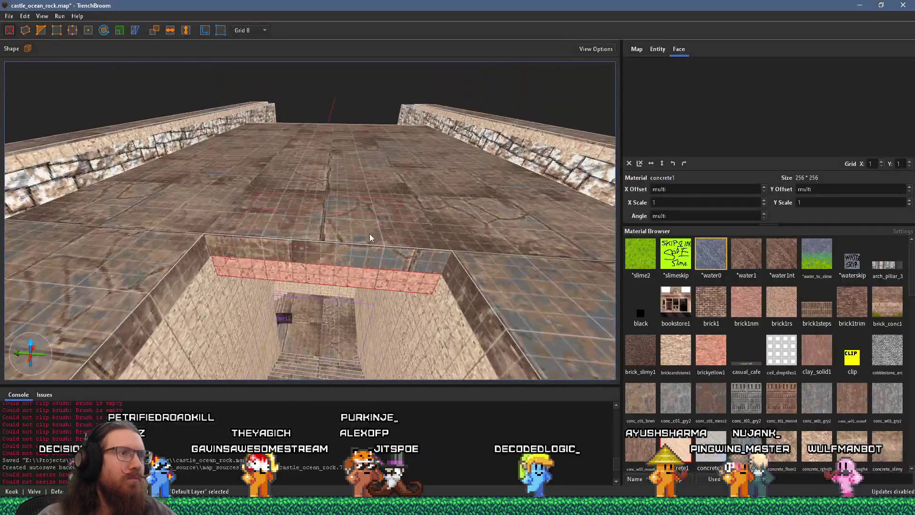
pyautogui.scroll(5, 370, 101)
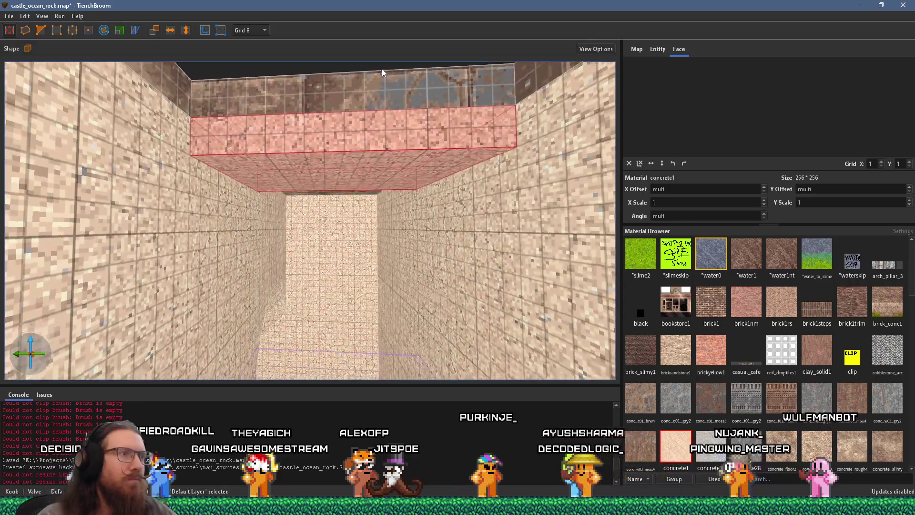
pyautogui.scroll(3, 333, 188)
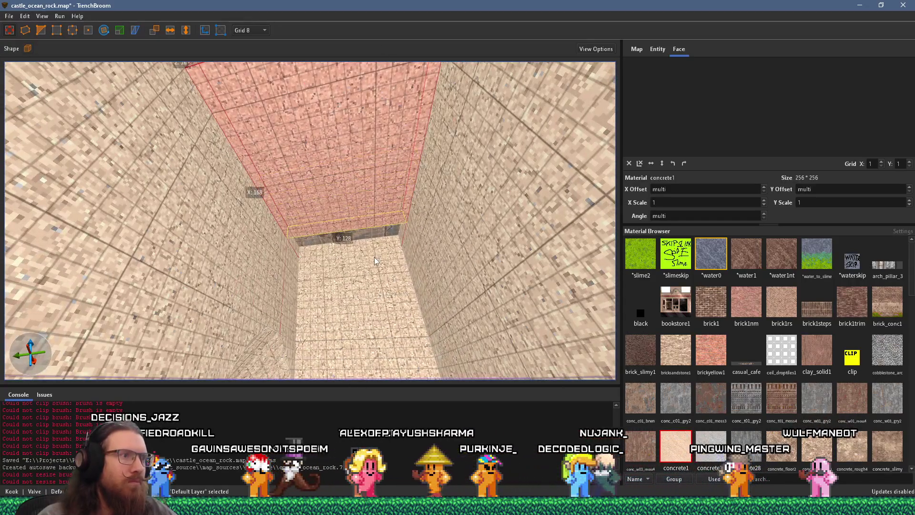
pyautogui.moveTo(384, 273)
pyautogui.mouseDown()
pyautogui.moveTo(360, 170)
pyautogui.moveTo(372, 277)
pyautogui.mouseUp()
pyautogui.scroll(5, 369, 278)
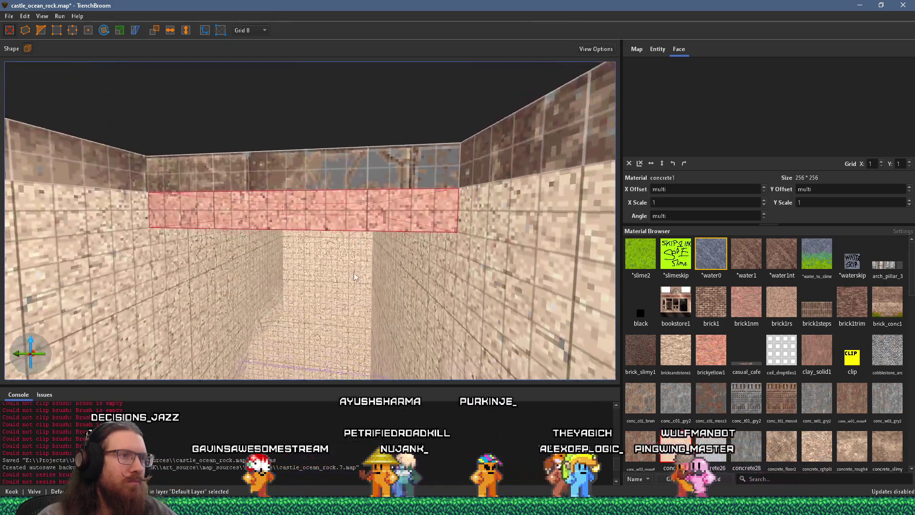
pyautogui.scroll(10, 361, 253)
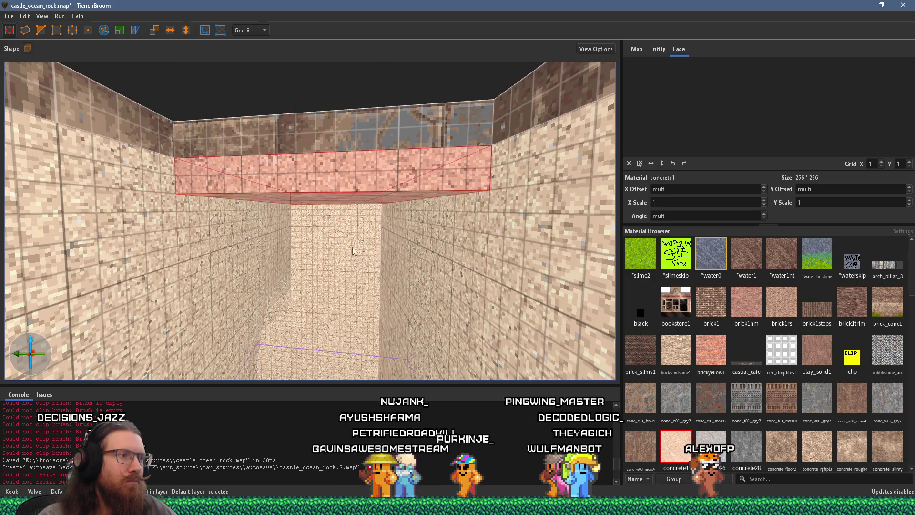
pyautogui.scroll(10, 256, 176)
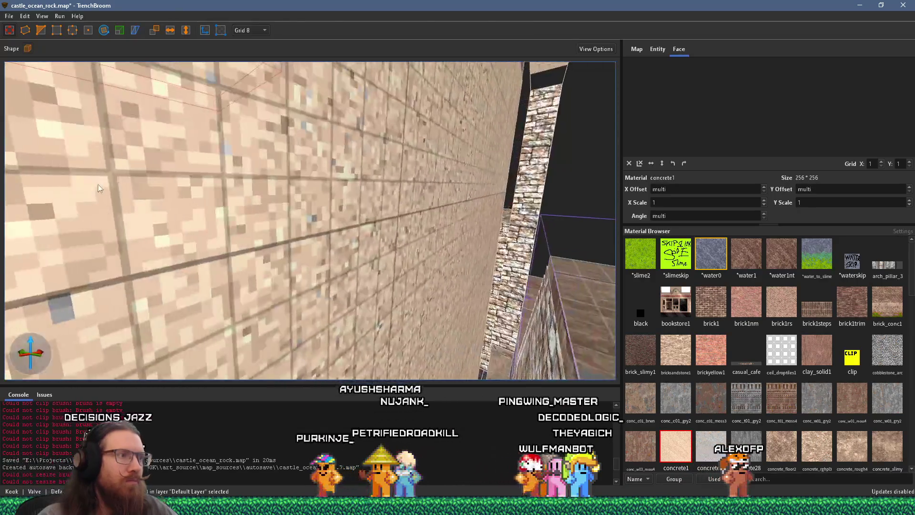
pyautogui.scroll(8, 136, 257)
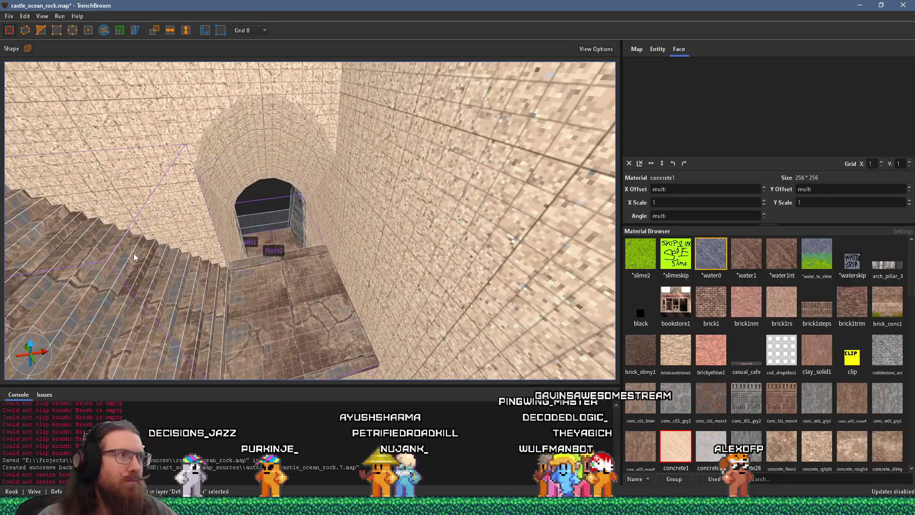
pyautogui.scroll(10, 175, 301)
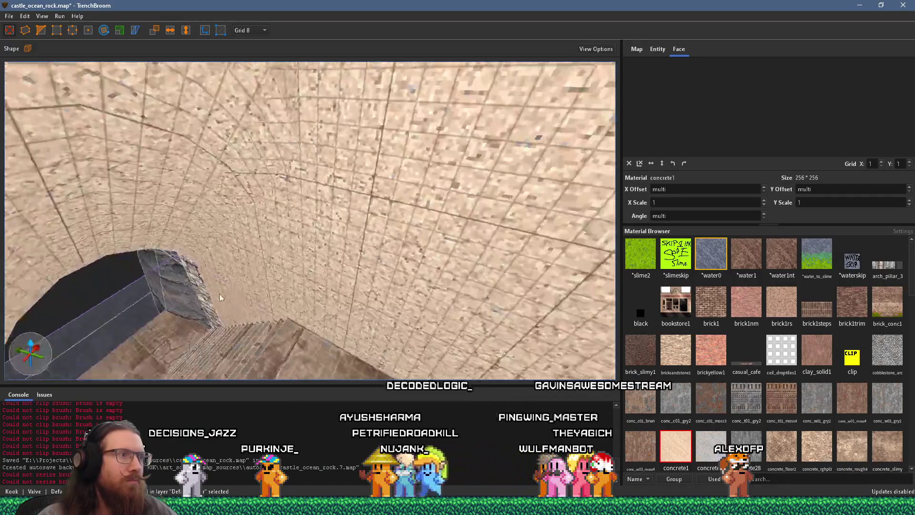
pyautogui.scroll(-10, 324, 293)
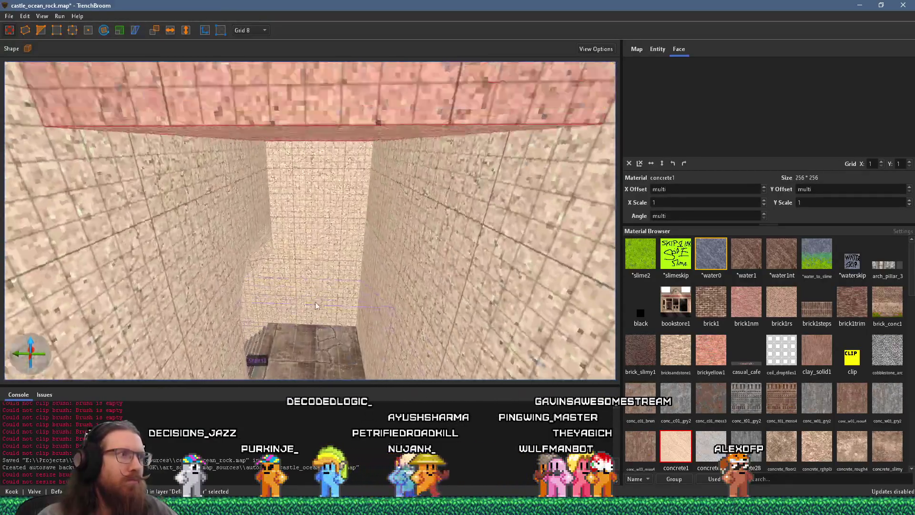
pyautogui.hotkey('alt', 'Tab')
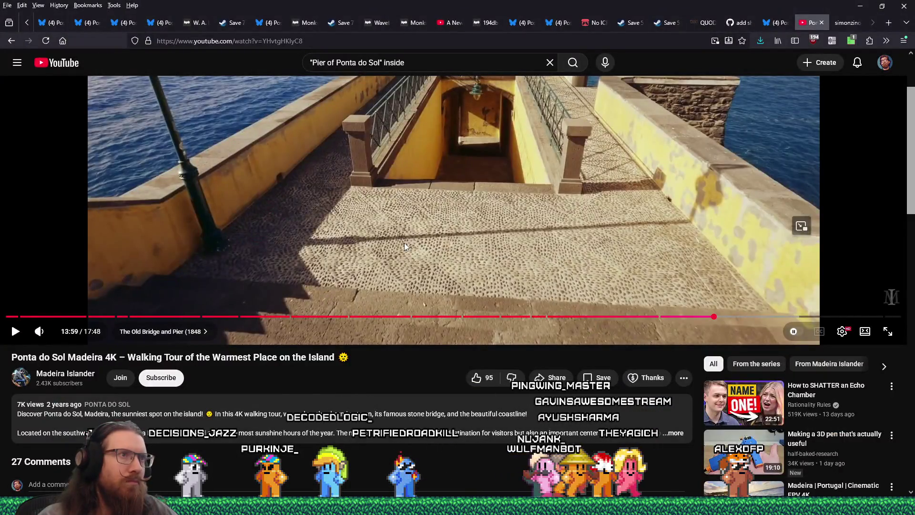
pyautogui.hotkey('alt', 'Tab')
# Resize the concrete1 brush from 16 to 8 units tall and 56 to 48 deep
pyautogui.scroll(8, 387, 253)
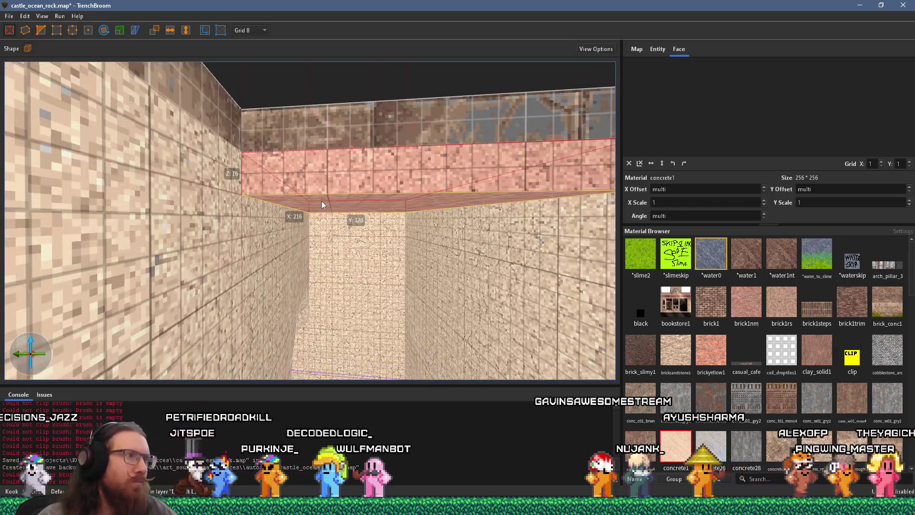
pyautogui.moveTo(321, 201); pyautogui.dragTo(322, 218)
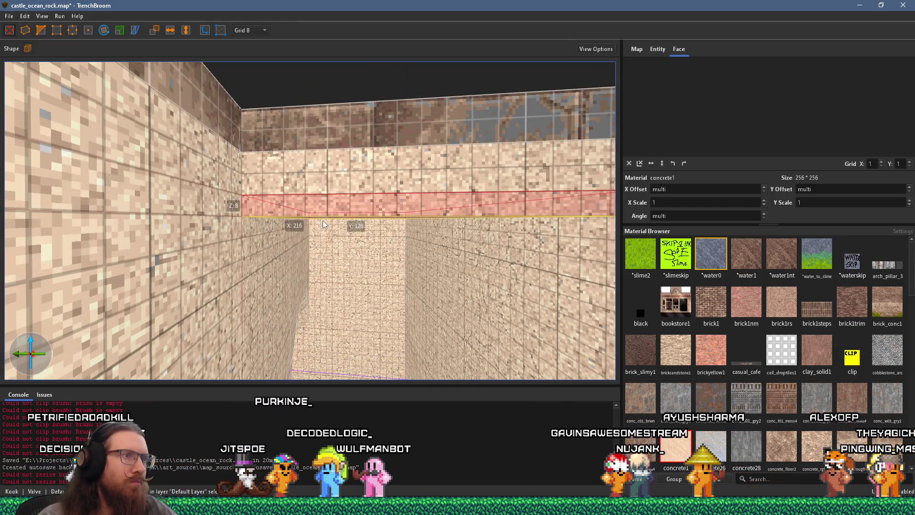
pyautogui.scroll(-5, 350, 219)
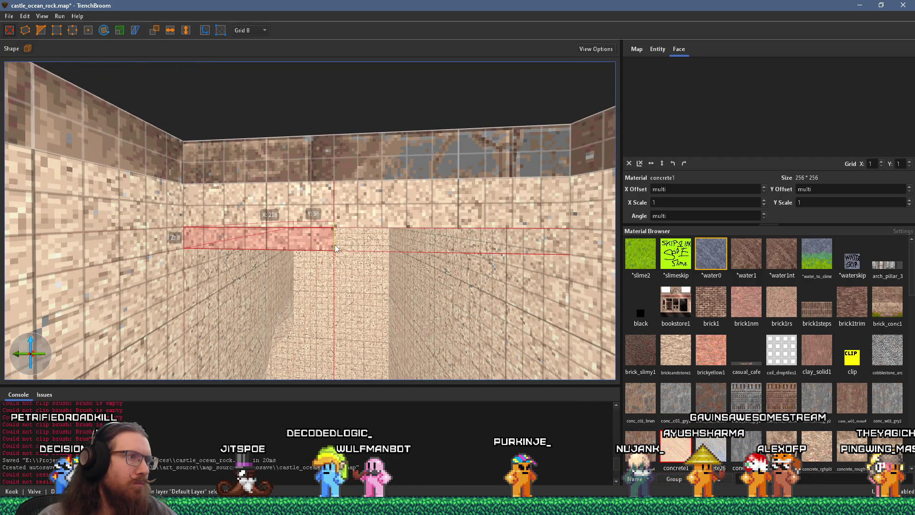
pyautogui.moveTo(318, 244); pyautogui.dragTo(338, 242)
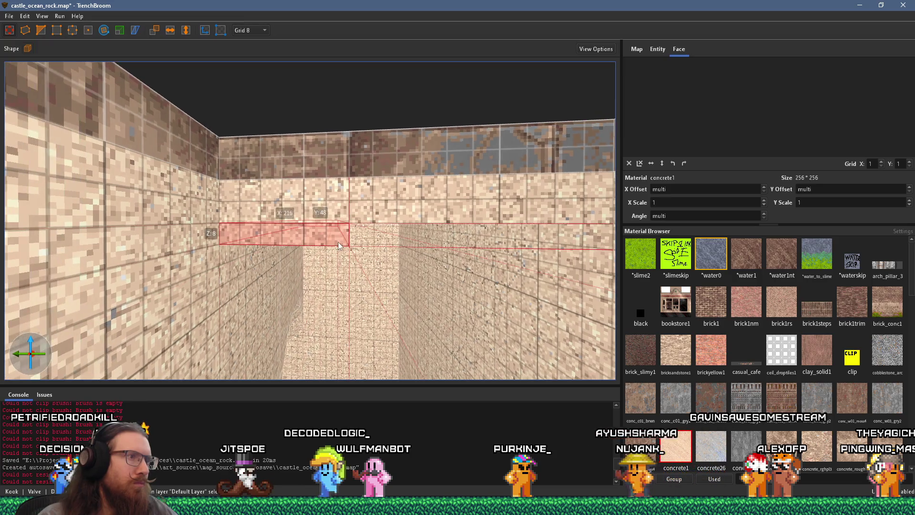
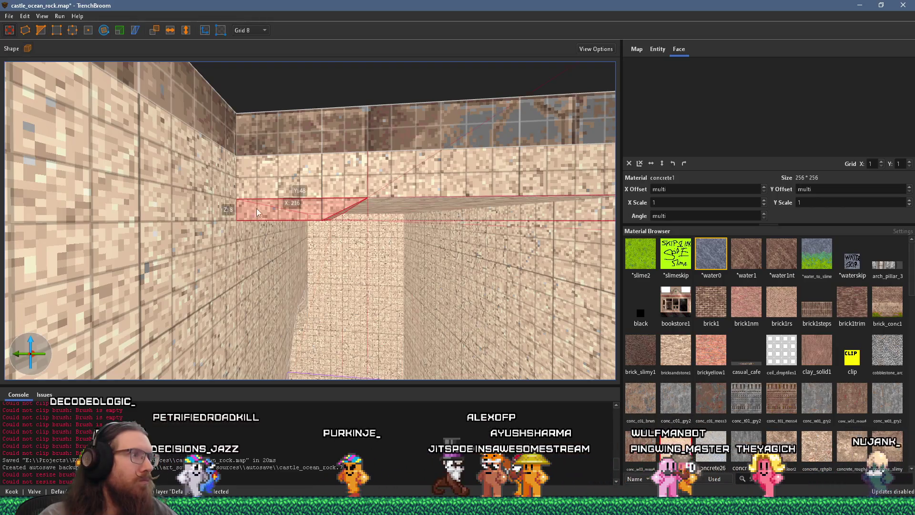
# Shrink the filler brush depth from 48 to 32, flatten it, and lower its edge to Z −16
pyautogui.scroll(3, 282, 200)
pyautogui.moveTo(299, 188); pyautogui.dragTo(301, 201)
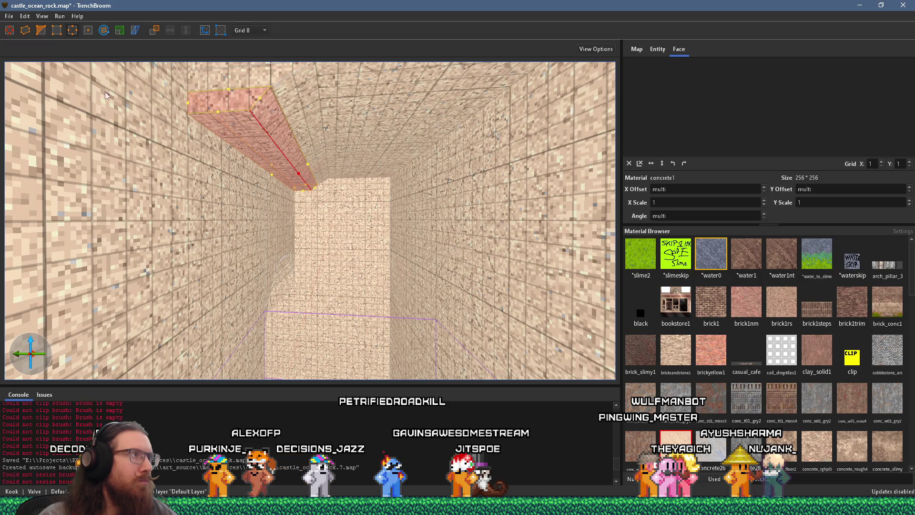
pyautogui.click(236, 134)
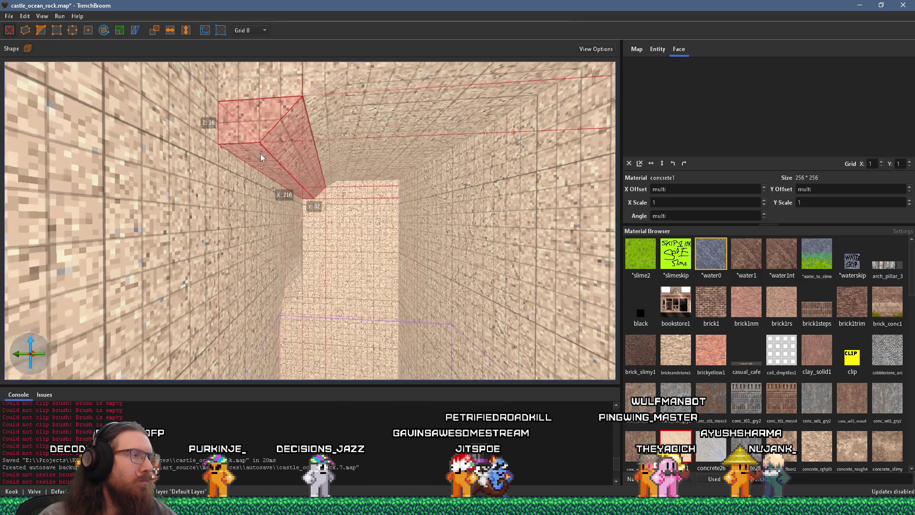
pyautogui.moveTo(277, 190); pyautogui.dragTo(283, 216)
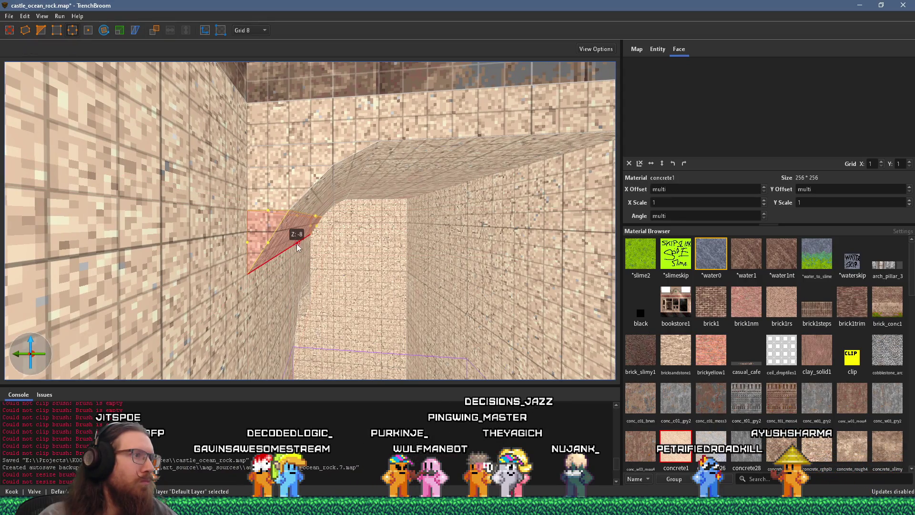
pyautogui.moveTo(298, 248); pyautogui.dragTo(297, 257)
pyautogui.press('w')
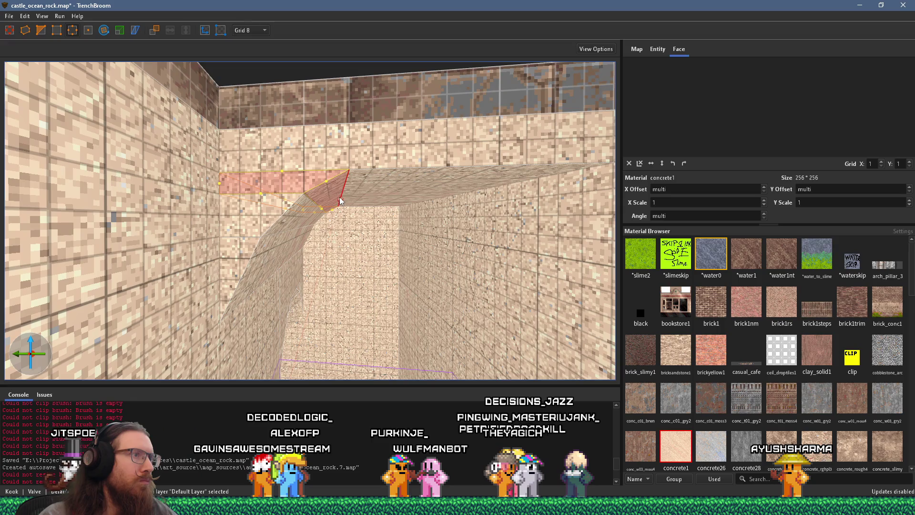
pyautogui.moveTo(348, 200); pyautogui.dragTo(347, 193)
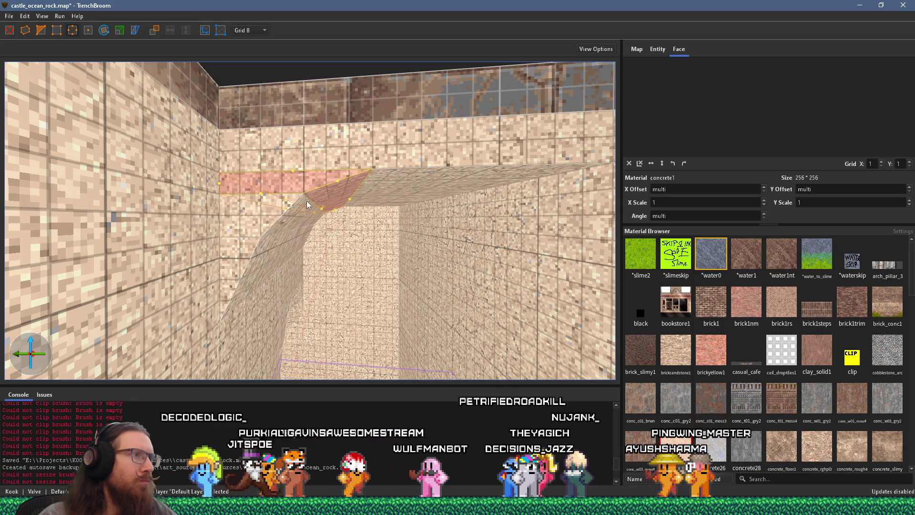
pyautogui.press('a')
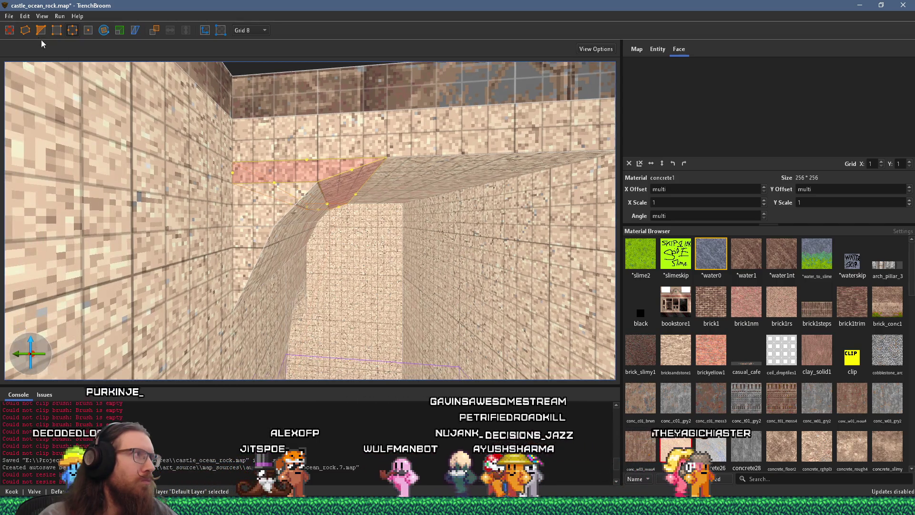
pyautogui.press('Escape')
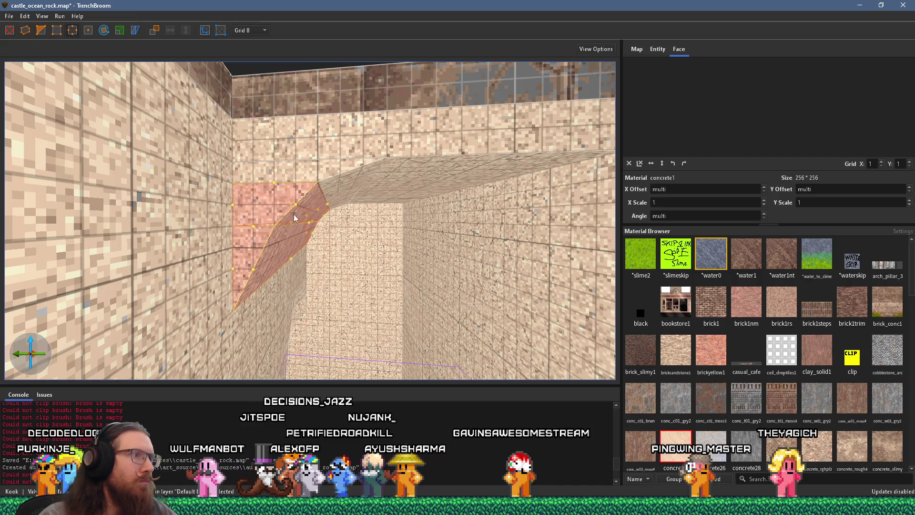
# Reshape the wedge edge along the wall, raise it 16 units and stretch its top face upward
pyautogui.press('w')
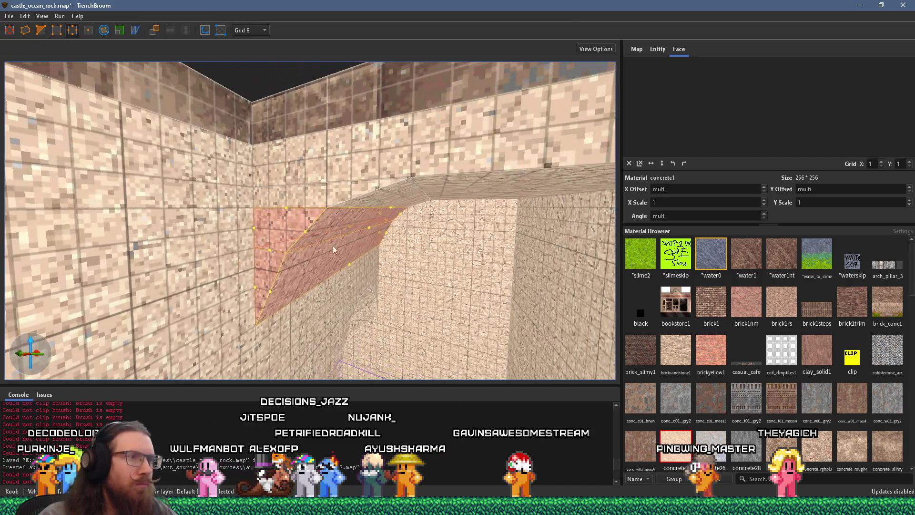
pyautogui.moveTo(366, 228); pyautogui.dragTo(361, 229)
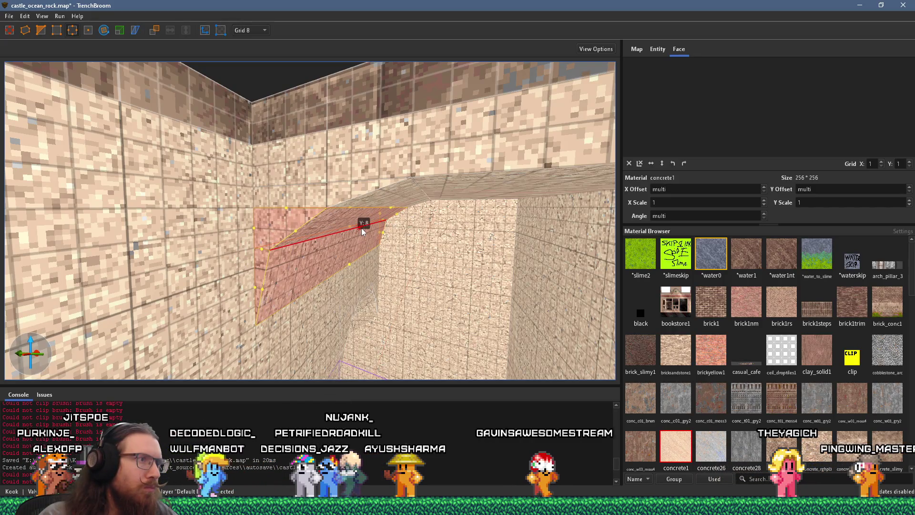
pyautogui.press('a')
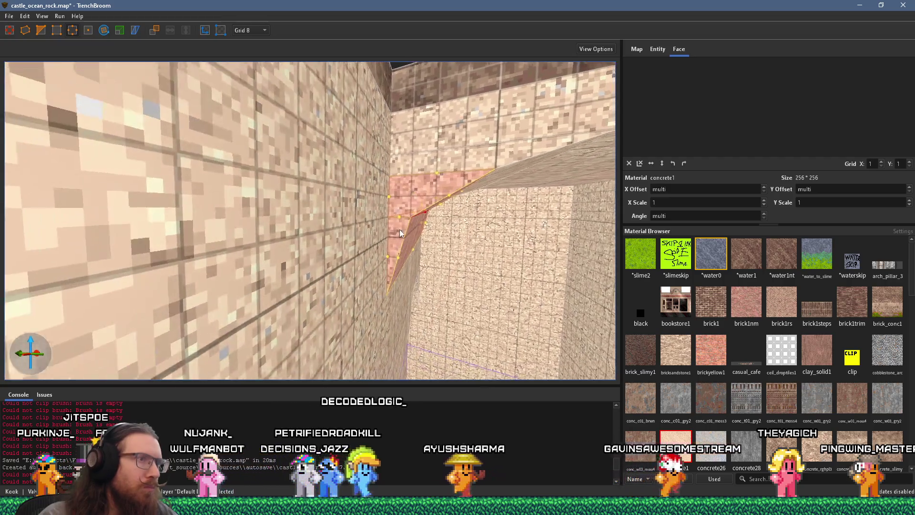
pyautogui.press('a')
pyautogui.press('d')
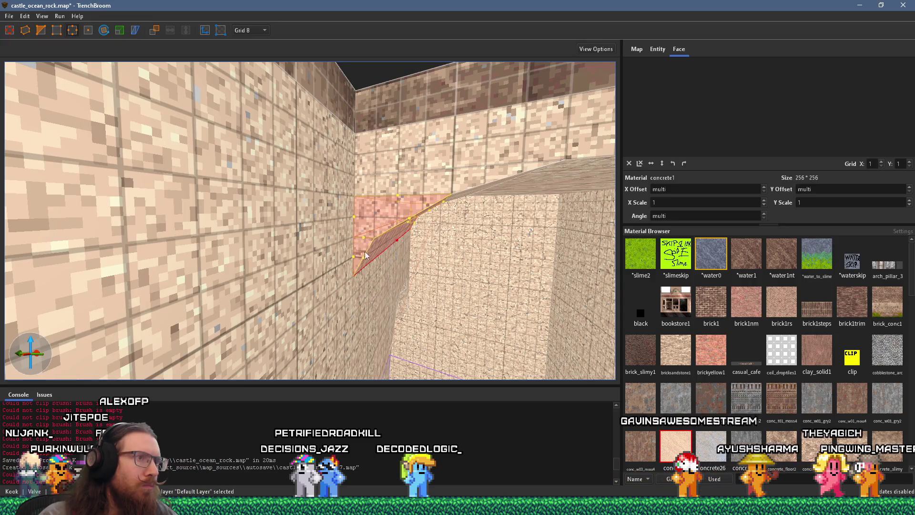
pyautogui.press('d')
pyautogui.press('s')
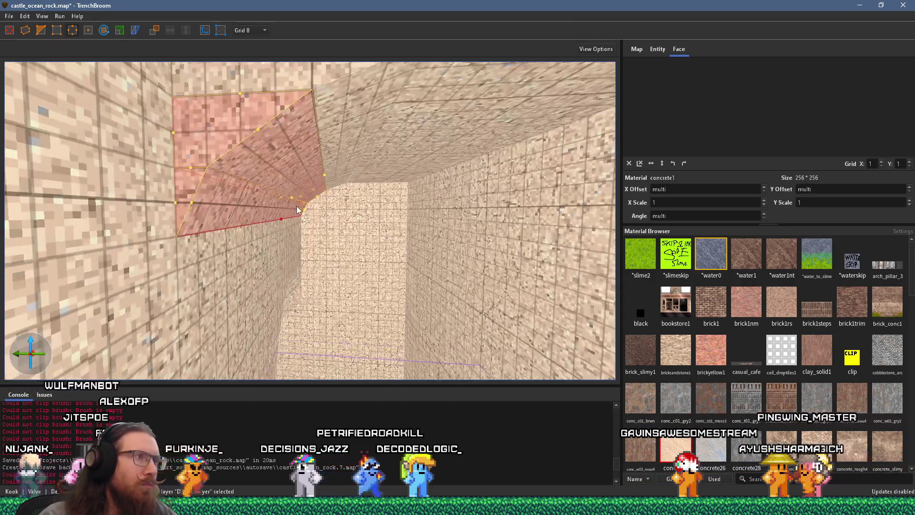
pyautogui.press('w')
pyautogui.press('w')
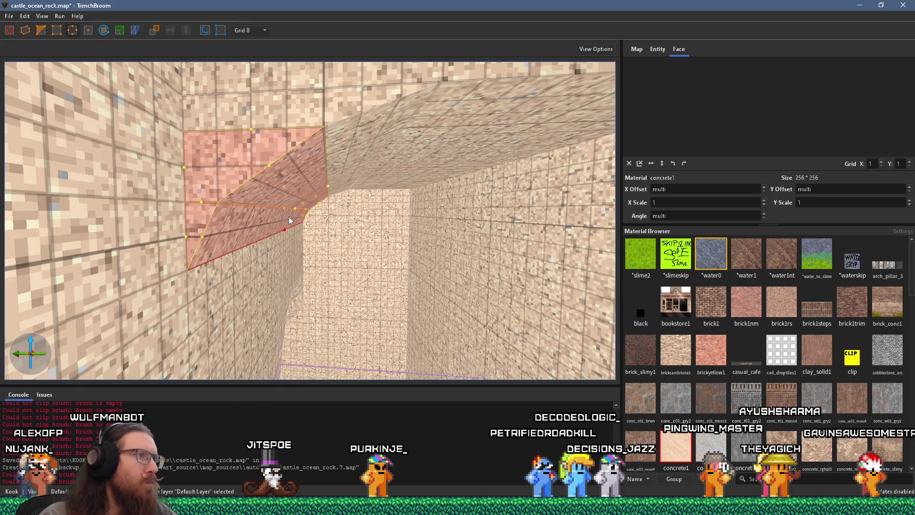
pyautogui.press('w')
pyautogui.press('a')
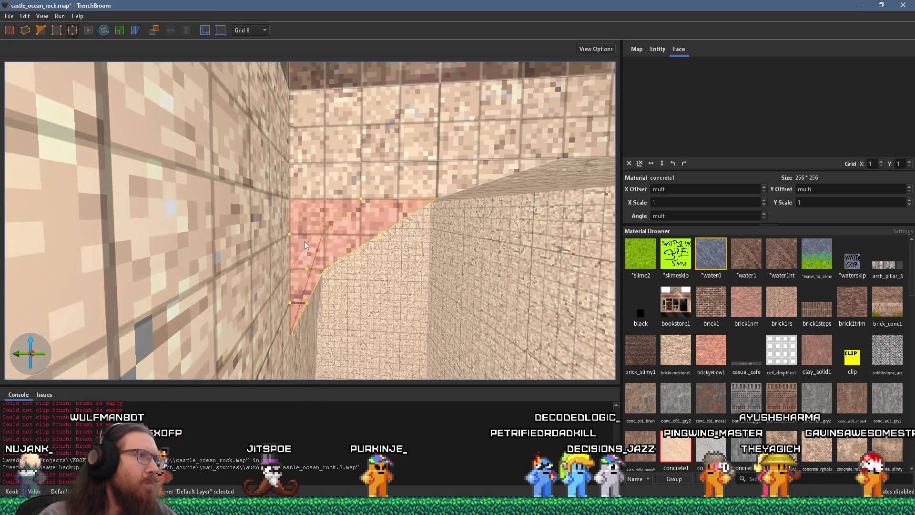
pyautogui.moveTo(318, 226)
pyautogui.mouseDown()
pyautogui.moveTo(313, 203)
pyautogui.moveTo(342, 222)
pyautogui.moveTo(312, 208)
pyautogui.moveTo(318, 195)
pyautogui.moveTo(339, 200)
pyautogui.mouseUp()
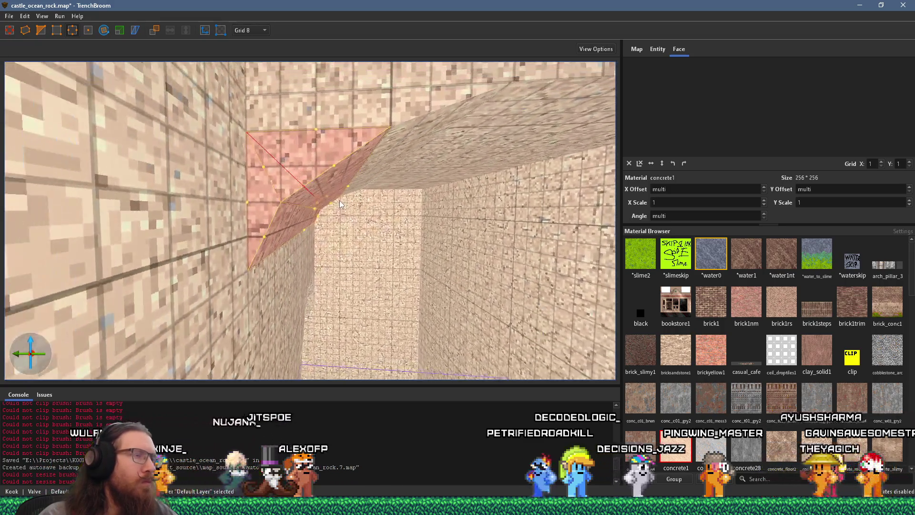
pyautogui.press('q')
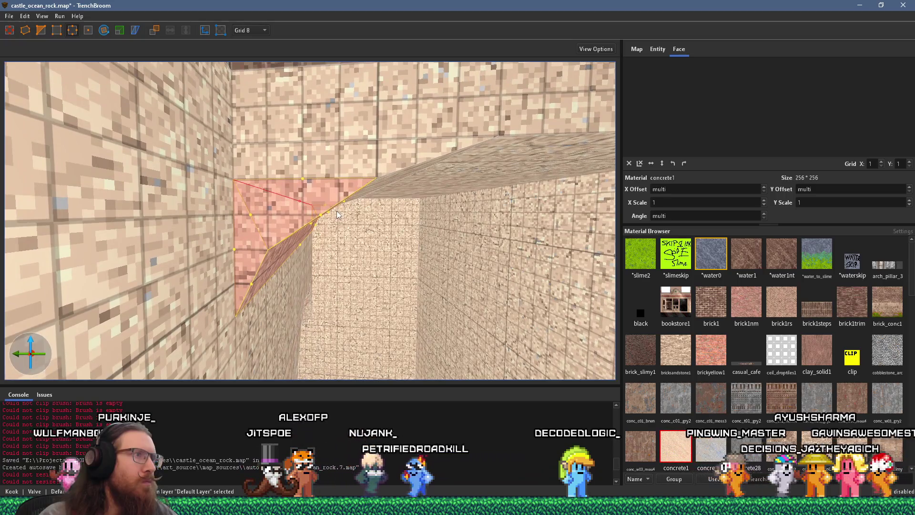
pyautogui.moveTo(333, 174); pyautogui.dragTo(330, 164)
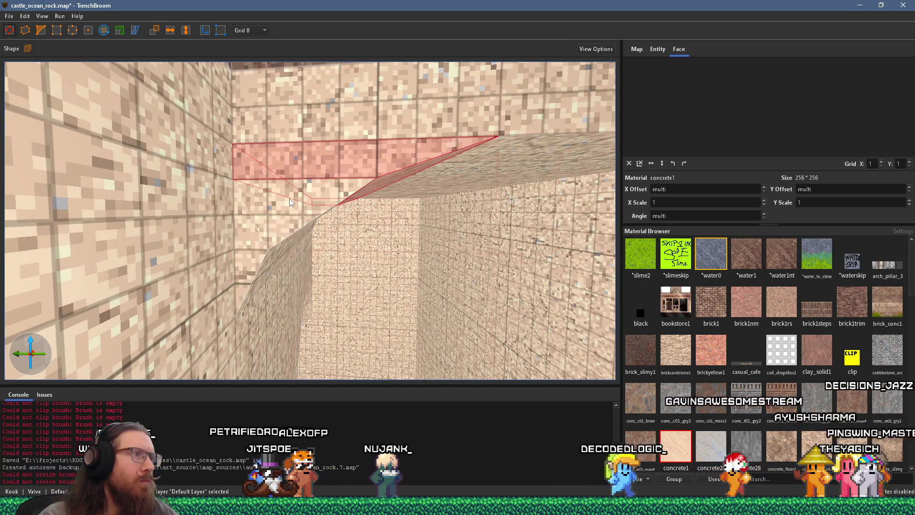
# Select only the wedge, lower its underside edge and straighten its edge against the wall
pyautogui.keyDown('ctrl'); pyautogui.click(229, 227); pyautogui.keyUp('ctrl')
pyautogui.keyDown('ctrl'); pyautogui.click(264, 240); pyautogui.keyUp('ctrl')
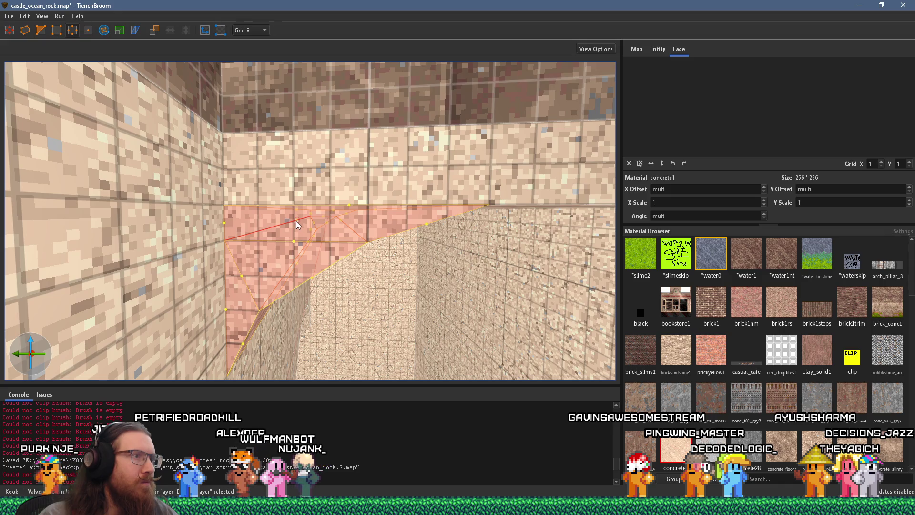
pyautogui.scroll(3, 286, 212)
pyautogui.press('a')
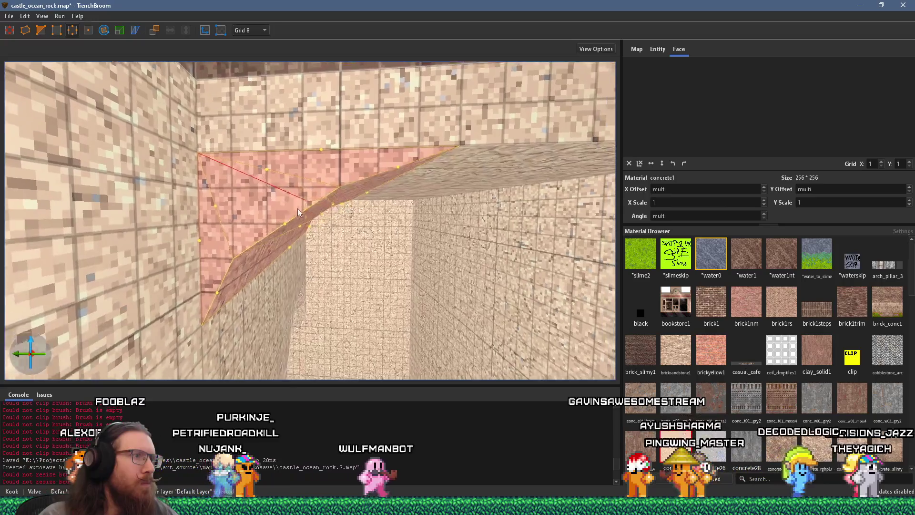
pyautogui.scroll(3, 299, 209)
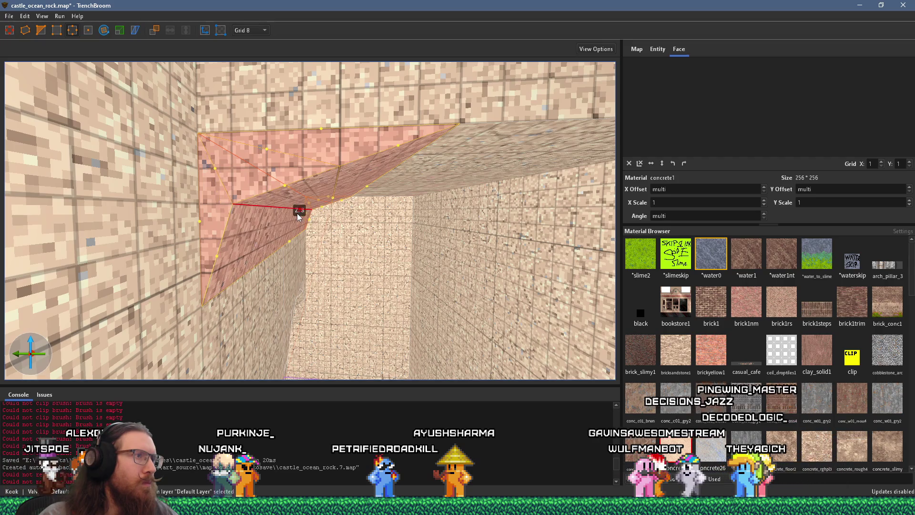
pyautogui.moveTo(296, 213); pyautogui.dragTo(297, 216)
pyautogui.press('a')
pyautogui.press('a')
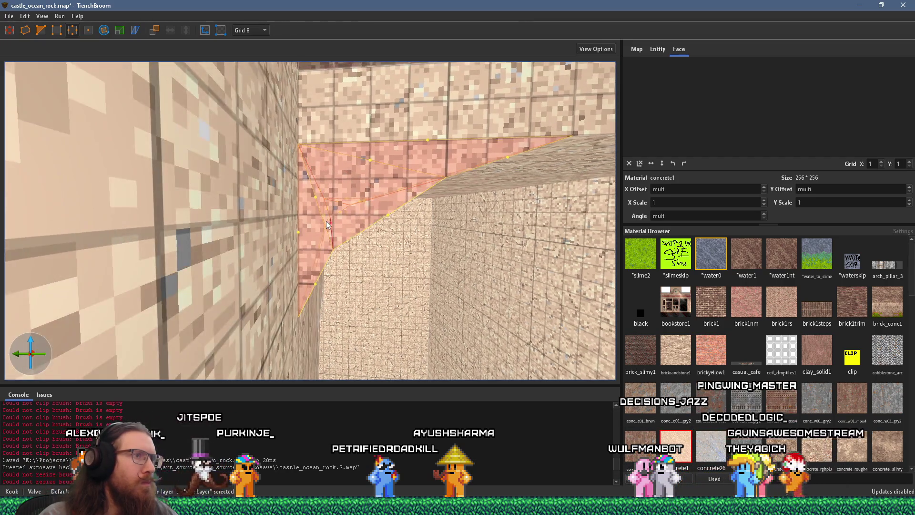
pyautogui.press('d')
pyautogui.scroll(2, 313, 225)
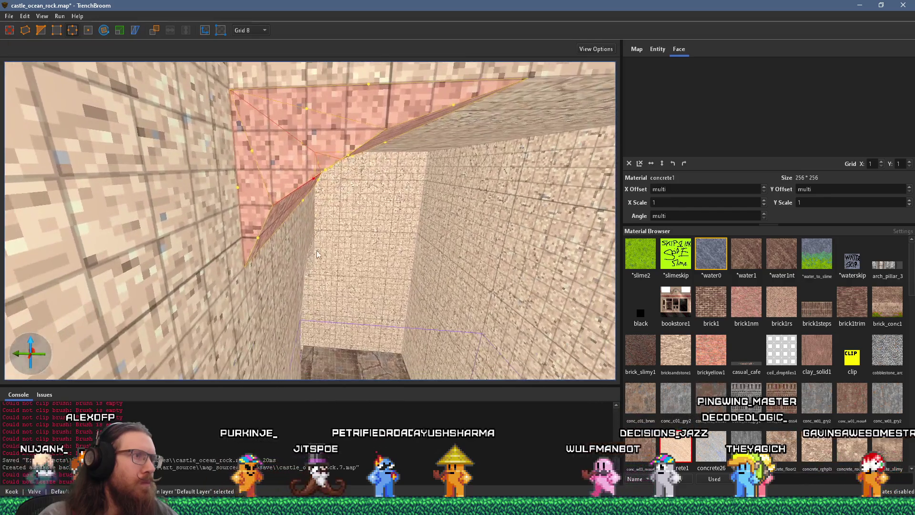
pyautogui.moveTo(321, 202); pyautogui.dragTo(325, 206)
# Move a wedge corner 8 units so it fits flush along the arch
pyautogui.scroll(-5, 366, 260)
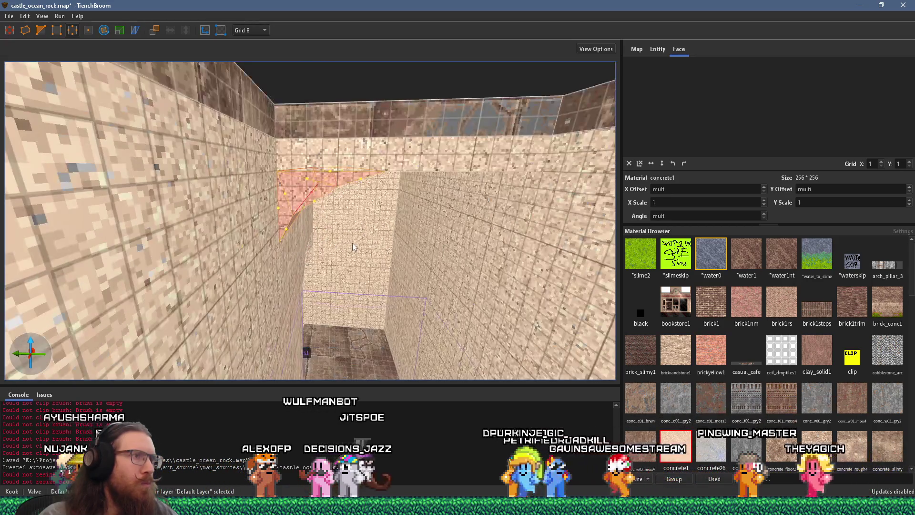
pyautogui.moveTo(353, 242)
pyautogui.mouseDown()
pyautogui.moveTo(313, 227)
pyautogui.moveTo(316, 206)
pyautogui.moveTo(335, 219)
pyautogui.moveTo(336, 239)
pyautogui.moveTo(362, 244)
pyautogui.moveTo(328, 203)
pyautogui.moveTo(332, 226)
pyautogui.mouseUp()
pyautogui.scroll(5, 336, 239)
pyautogui.moveTo(329, 142)
pyautogui.mouseDown()
pyautogui.moveTo(316, 191)
pyautogui.moveTo(303, 168)
pyautogui.moveTo(307, 200)
pyautogui.moveTo(286, 212)
pyautogui.moveTo(316, 220)
pyautogui.moveTo(307, 221)
pyautogui.mouseUp()
pyautogui.scroll(-5, 308, 221)
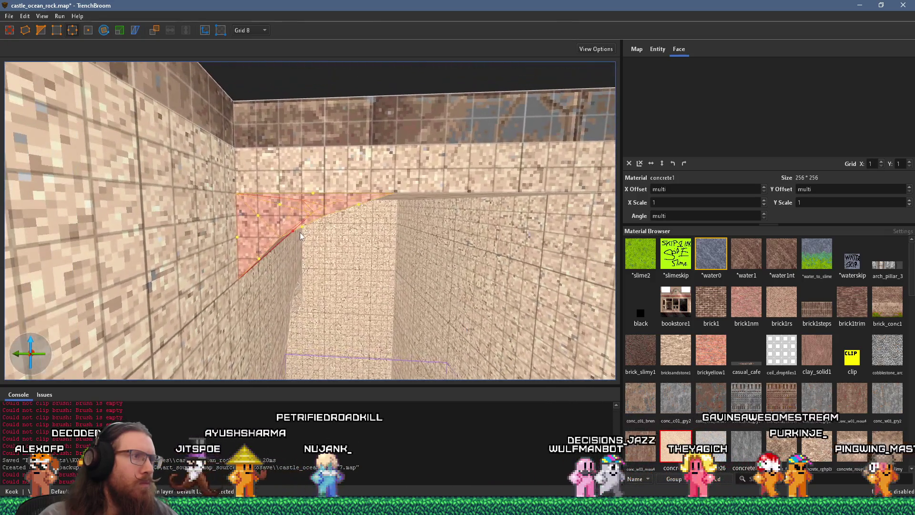
# Lower the wedge's top edge with Page Down so it meets the curved arch top, then deselect
pyautogui.scroll(5, 297, 224)
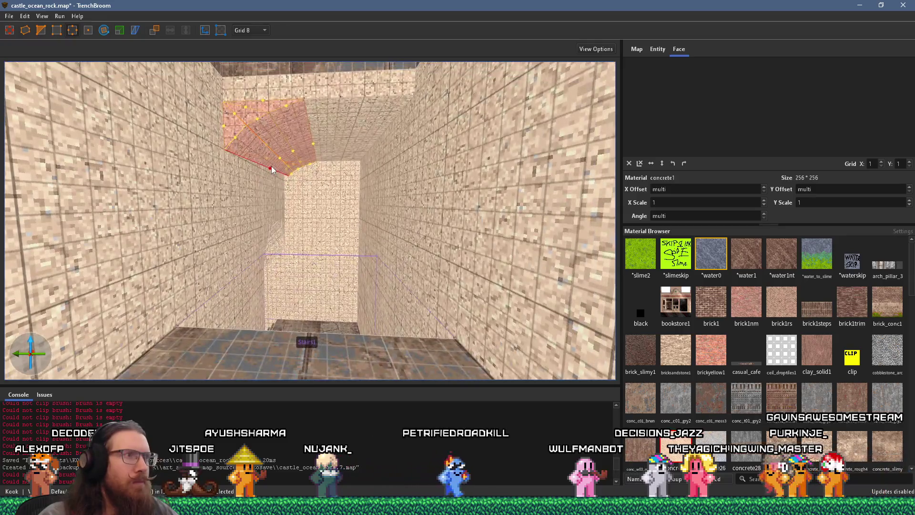
pyautogui.scroll(10, 299, 159)
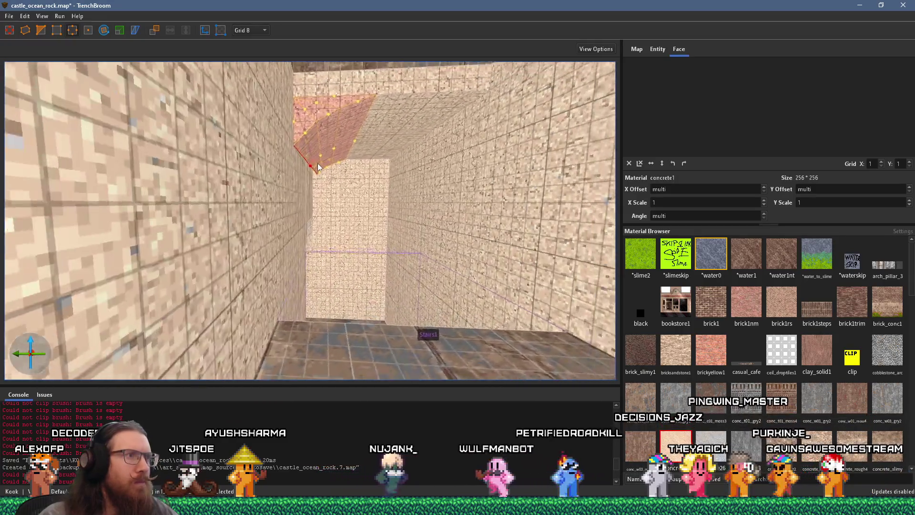
pyautogui.scroll(5, 328, 193)
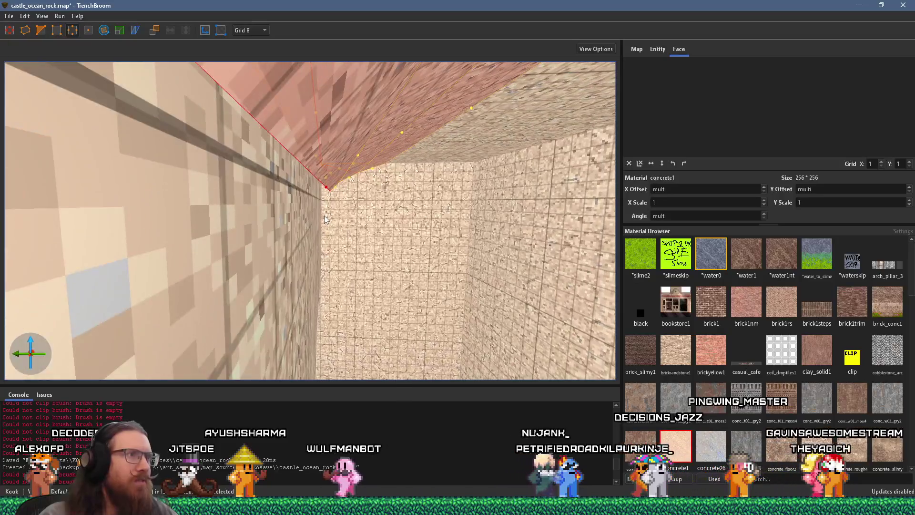
pyautogui.hotkey('ctrl', 'z')
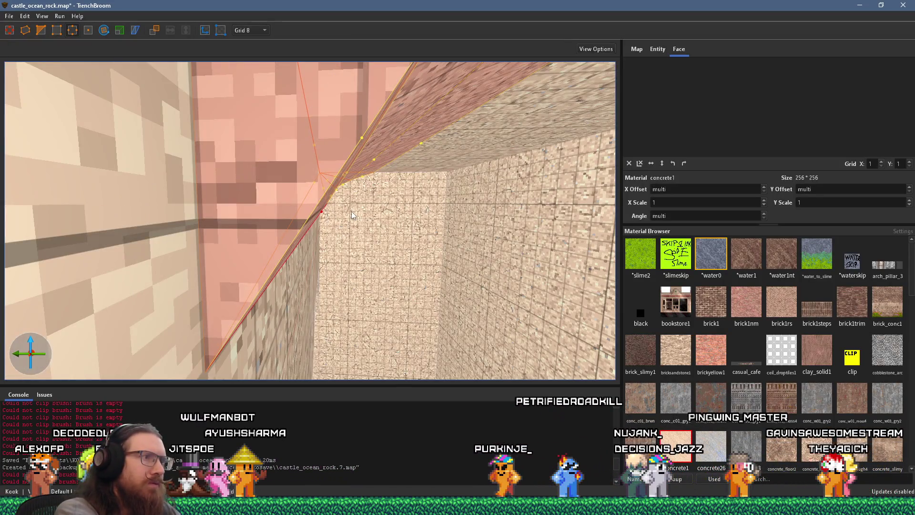
pyautogui.scroll(-5, 351, 211)
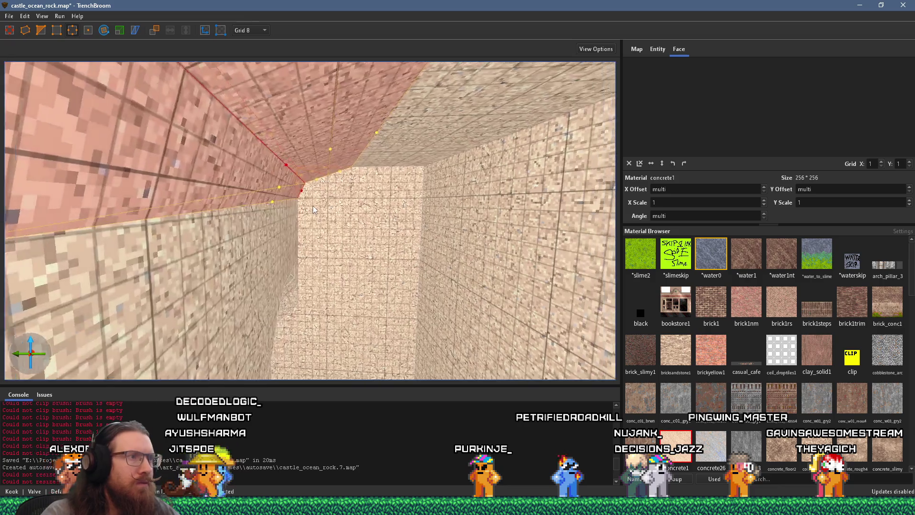
pyautogui.scroll(5, 277, 178)
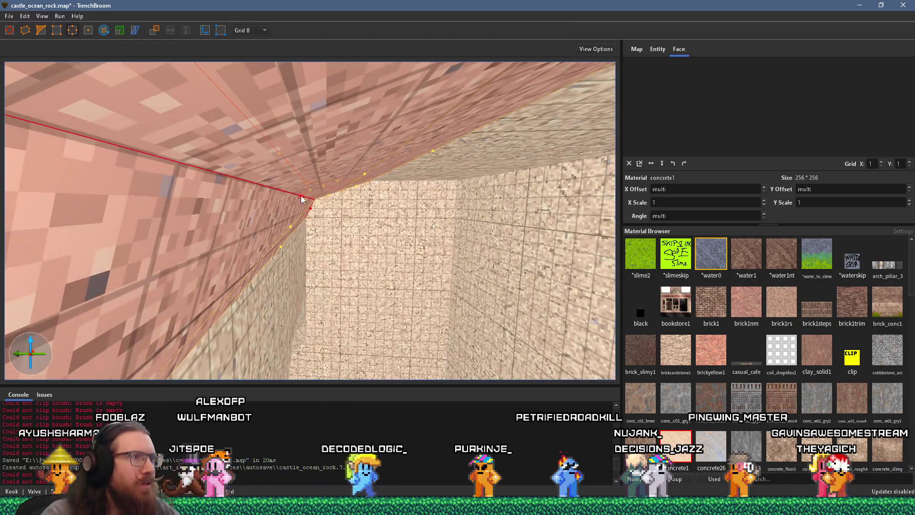
pyautogui.moveTo(305, 205)
pyautogui.mouseDown()
pyautogui.moveTo(250, 137)
pyautogui.moveTo(281, 145)
pyautogui.moveTo(375, 215)
pyautogui.moveTo(459, 258)
pyautogui.mouseUp()
pyautogui.press('pagedown')
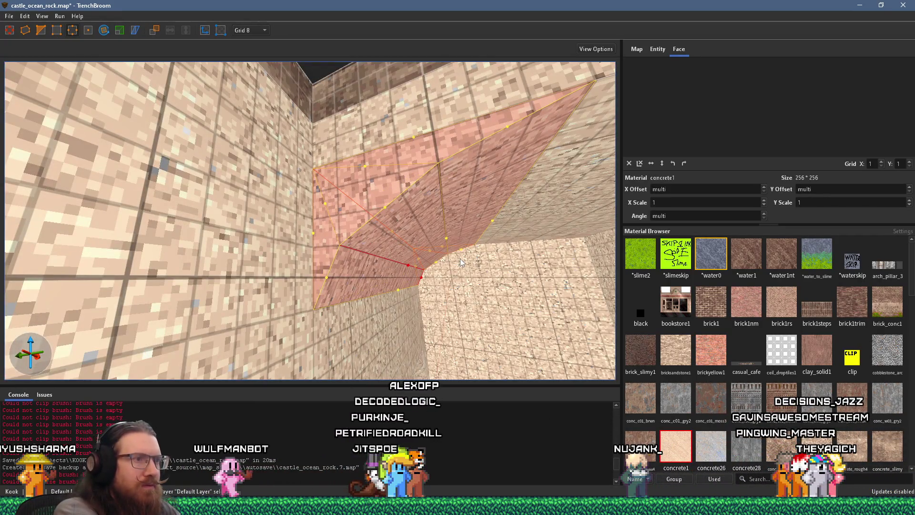
pyautogui.moveTo(419, 296)
pyautogui.mouseDown()
pyautogui.moveTo(453, 301)
pyautogui.moveTo(430, 279)
pyautogui.moveTo(369, 282)
pyautogui.moveTo(399, 280)
pyautogui.moveTo(443, 305)
pyautogui.moveTo(356, 285)
pyautogui.moveTo(305, 230)
pyautogui.moveTo(320, 240)
pyautogui.moveTo(310, 276)
pyautogui.moveTo(320, 238)
pyautogui.moveTo(265, 272)
pyautogui.mouseUp()
pyautogui.press('Escape')
pyautogui.click(299, 193)
# Move the selected wedge brush onto the arch's upper corner and deselect it
pyautogui.moveTo(299, 193)
pyautogui.mouseDown()
pyautogui.moveTo(366, 216)
pyautogui.moveTo(298, 201)
pyautogui.moveTo(151, 57)
pyautogui.mouseUp()
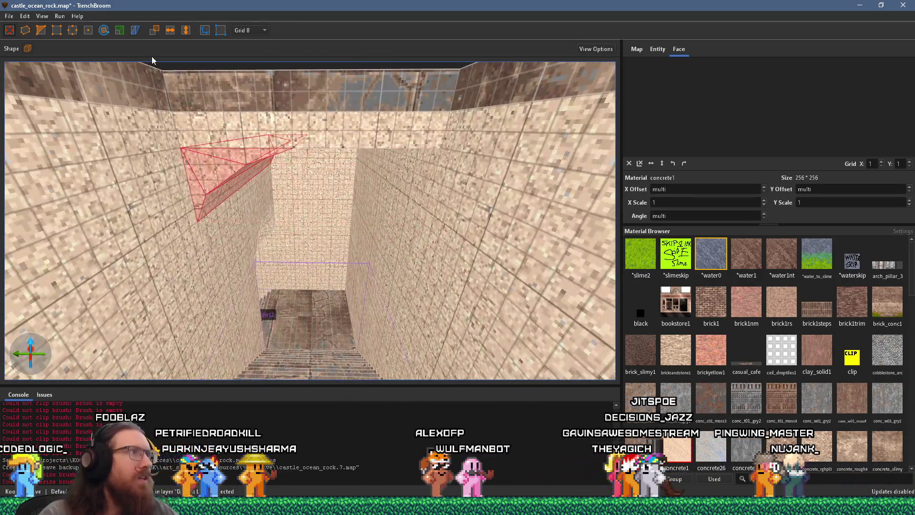
pyautogui.moveTo(234, 162); pyautogui.dragTo(381, 168)
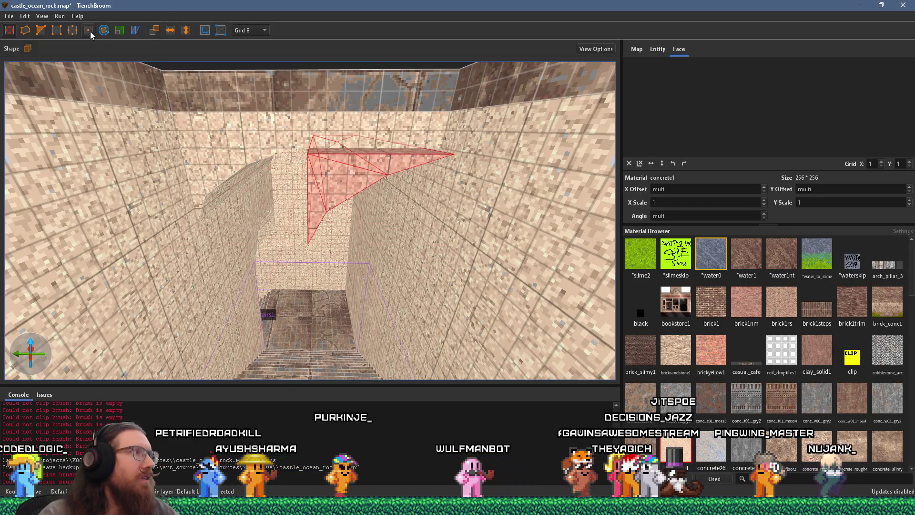
pyautogui.moveTo(395, 157)
pyautogui.mouseDown()
pyautogui.moveTo(419, 162)
pyautogui.moveTo(403, 155)
pyautogui.mouseUp()
pyautogui.press('Escape')
# Select the small wedge at the arch's top-left and set the grid size to 4
pyautogui.moveTo(379, 202)
pyautogui.mouseDown()
pyautogui.moveTo(371, 215)
pyautogui.moveTo(388, 125)
pyautogui.moveTo(393, 142)
pyautogui.moveTo(375, 213)
pyautogui.moveTo(356, 246)
pyautogui.moveTo(346, 239)
pyautogui.moveTo(358, 154)
pyautogui.mouseUp()
pyautogui.scroll(-10, 358, 153)
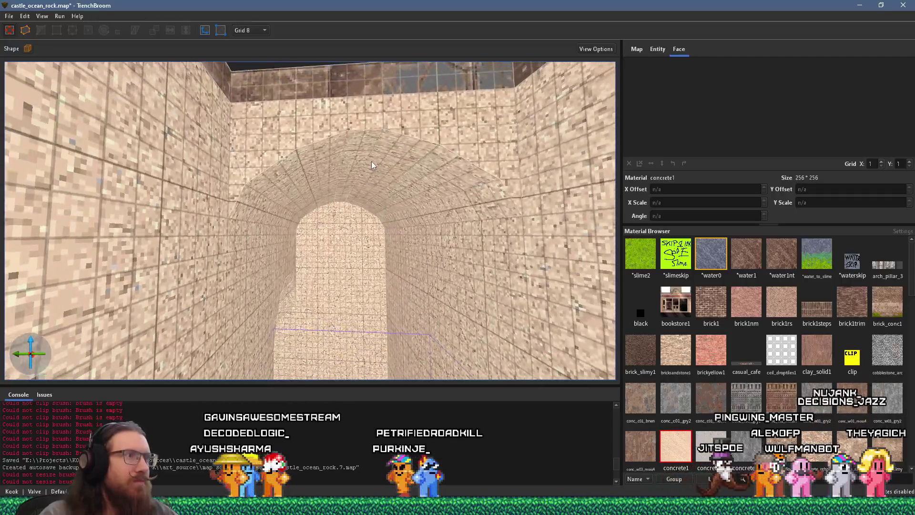
pyautogui.moveTo(374, 204); pyautogui.dragTo(373, 217)
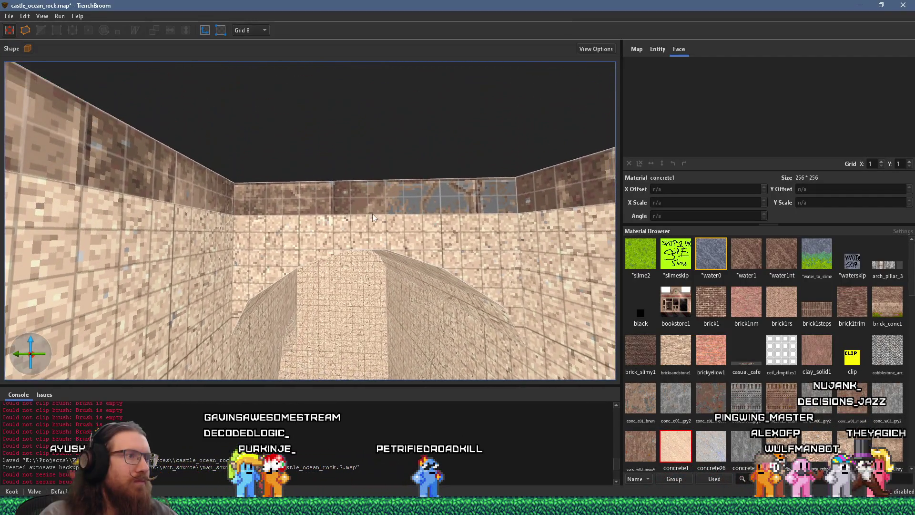
pyautogui.click(295, 267)
pyautogui.scroll(5, 299, 238)
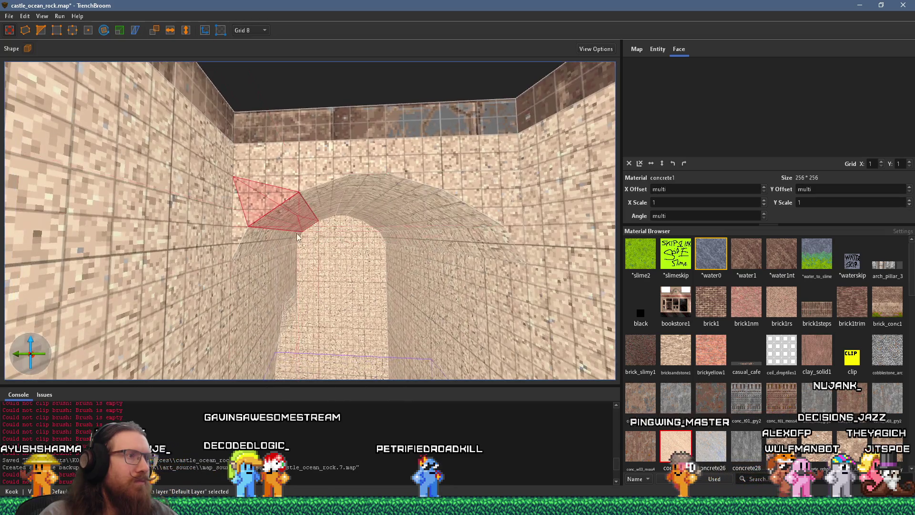
pyautogui.moveTo(466, 239)
pyautogui.mouseDown()
pyautogui.moveTo(487, 260)
pyautogui.moveTo(455, 247)
pyautogui.mouseUp()
pyautogui.scroll(5, 353, 222)
pyautogui.scroll(-3, 351, 222)
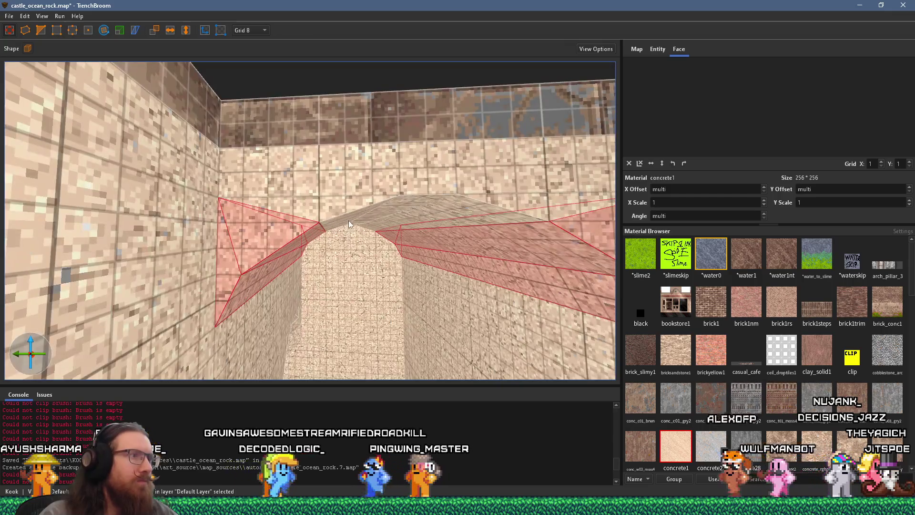
pyautogui.moveTo(314, 182)
pyautogui.mouseDown()
pyautogui.moveTo(356, 179)
pyautogui.moveTo(327, 155)
pyautogui.moveTo(350, 177)
pyautogui.moveTo(354, 194)
pyautogui.mouseUp()
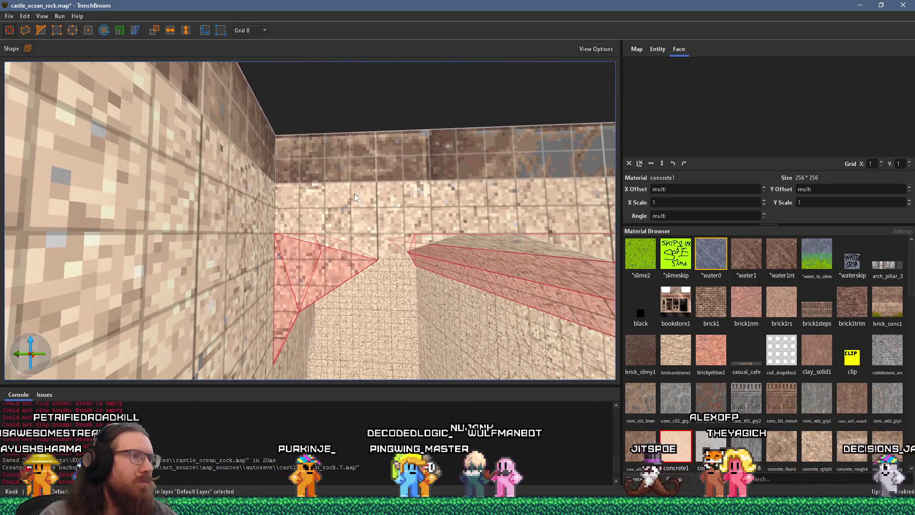
pyautogui.click(250, 63)
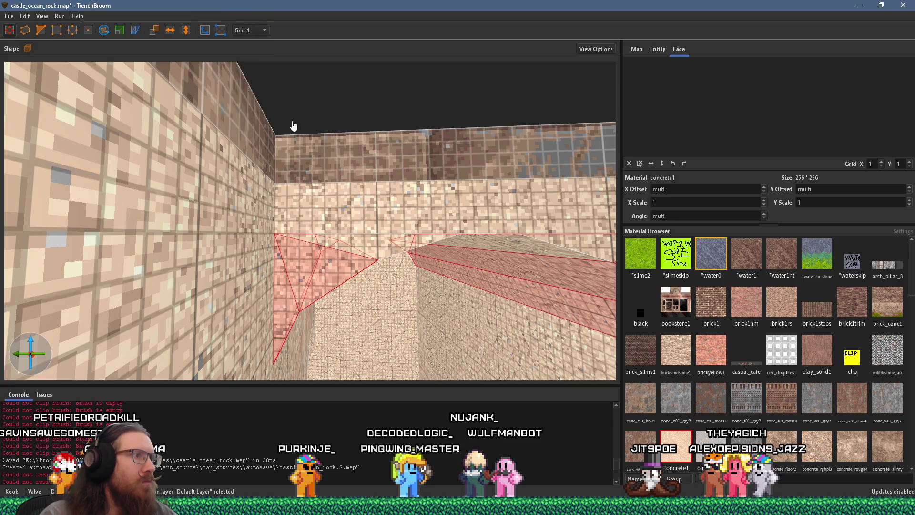
# Clip the corner filler brush above the arch and deselect the pieces
pyautogui.moveTo(290, 123); pyautogui.dragTo(304, 135)
pyautogui.scroll(6, 258, 191)
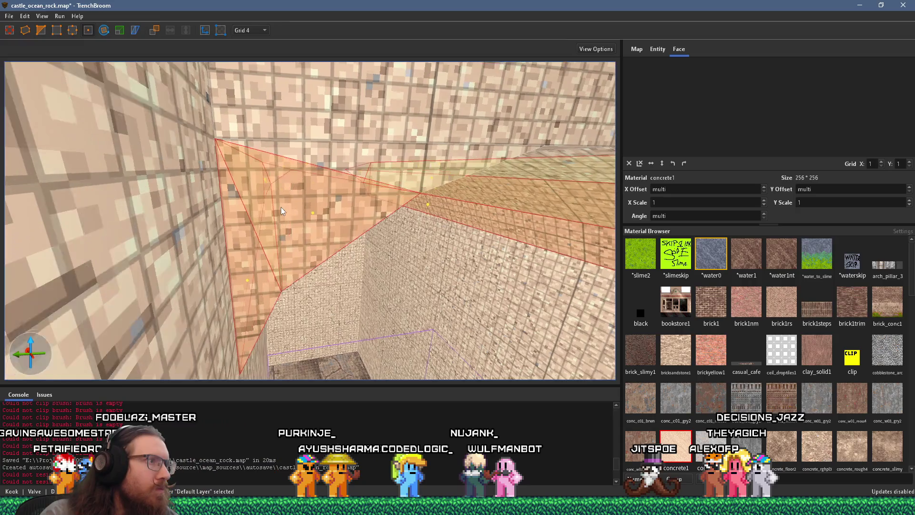
pyautogui.scroll(5, 271, 207)
pyautogui.scroll(5, 281, 199)
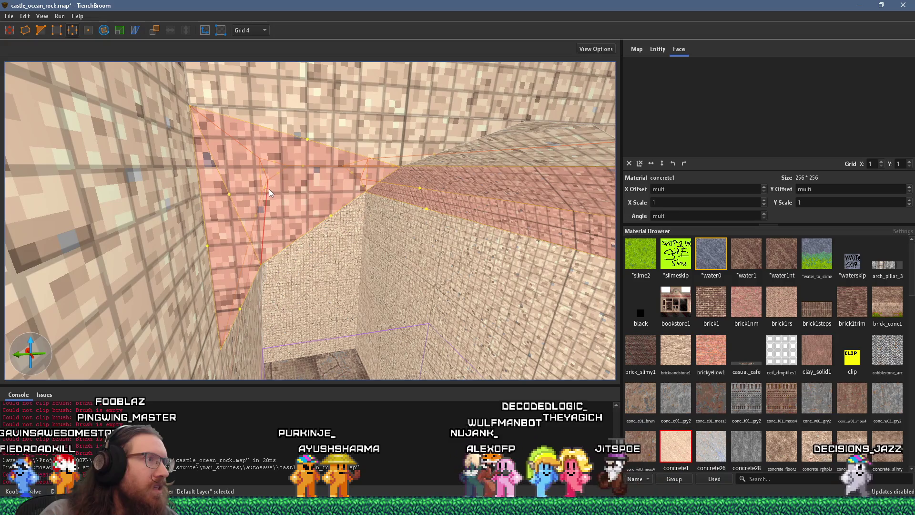
pyautogui.click(273, 189)
pyautogui.press('Return')
pyautogui.scroll(-10, 276, 191)
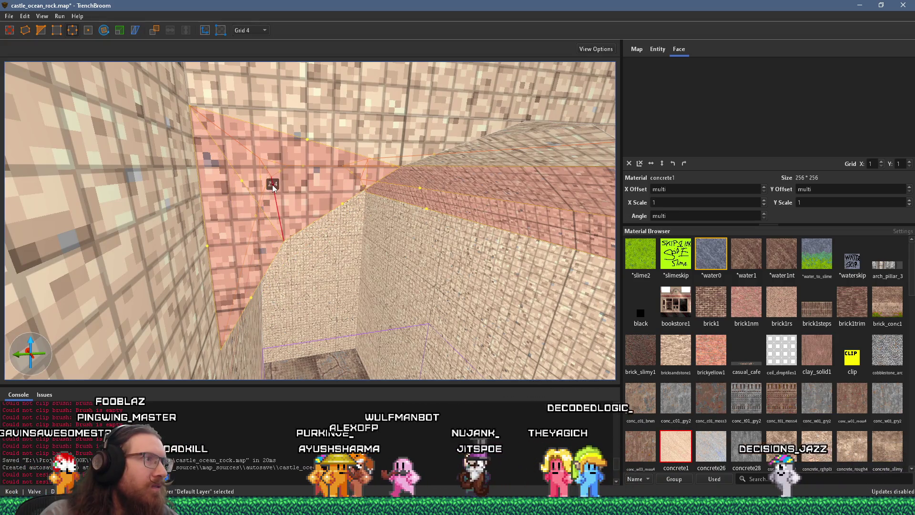
pyautogui.scroll(5, 296, 191)
pyautogui.press('Escape')
# Raise the corner filler brush's edge by 4 units to fit the arch curve, then deselect
pyautogui.scroll(5, 305, 158)
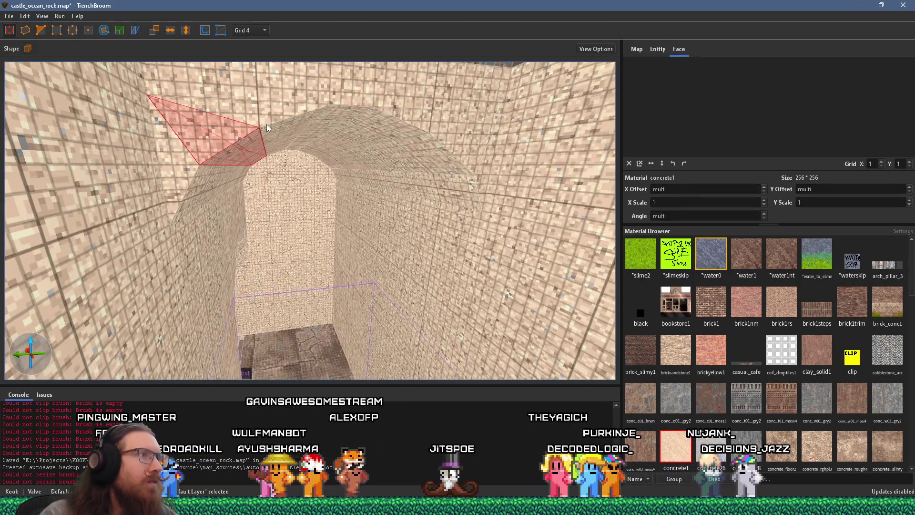
pyautogui.scroll(3, 276, 138)
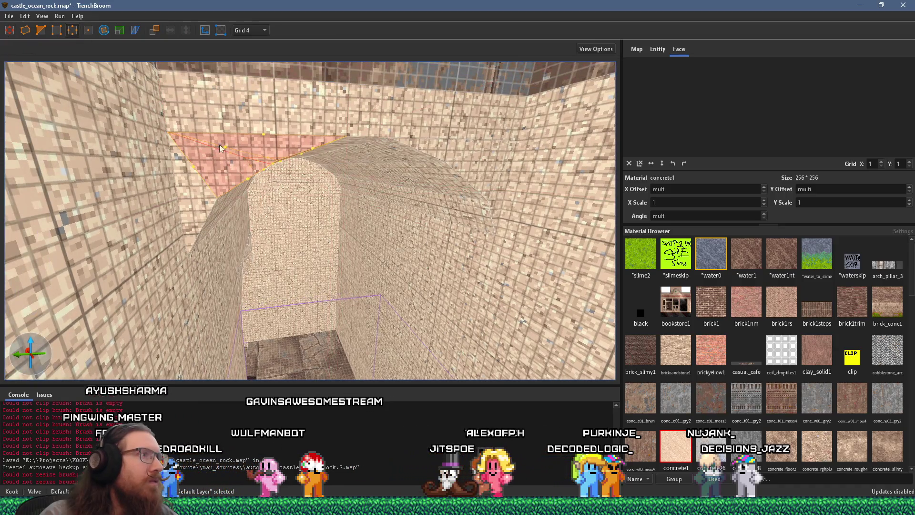
pyautogui.scroll(2, 214, 141)
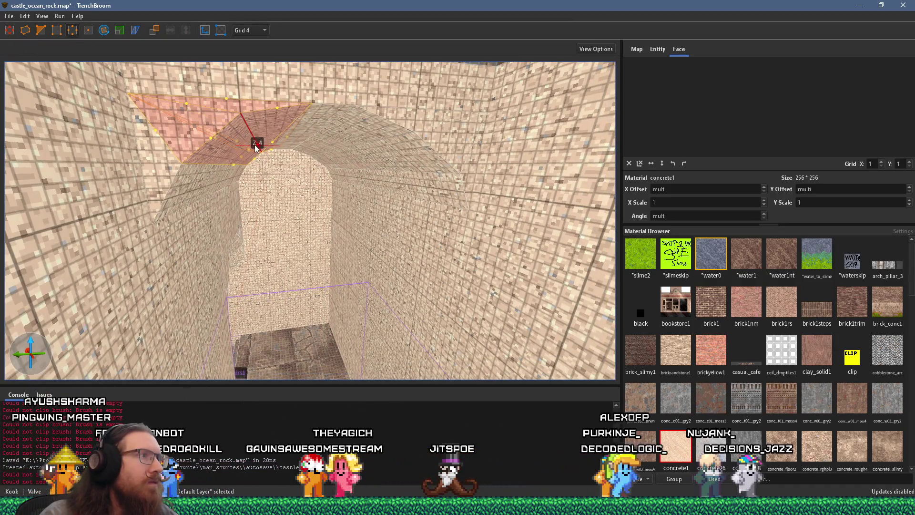
pyautogui.moveTo(256, 148)
pyautogui.mouseDown()
pyautogui.moveTo(285, 164)
pyautogui.moveTo(267, 158)
pyautogui.moveTo(296, 185)
pyautogui.mouseUp()
pyautogui.scroll(5, 282, 164)
pyautogui.scroll(5, 283, 176)
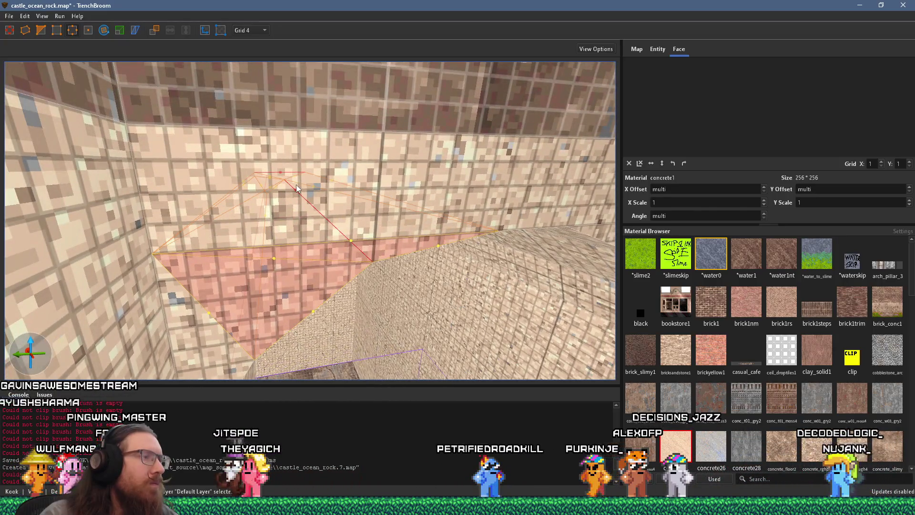
pyautogui.press('q')
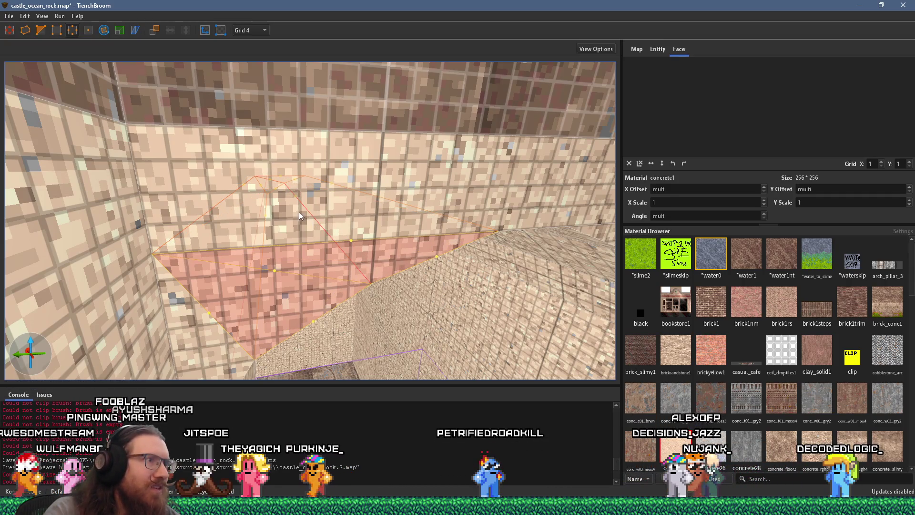
pyautogui.moveTo(296, 196); pyautogui.dragTo(295, 193)
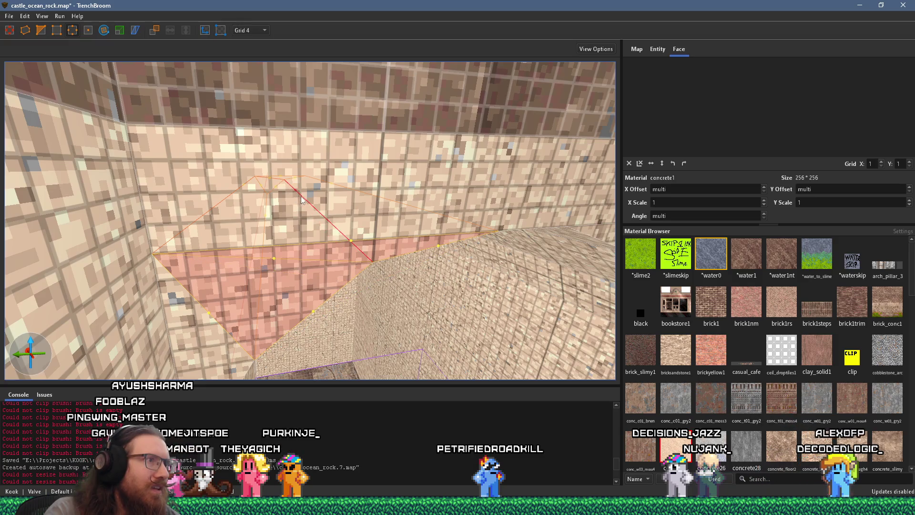
pyautogui.press('e')
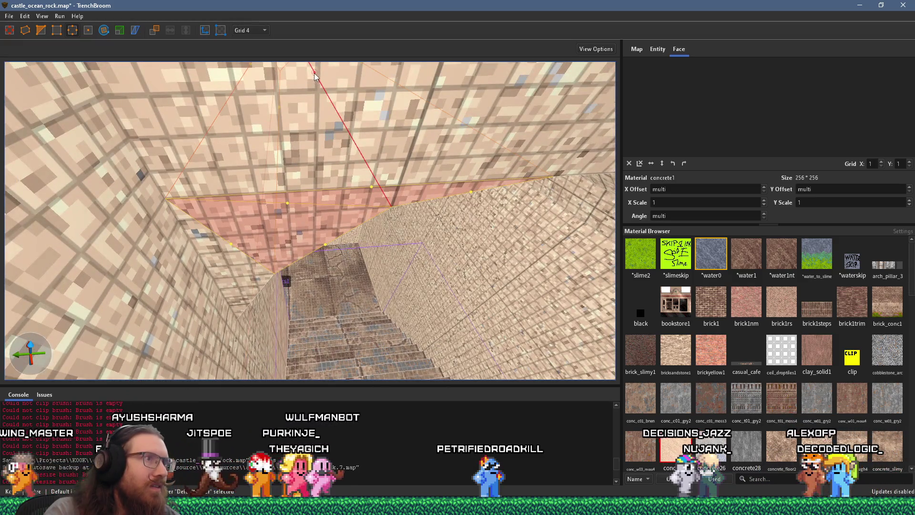
pyautogui.press('e')
pyautogui.press('e')
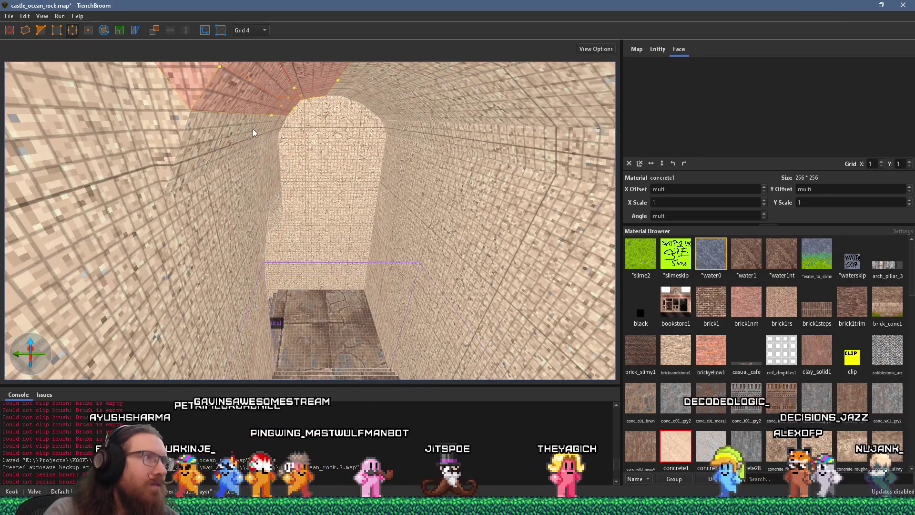
pyautogui.hotkey('ctrl', 'z')
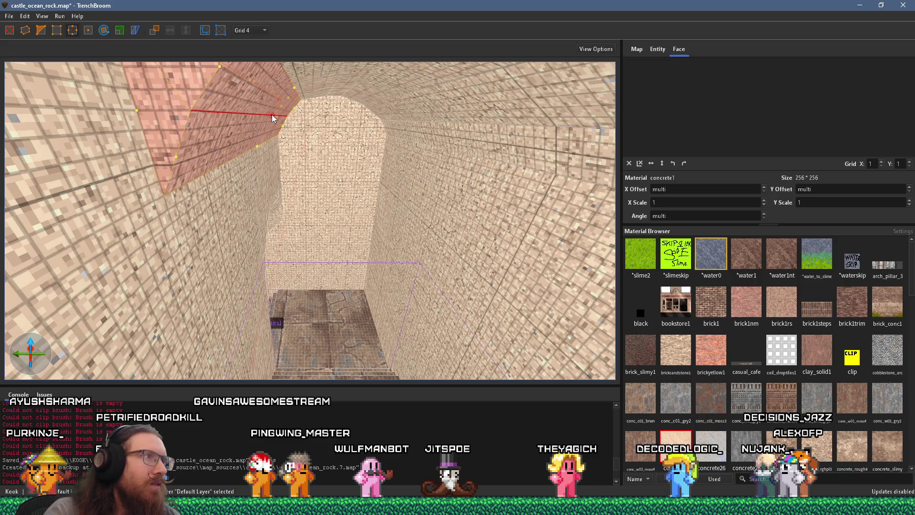
pyautogui.moveTo(271, 115); pyautogui.dragTo(273, 113)
pyautogui.press('s')
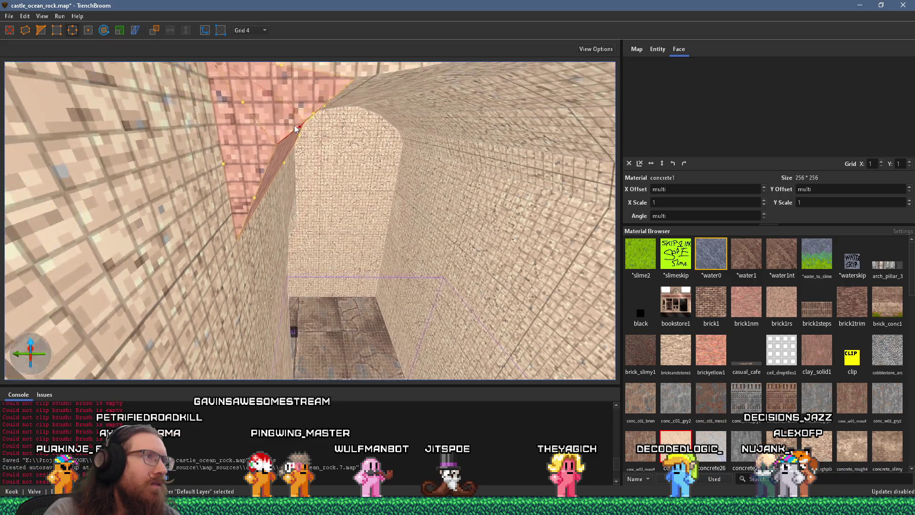
pyautogui.press('Escape')
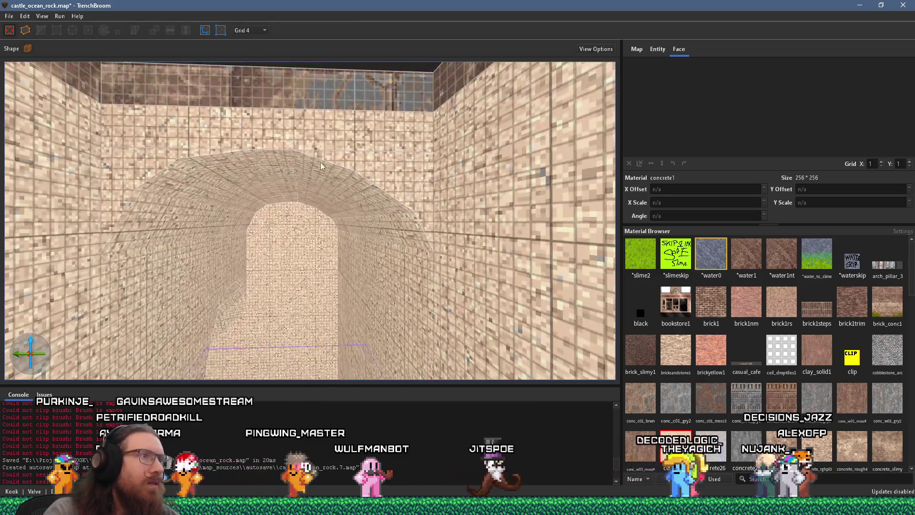
# Delete the stray wedge brush on the arch and leave the remaining wedge unchanged
pyautogui.click(364, 187)
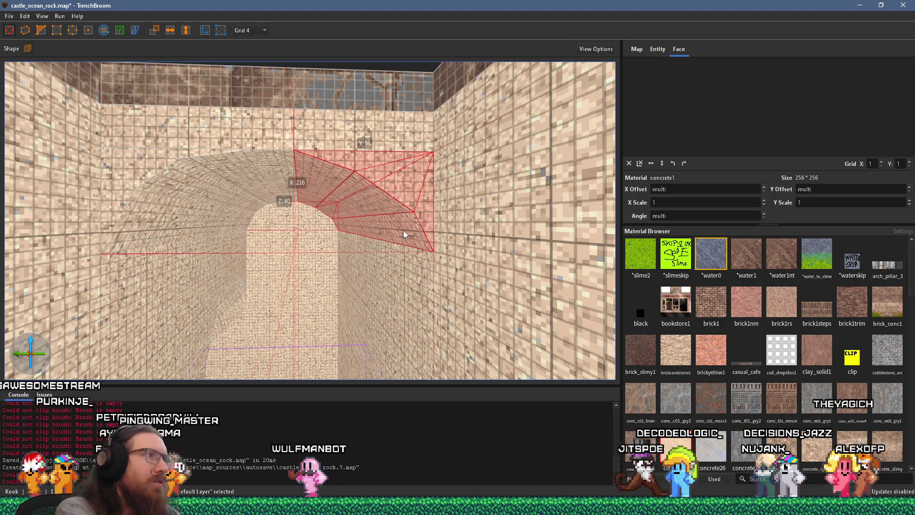
pyautogui.press('Delete')
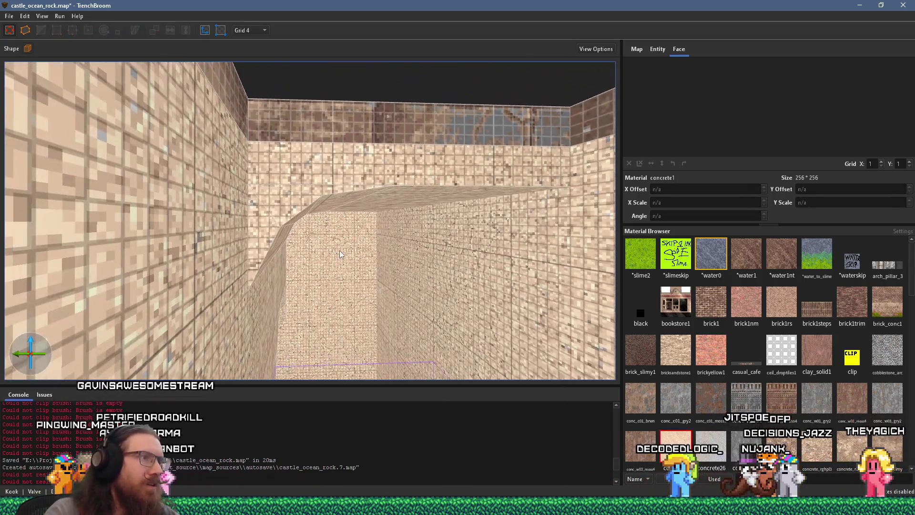
pyautogui.click(286, 224)
pyautogui.scroll(-5, 340, 202)
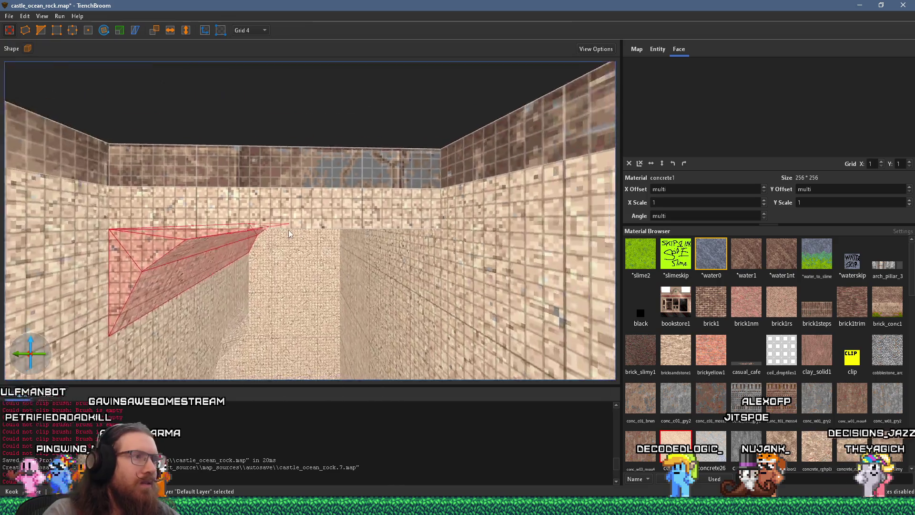
pyautogui.moveTo(398, 247); pyautogui.dragTo(141, 78)
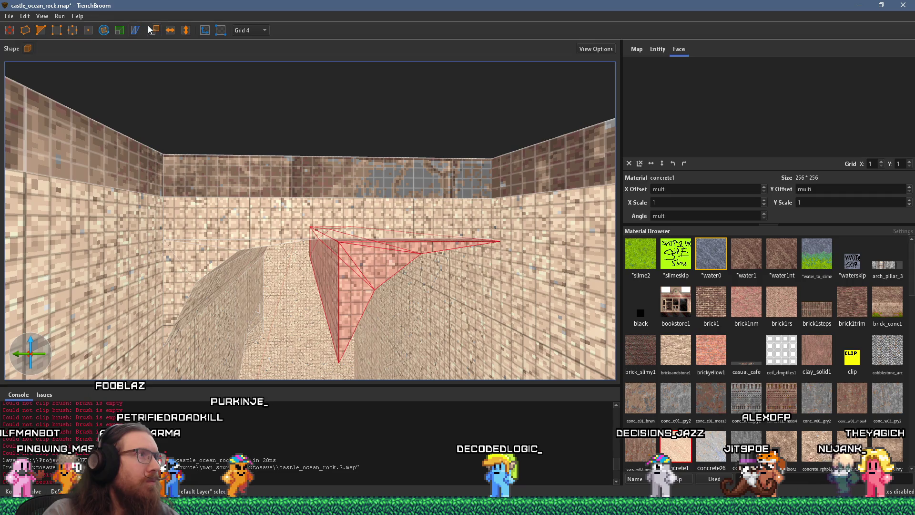
pyautogui.moveTo(213, 70)
pyautogui.mouseDown()
pyautogui.moveTo(222, 164)
pyautogui.moveTo(327, 284)
pyautogui.moveTo(353, 235)
pyautogui.moveTo(328, 179)
pyautogui.moveTo(339, 128)
pyautogui.moveTo(347, 329)
pyautogui.mouseUp()
pyautogui.press('Escape')
pyautogui.hotkey('alt', 'Tab')
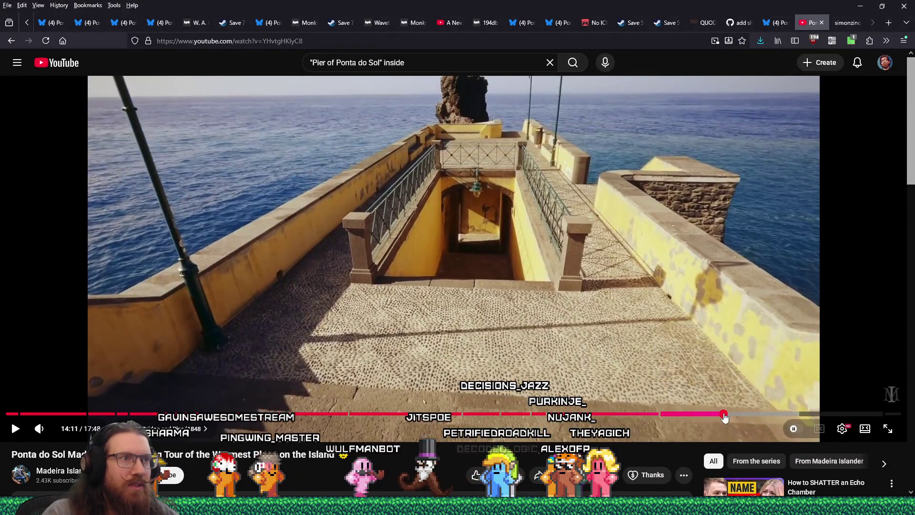
# Jump the Ponta do Sol pier video to 14:11 for the corridor shot, then return to the map
pyautogui.click(723, 414)
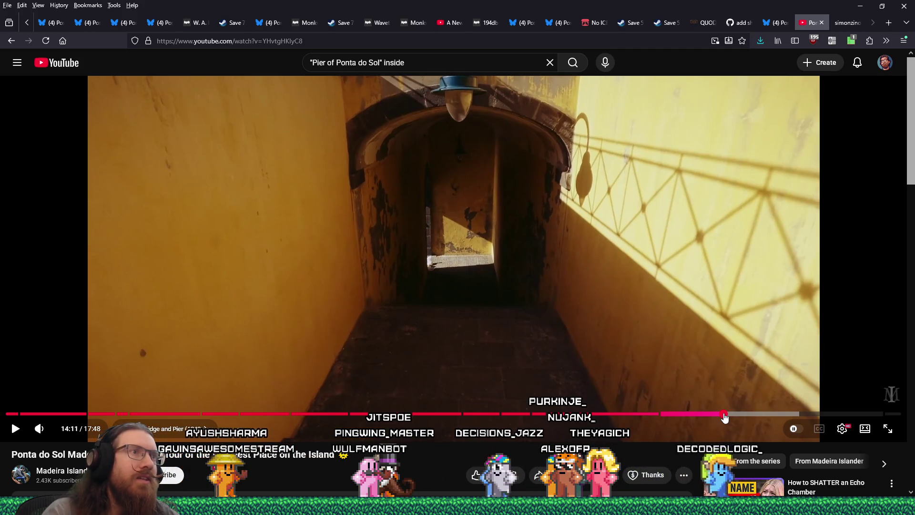
pyautogui.hotkey('alt', 'Tab')
pyautogui.moveTo(423, 266)
pyautogui.mouseDown()
pyautogui.moveTo(396, 198)
pyautogui.moveTo(371, 259)
pyautogui.moveTo(288, 236)
pyautogui.moveTo(303, 230)
pyautogui.moveTo(273, 213)
pyautogui.mouseUp()
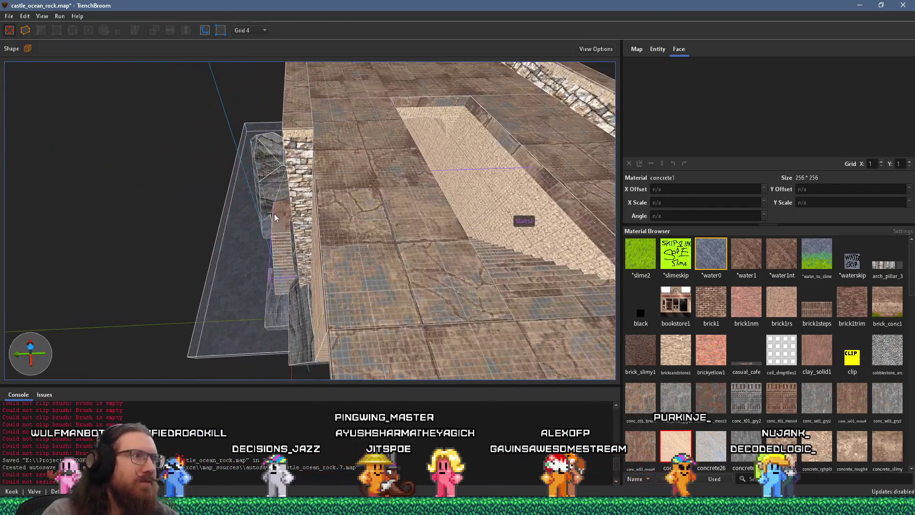
# Select the wall-top brush, set the grid to 8, and view the brick wall from below
pyautogui.click(300, 142)
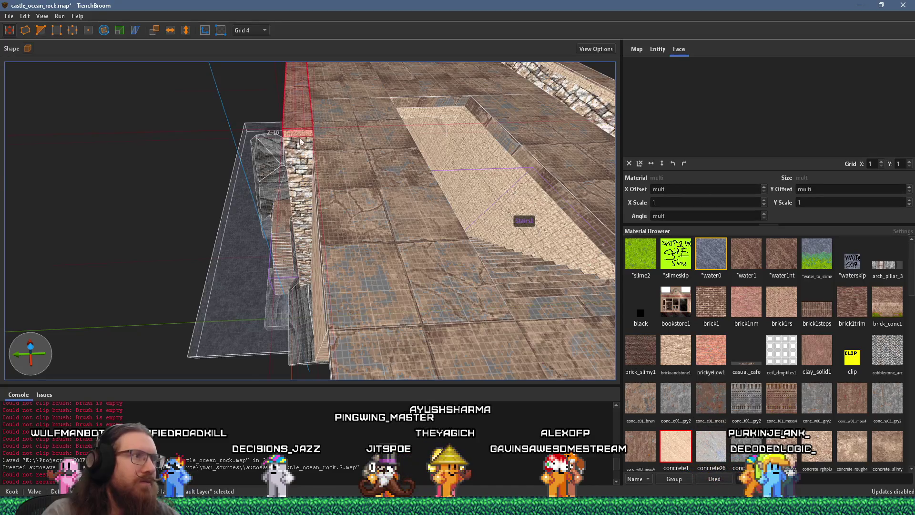
pyautogui.click(239, 32)
pyautogui.click(253, 75)
pyautogui.moveTo(294, 122)
pyautogui.mouseDown()
pyautogui.moveTo(256, 135)
pyautogui.moveTo(210, 123)
pyautogui.moveTo(411, 172)
pyautogui.mouseUp()
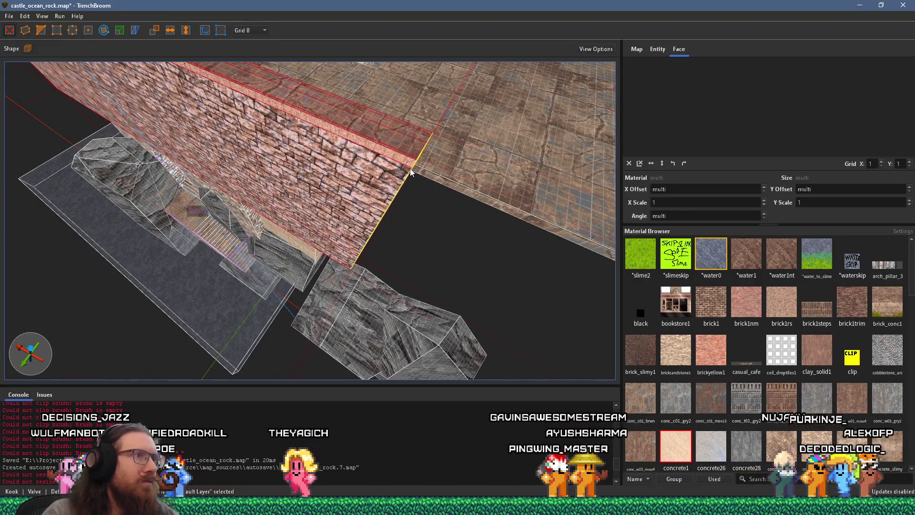
pyautogui.moveTo(374, 197)
pyautogui.mouseDown()
pyautogui.moveTo(338, 180)
pyautogui.moveTo(376, 145)
pyautogui.moveTo(424, 138)
pyautogui.moveTo(200, 163)
pyautogui.moveTo(408, 183)
pyautogui.moveTo(348, 162)
pyautogui.moveTo(186, 274)
pyautogui.moveTo(238, 251)
pyautogui.moveTo(462, 270)
pyautogui.moveTo(305, 297)
pyautogui.moveTo(420, 207)
pyautogui.moveTo(366, 265)
pyautogui.moveTo(334, 319)
pyautogui.mouseUp()
pyautogui.hotkey('alt', 'Tab')
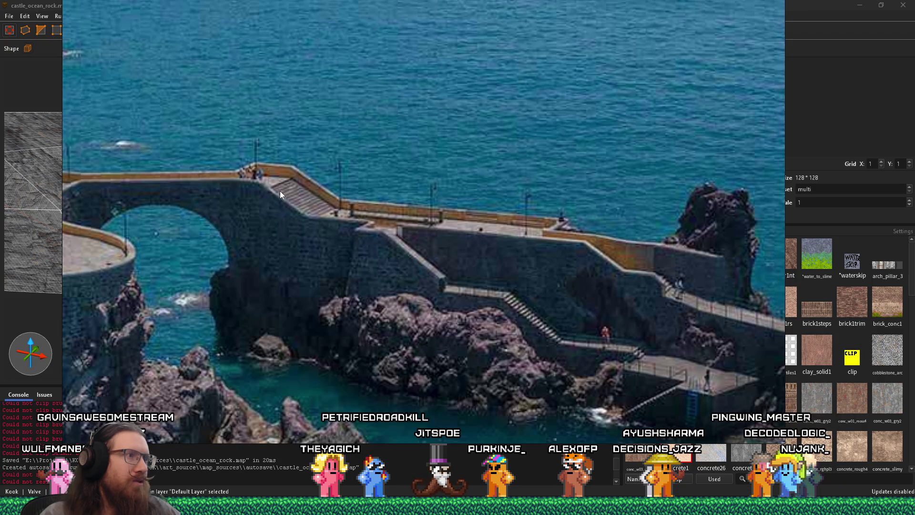
# Pan the stone arch bridge reference photo to see more of the bridge
pyautogui.hotkey('alt', 'Tab')
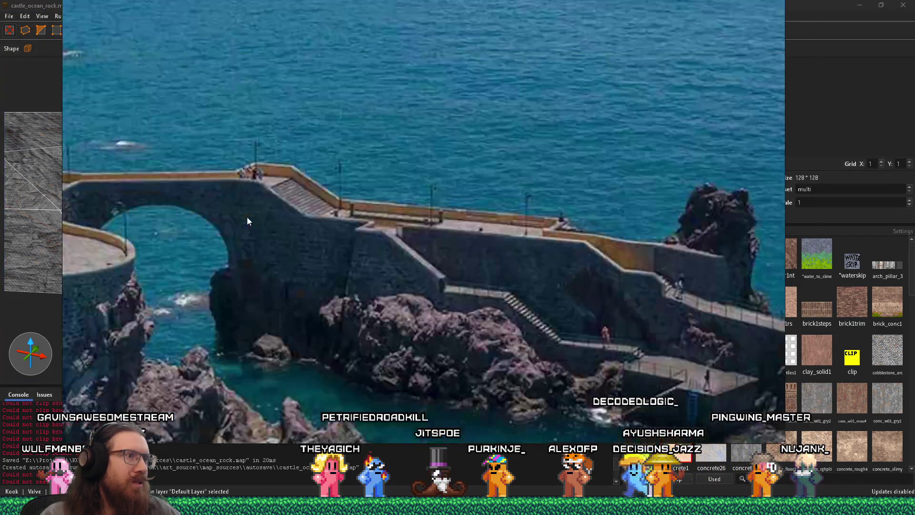
pyautogui.moveTo(122, 193)
pyautogui.mouseDown()
pyautogui.moveTo(299, 213)
pyautogui.moveTo(365, 249)
pyautogui.moveTo(316, 218)
pyautogui.moveTo(164, 258)
pyautogui.mouseUp()
pyautogui.hotkey('alt', 'Tab')
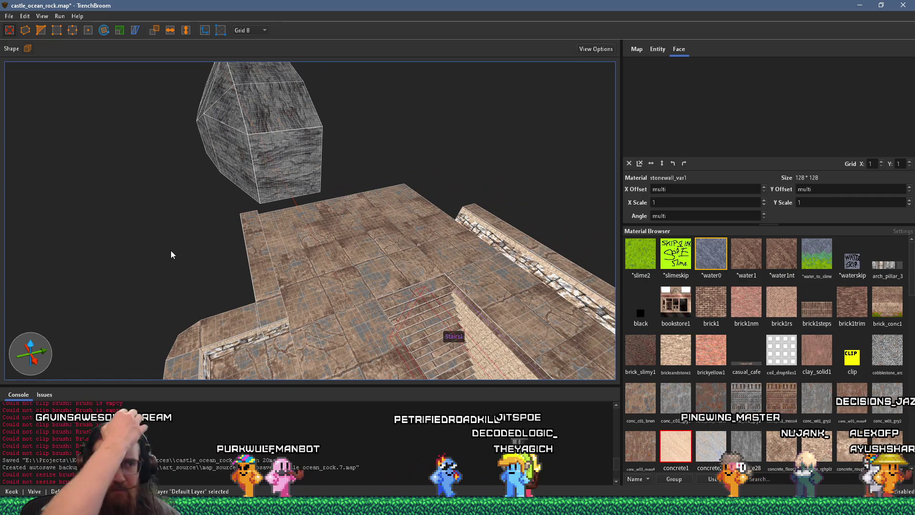
# Select the stone wall brush and stretch its left face out to 408 units long
pyautogui.hotkey('alt', 'Tab')
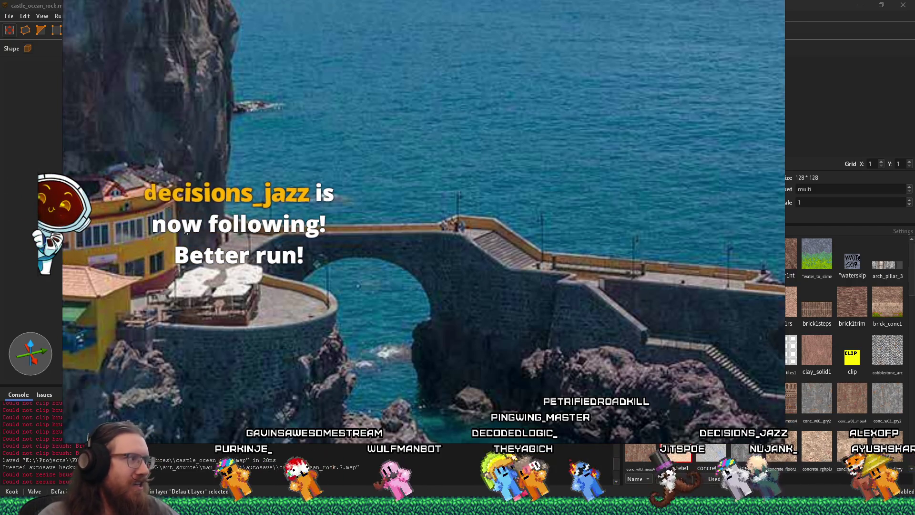
pyautogui.click(374, 196)
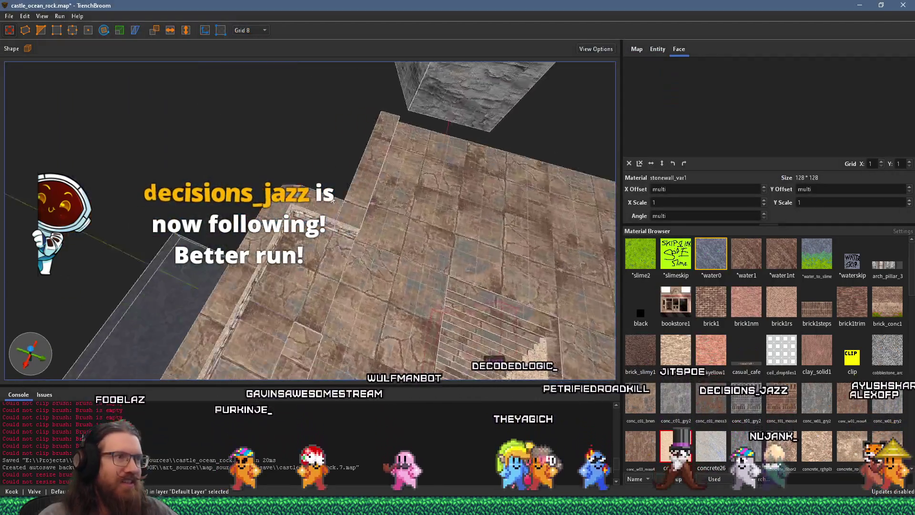
pyautogui.moveTo(310, 186)
pyautogui.mouseDown()
pyautogui.moveTo(298, 183)
pyautogui.moveTo(370, 180)
pyautogui.moveTo(349, 63)
pyautogui.moveTo(450, 210)
pyautogui.mouseUp()
pyautogui.click(450, 211)
pyautogui.click(414, 238)
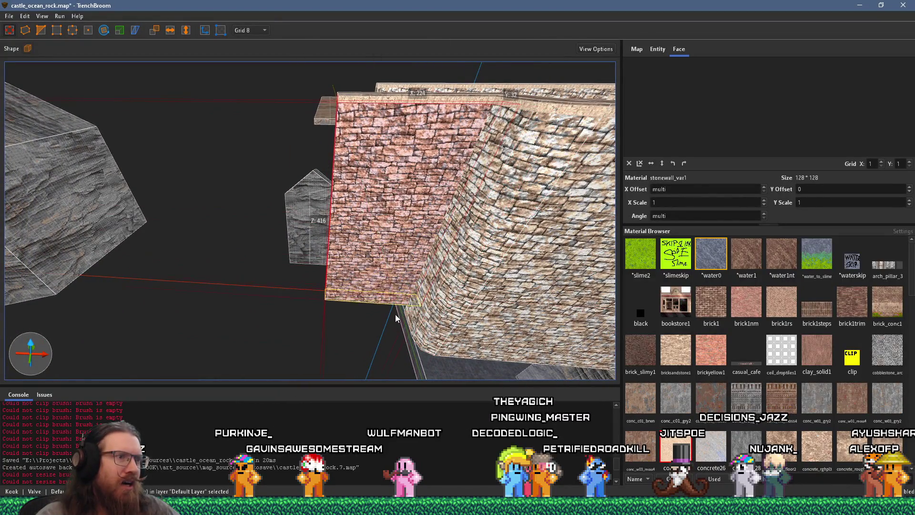
pyautogui.moveTo(396, 313)
pyautogui.mouseDown()
pyautogui.moveTo(448, 261)
pyautogui.moveTo(408, 232)
pyautogui.mouseUp()
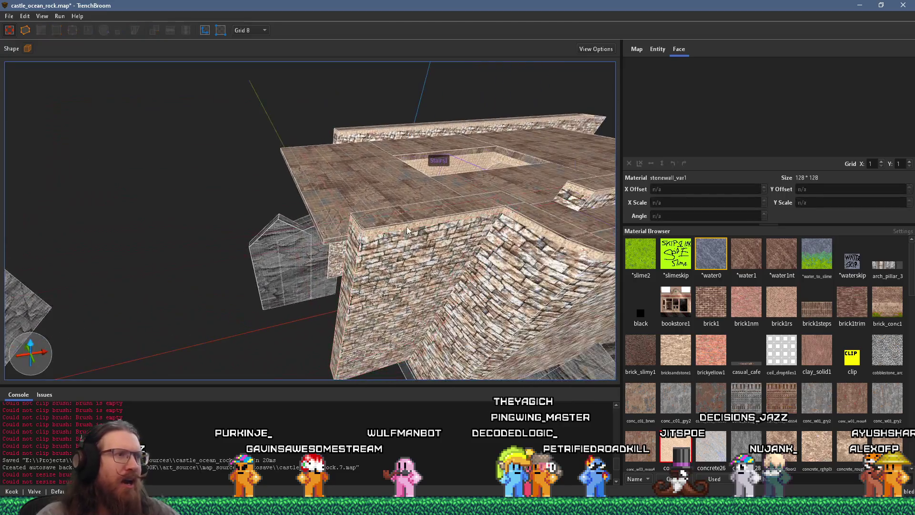
pyautogui.click(397, 218)
pyautogui.moveTo(371, 268); pyautogui.dragTo(245, 259)
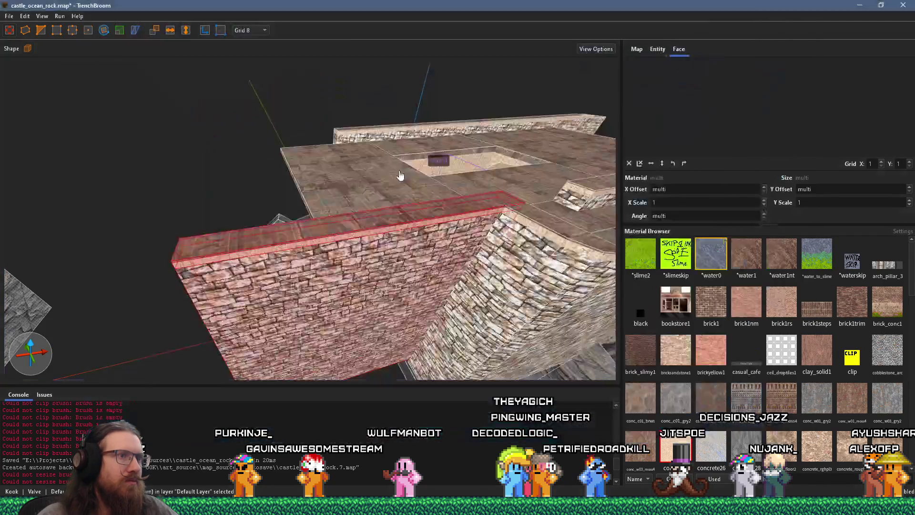
pyautogui.moveTo(400, 175)
pyautogui.mouseDown()
pyautogui.moveTo(233, 260)
pyautogui.moveTo(313, 232)
pyautogui.moveTo(277, 295)
pyautogui.moveTo(381, 251)
pyautogui.moveTo(205, 262)
pyautogui.moveTo(442, 287)
pyautogui.mouseUp()
pyautogui.click(389, 247)
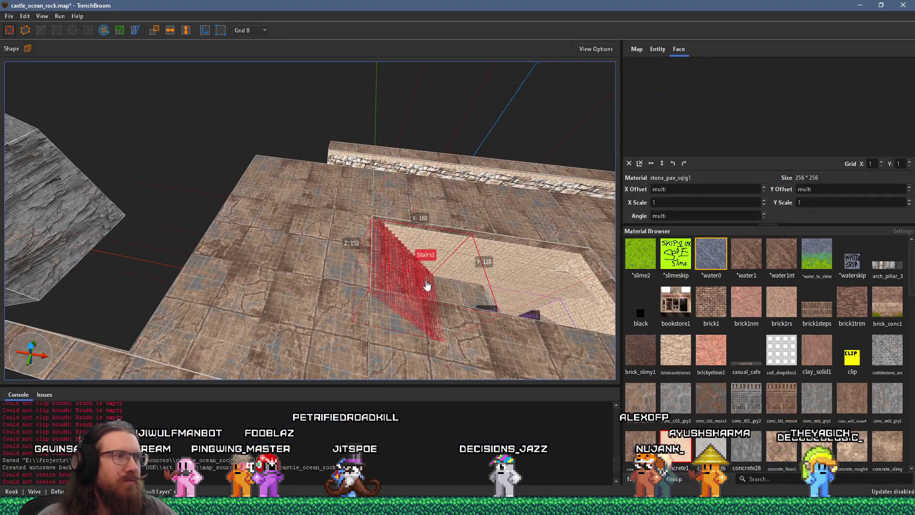
# Move the Stairs1 brush out of the pit and onto the stone floor edge
pyautogui.moveTo(415, 285)
pyautogui.mouseDown()
pyautogui.moveTo(175, 258)
pyautogui.moveTo(152, 283)
pyautogui.moveTo(192, 286)
pyautogui.mouseUp()
pyautogui.hotkey('ctrl', 'z')
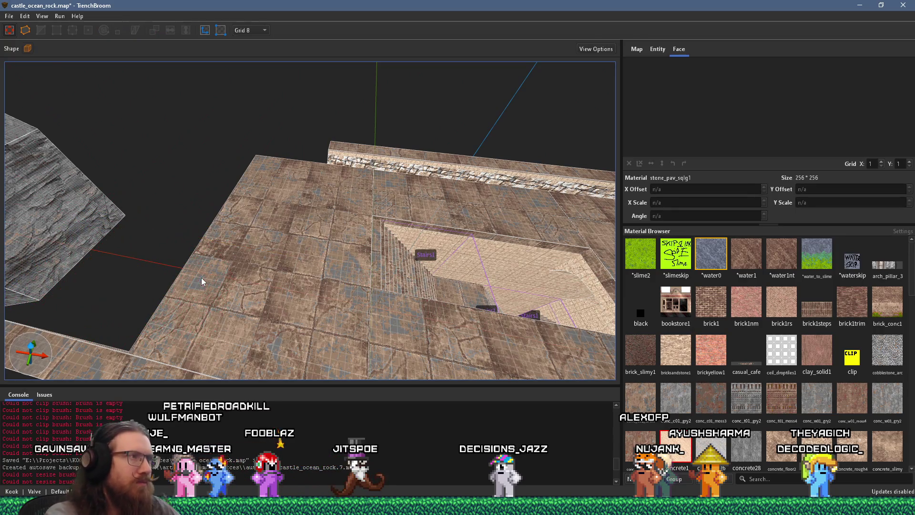
pyautogui.click(422, 271)
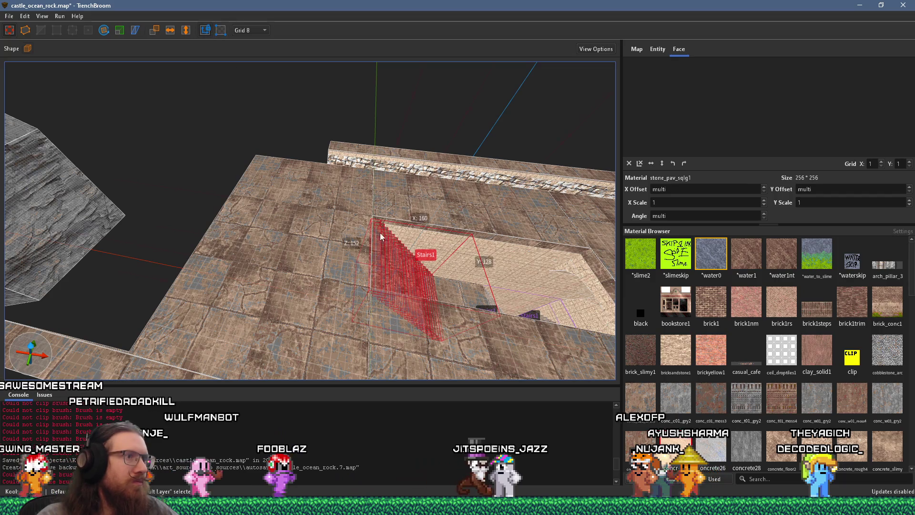
pyautogui.moveTo(378, 274); pyautogui.dragTo(146, 233)
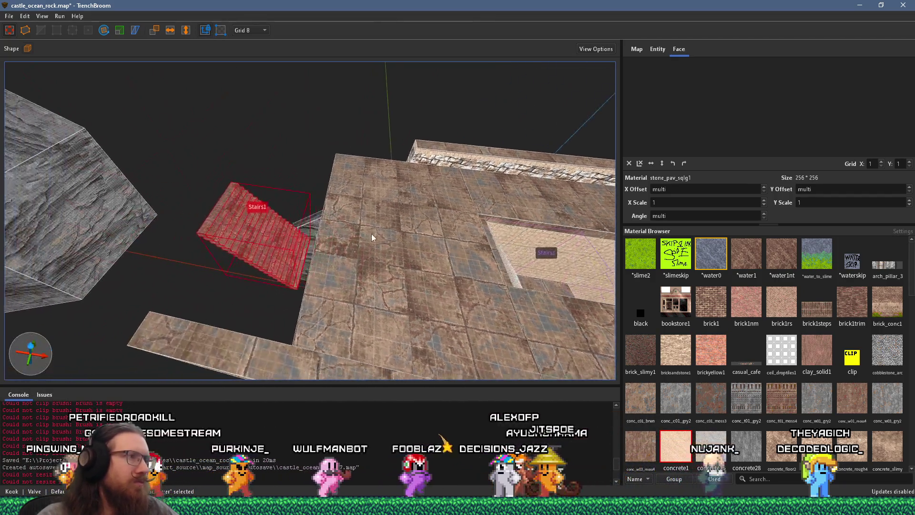
pyautogui.scroll(5, 279, 207)
pyautogui.moveTo(297, 179); pyautogui.dragTo(336, 208)
pyautogui.scroll(-3, 336, 207)
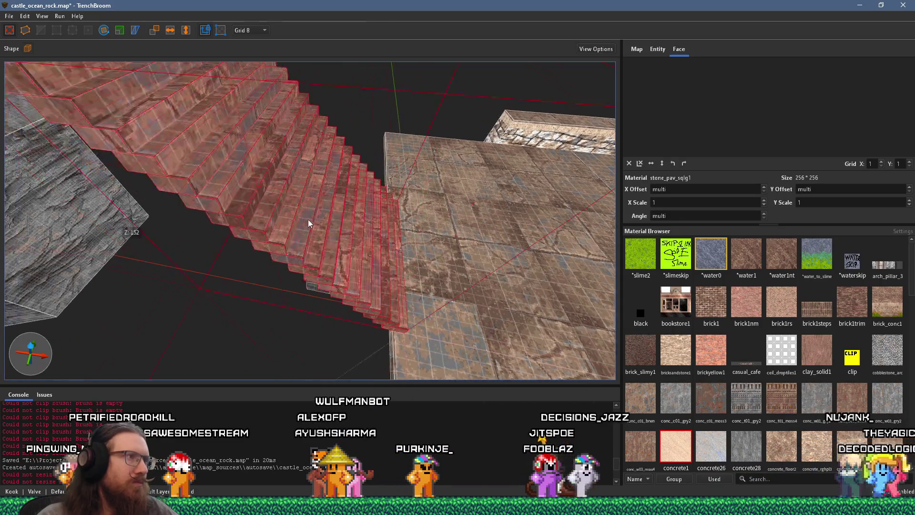
# Resize the stairs brush and shift it sideways into position
pyautogui.moveTo(301, 155)
pyautogui.mouseDown()
pyautogui.moveTo(310, 150)
pyautogui.moveTo(245, 185)
pyautogui.moveTo(162, 209)
pyautogui.moveTo(207, 184)
pyautogui.mouseUp()
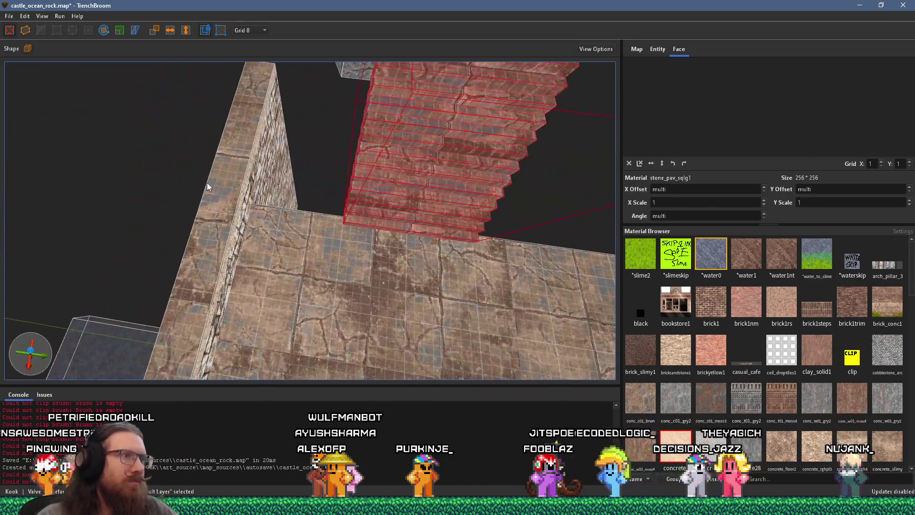
pyautogui.moveTo(328, 173)
pyautogui.mouseDown()
pyautogui.moveTo(242, 148)
pyautogui.moveTo(345, 153)
pyautogui.moveTo(345, 197)
pyautogui.moveTo(261, 165)
pyautogui.moveTo(153, 149)
pyautogui.mouseUp()
pyautogui.moveTo(255, 164); pyautogui.dragTo(291, 169)
# Fly the camera around the stairs with WASD to check their placement
pyautogui.press('a')
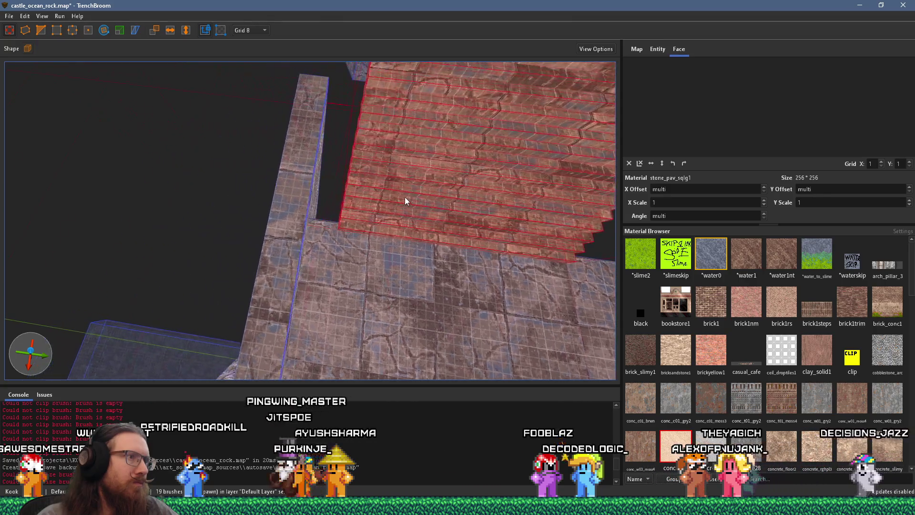
pyautogui.press('a')
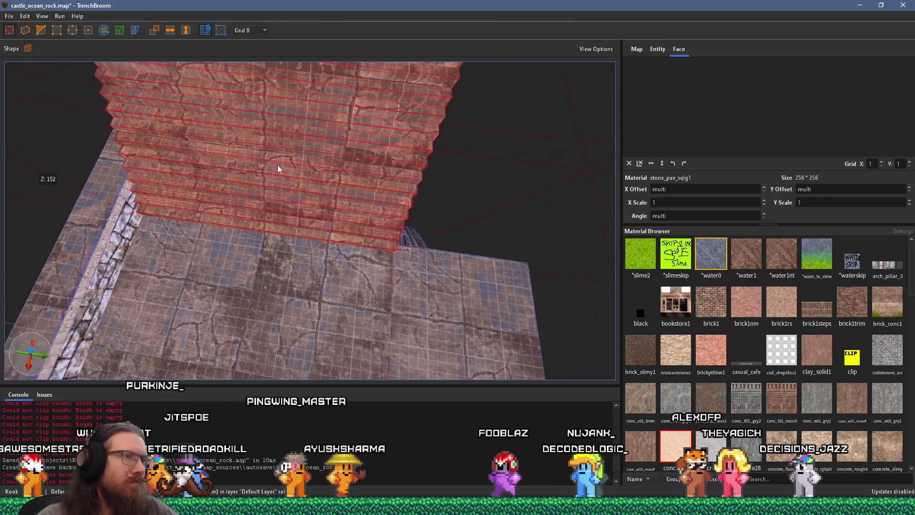
pyautogui.press('a')
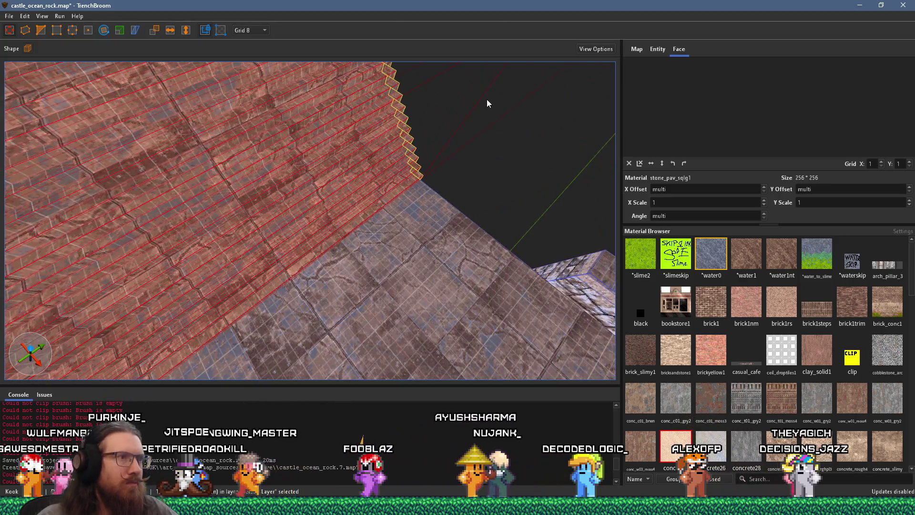
pyautogui.press('s')
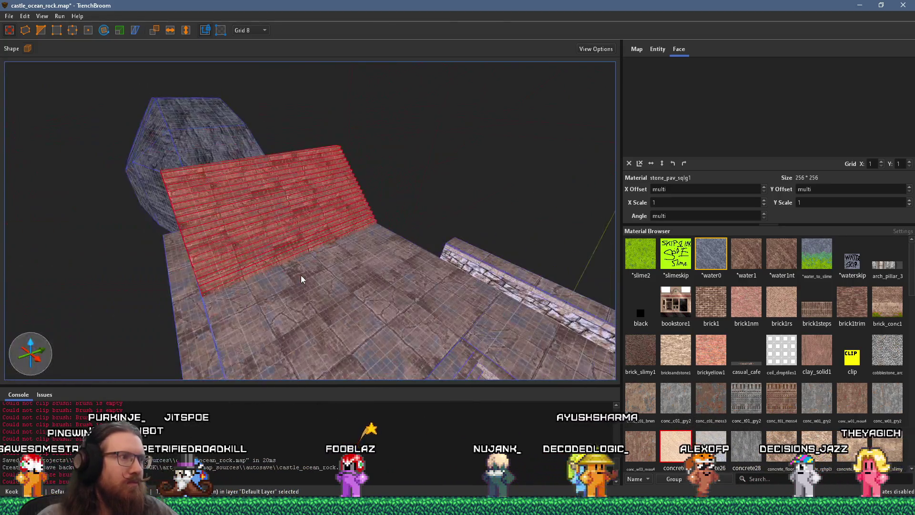
pyautogui.press('w')
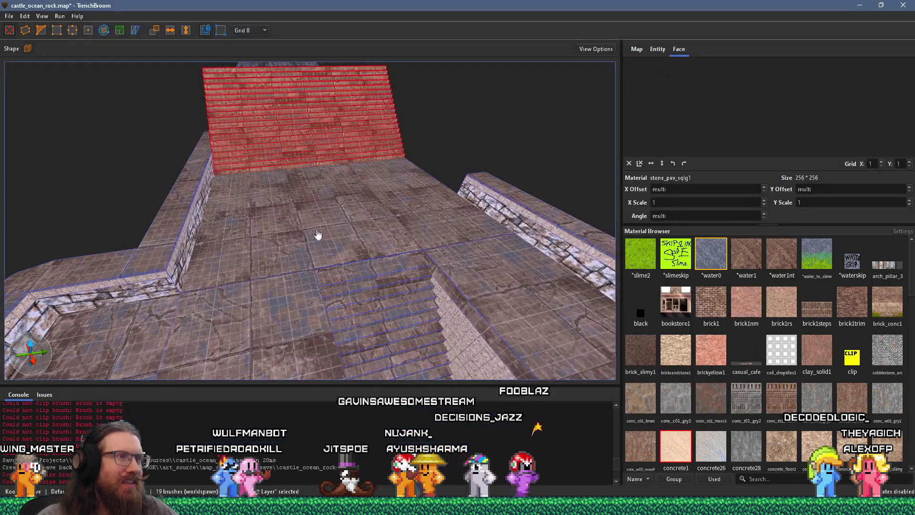
pyautogui.press('w')
pyautogui.press('w')
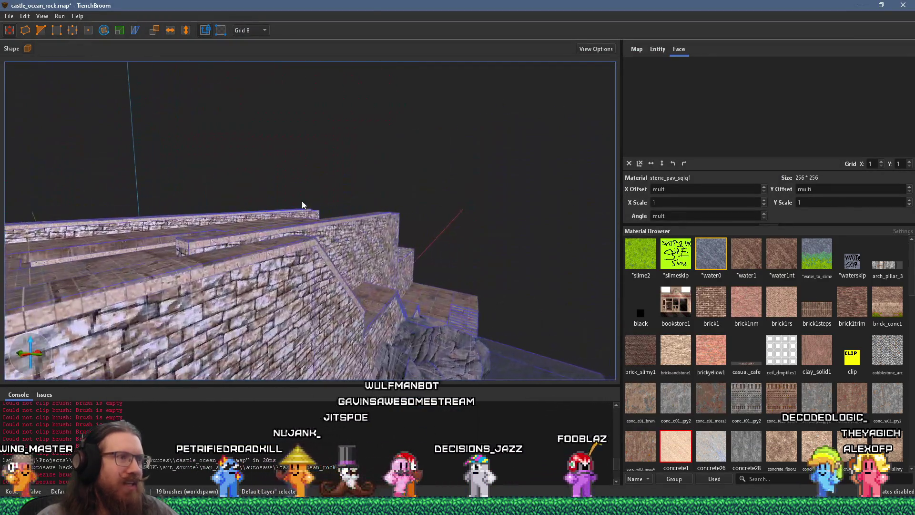
pyautogui.press('w')
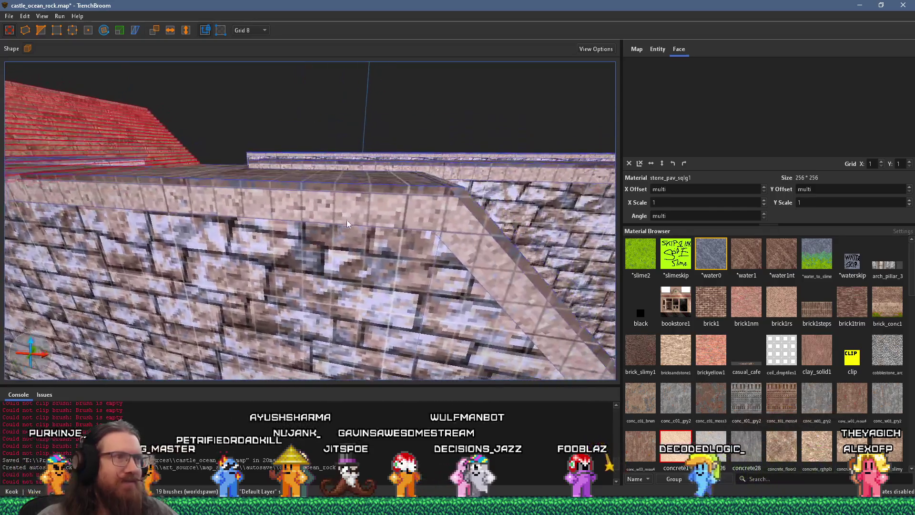
pyautogui.click(425, 196)
pyautogui.keyDown('ctrl'); pyautogui.click(441, 219); pyautogui.keyUp('ctrl')
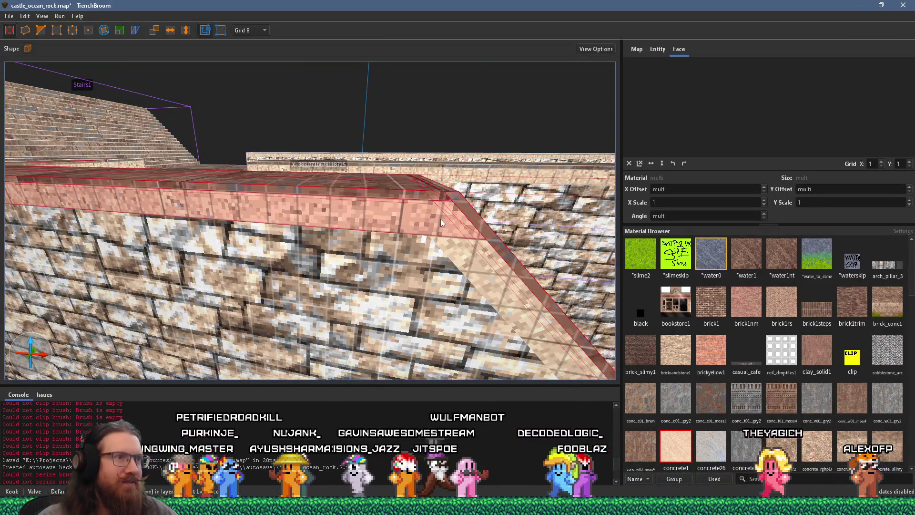
pyautogui.keyDown('ctrl'); pyautogui.click(449, 237); pyautogui.keyUp('ctrl')
pyautogui.keyDown('ctrl'); pyautogui.click(410, 259); pyautogui.keyUp('ctrl')
pyautogui.press('s')
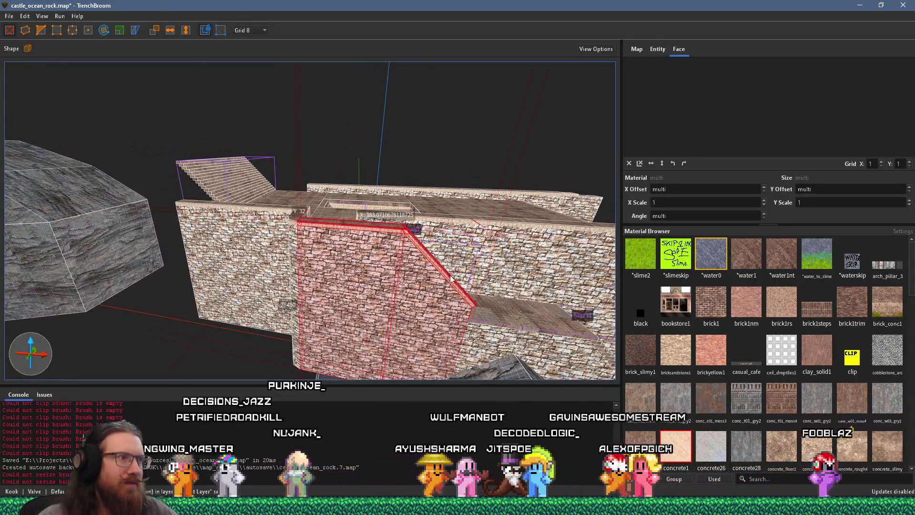
pyautogui.moveTo(453, 280); pyautogui.dragTo(218, 215)
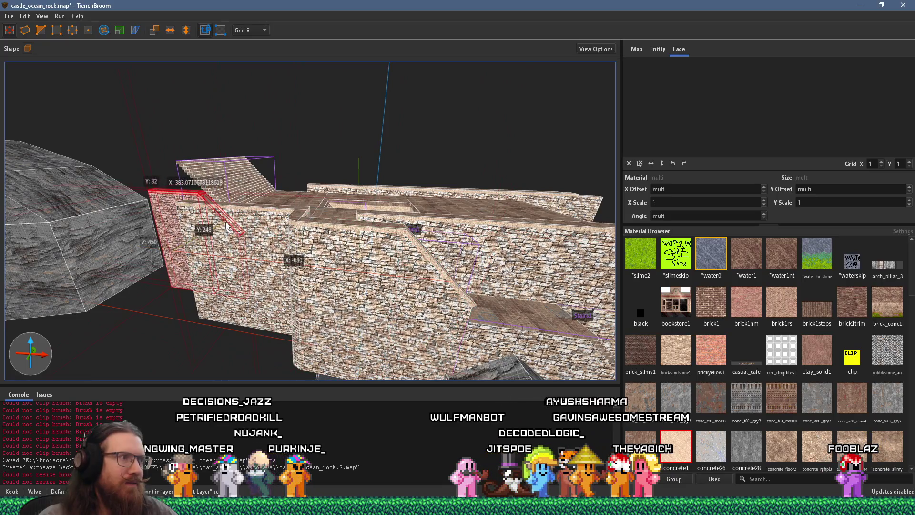
pyautogui.scroll(5, 180, 196)
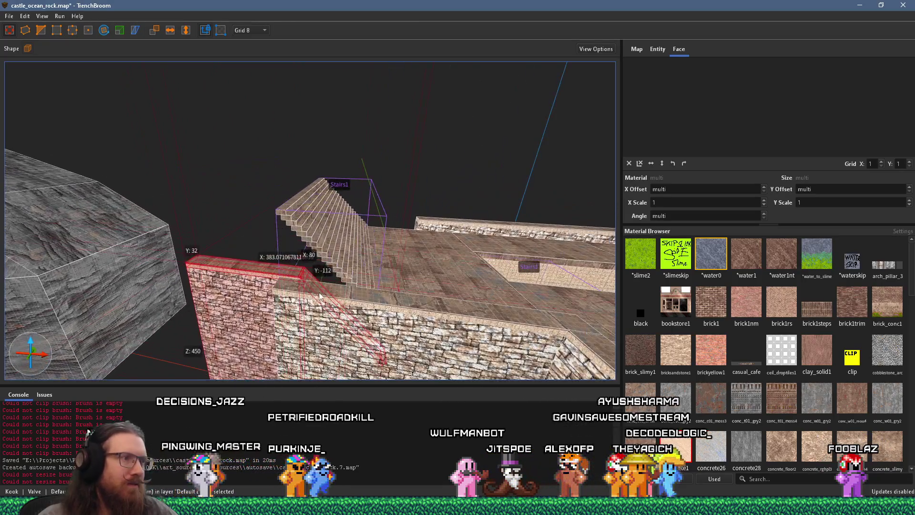
pyautogui.moveTo(312, 190); pyautogui.dragTo(167, 164)
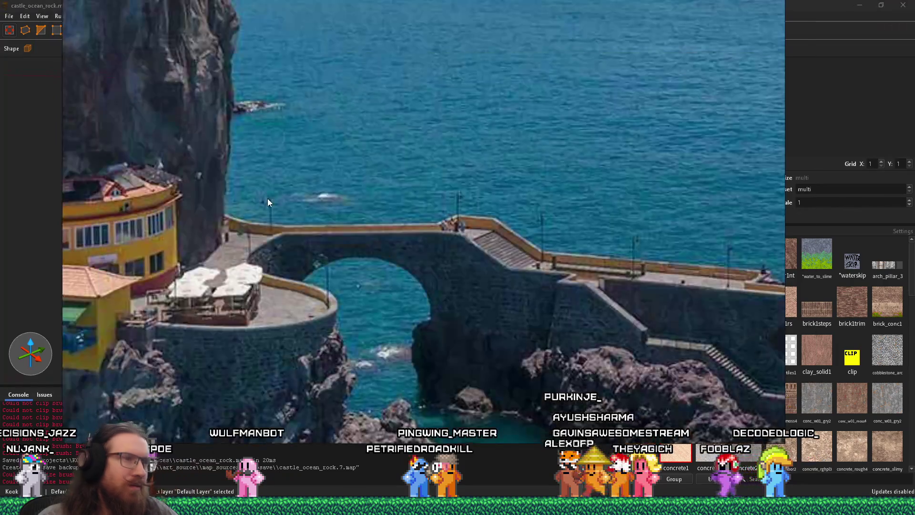
pyautogui.scroll(3, 385, 212)
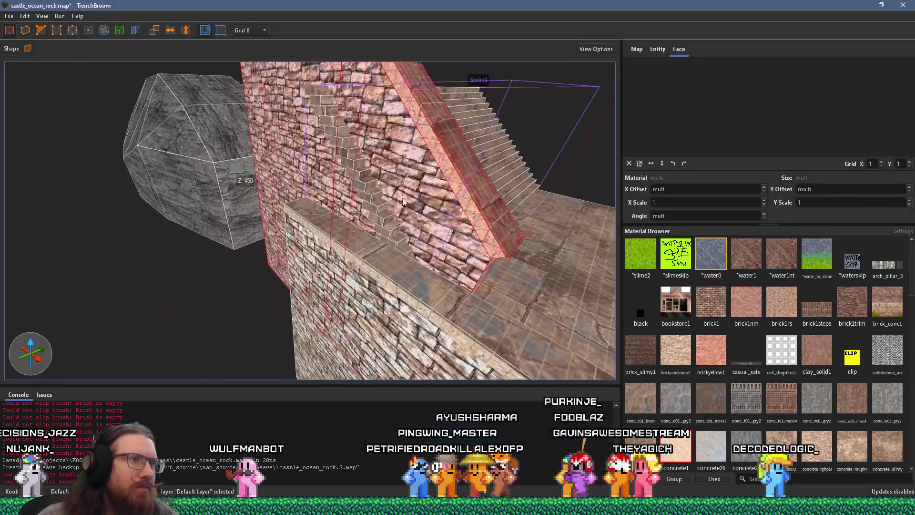
pyautogui.scroll(6, 386, 216)
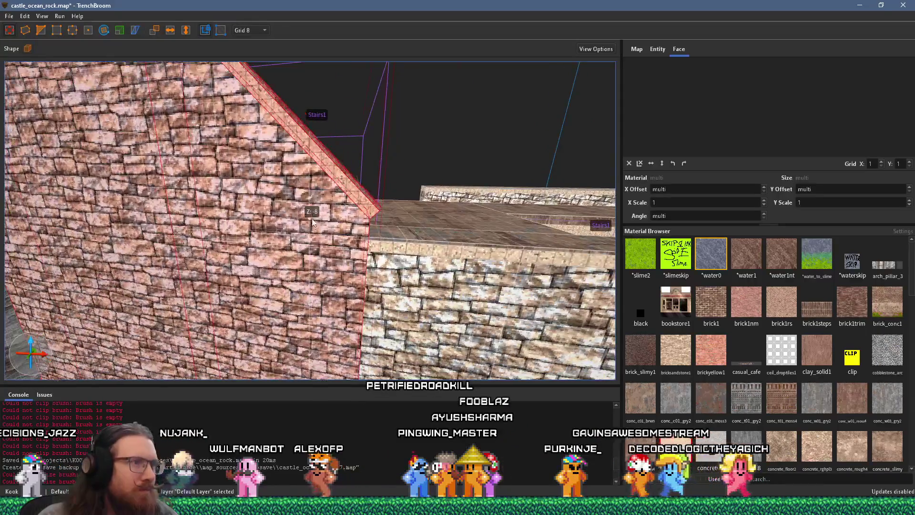
pyautogui.moveTo(312, 221)
pyautogui.mouseDown()
pyautogui.moveTo(311, 256)
pyautogui.moveTo(255, 231)
pyautogui.moveTo(158, 244)
pyautogui.moveTo(370, 271)
pyautogui.moveTo(390, 259)
pyautogui.moveTo(266, 285)
pyautogui.moveTo(401, 212)
pyautogui.moveTo(364, 201)
pyautogui.moveTo(267, 224)
pyautogui.moveTo(312, 205)
pyautogui.moveTo(321, 256)
pyautogui.moveTo(280, 216)
pyautogui.moveTo(367, 237)
pyautogui.moveTo(214, 254)
pyautogui.moveTo(219, 226)
pyautogui.moveTo(167, 232)
pyautogui.moveTo(253, 238)
pyautogui.moveTo(218, 248)
pyautogui.moveTo(285, 236)
pyautogui.moveTo(296, 247)
pyautogui.moveTo(327, 249)
pyautogui.mouseUp()
# Select the brick wall piece and shorten it so its end meets the stairs
pyautogui.press('Escape')
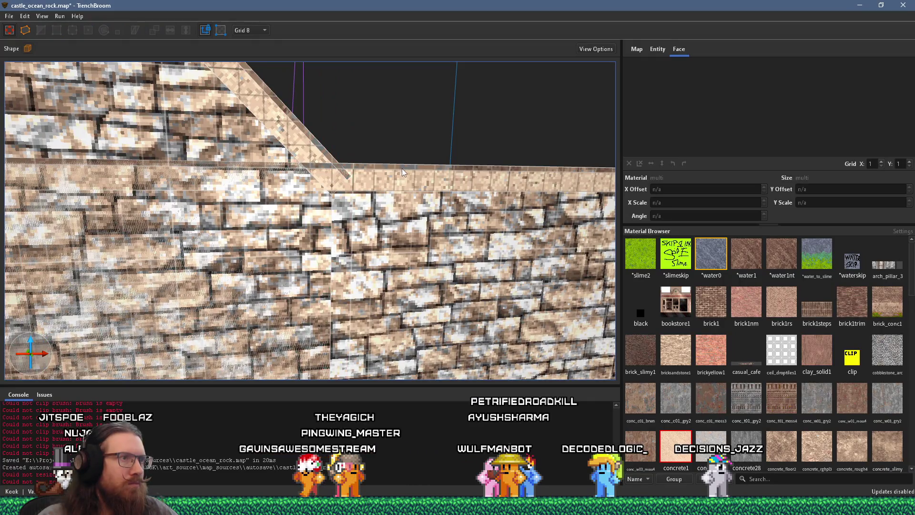
pyautogui.click(402, 170)
pyautogui.moveTo(402, 170)
pyautogui.mouseDown()
pyautogui.moveTo(397, 260)
pyautogui.moveTo(325, 250)
pyautogui.mouseUp()
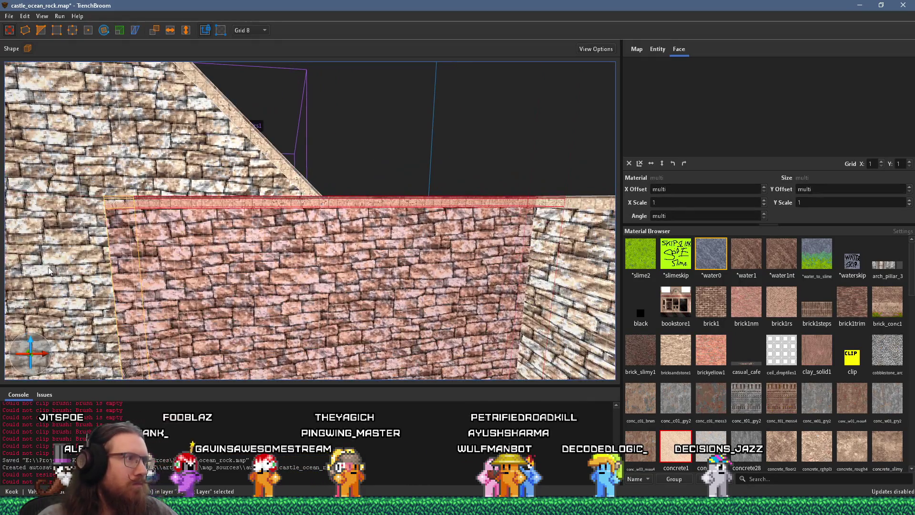
pyautogui.moveTo(49, 271); pyautogui.dragTo(278, 273)
pyautogui.scroll(5, 302, 271)
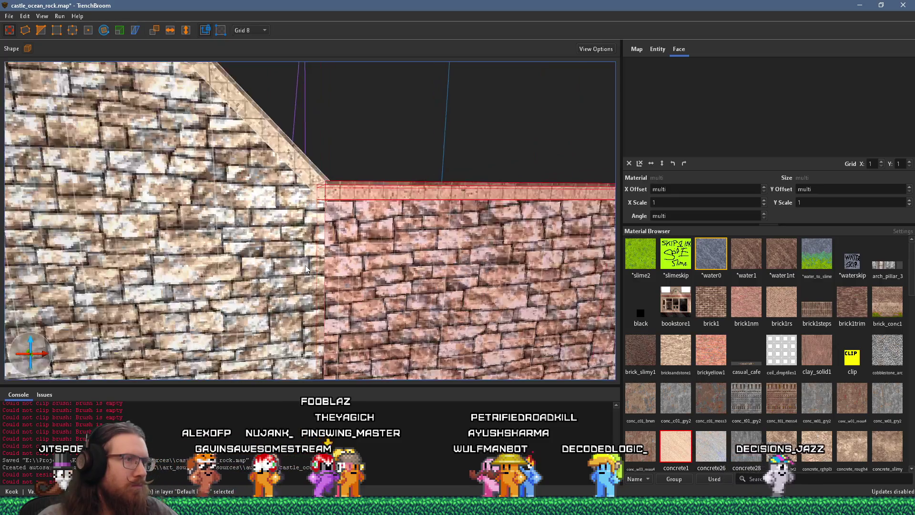
pyautogui.scroll(-2, 294, 275)
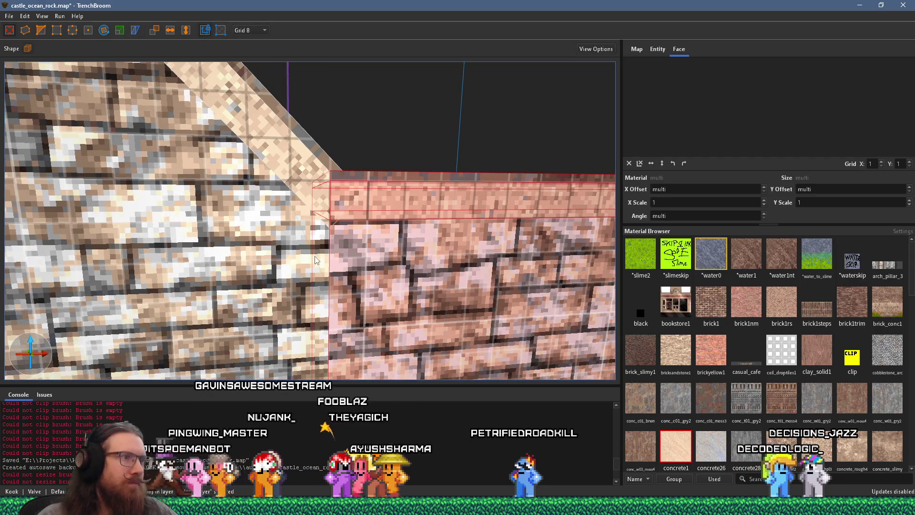
# Select the diagonal concrete stair ramp brush
pyautogui.click(307, 254)
pyautogui.click(313, 166)
pyautogui.moveTo(313, 164)
pyautogui.mouseDown()
pyautogui.moveTo(309, 195)
pyautogui.moveTo(287, 214)
pyautogui.moveTo(269, 206)
pyautogui.moveTo(293, 216)
pyautogui.moveTo(210, 201)
pyautogui.mouseUp()
pyautogui.scroll(3, 317, 214)
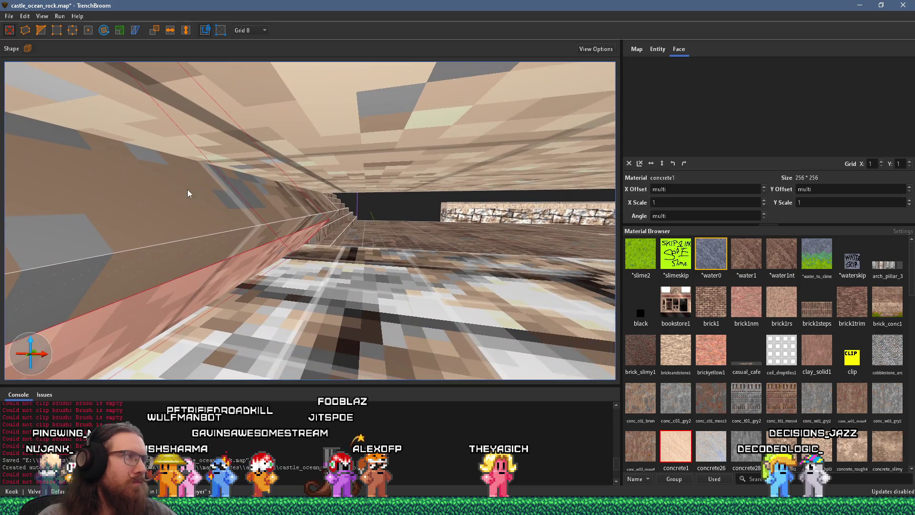
# Inspect the brick wall and pillar corner, then try and cancel clipping the Stairs1 group
pyautogui.moveTo(337, 310); pyautogui.dragTo(366, 310)
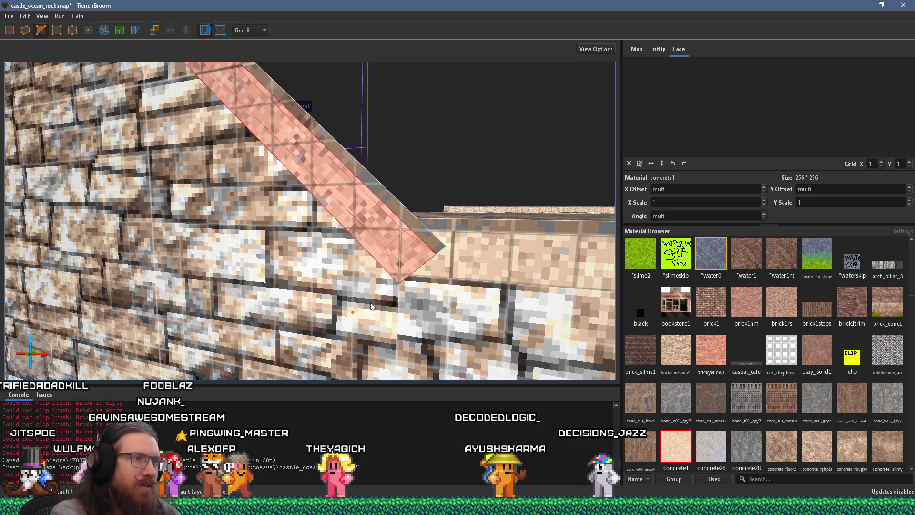
pyautogui.moveTo(372, 305); pyautogui.dragTo(480, 299)
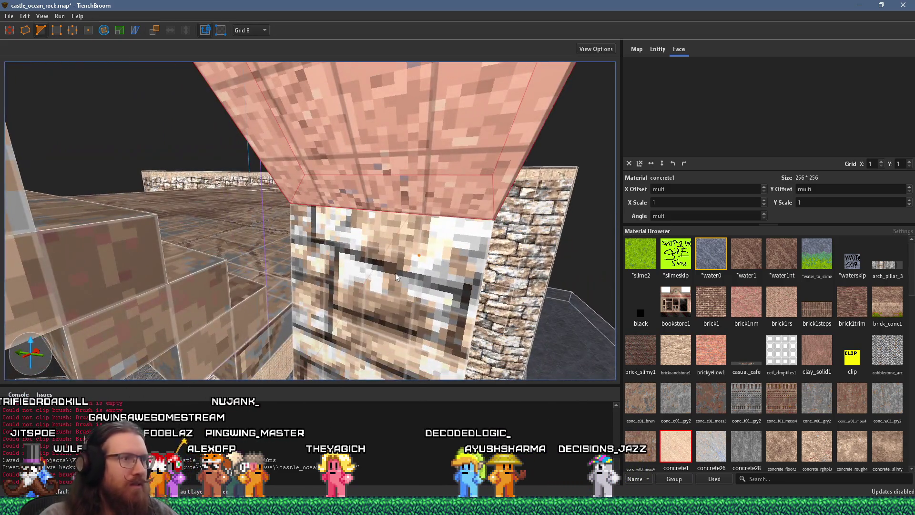
pyautogui.moveTo(442, 273); pyautogui.dragTo(354, 276)
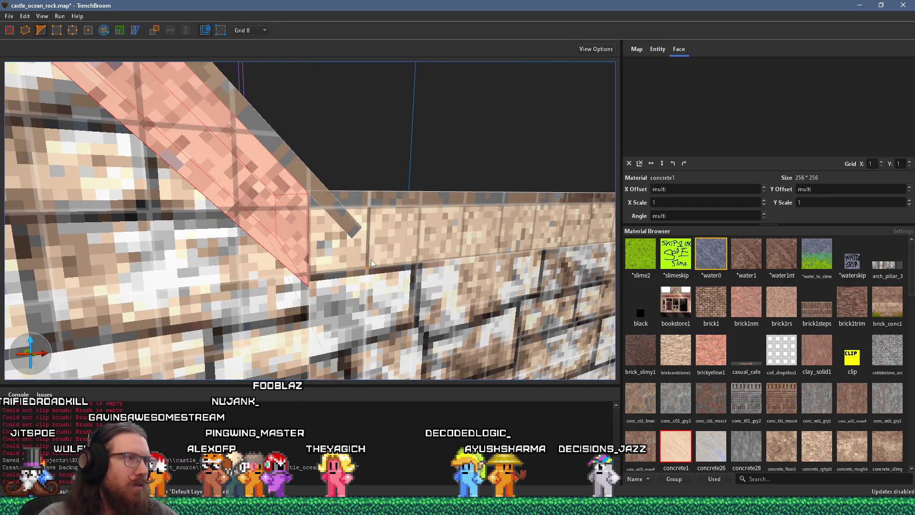
pyautogui.press('Escape')
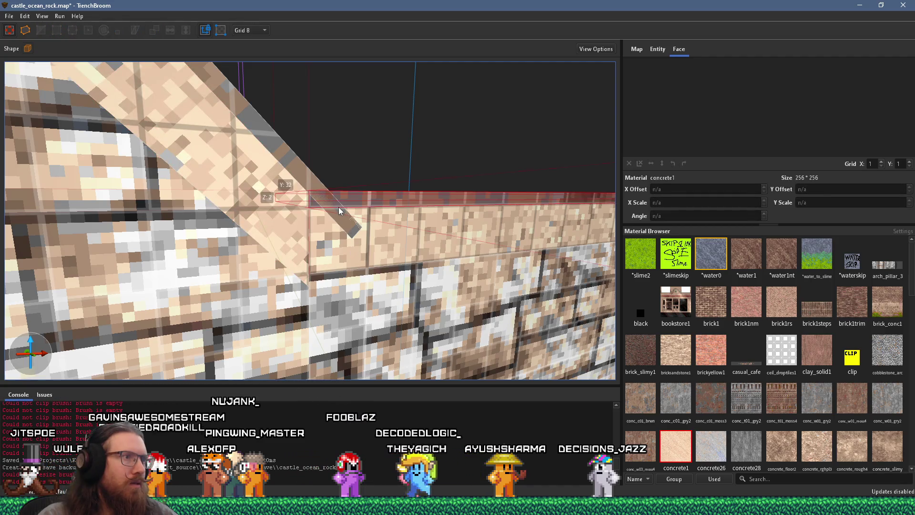
pyautogui.click(339, 206)
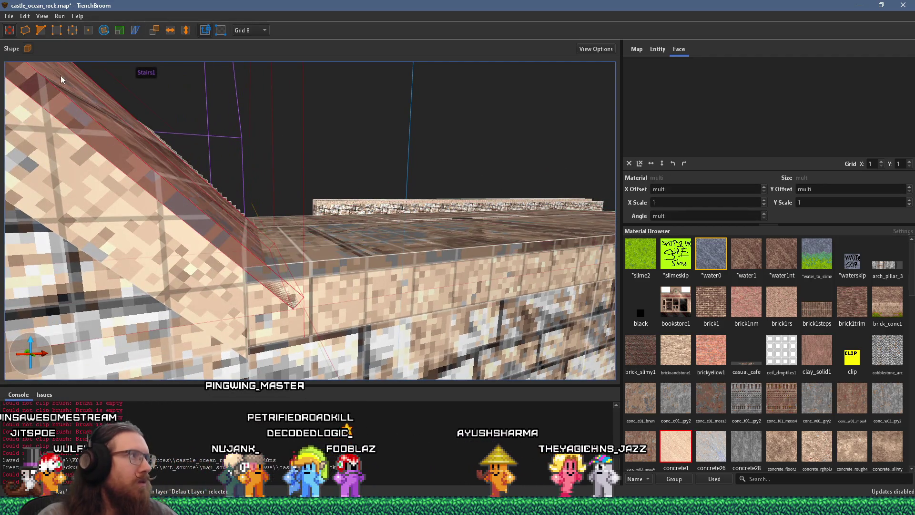
pyautogui.click(41, 30)
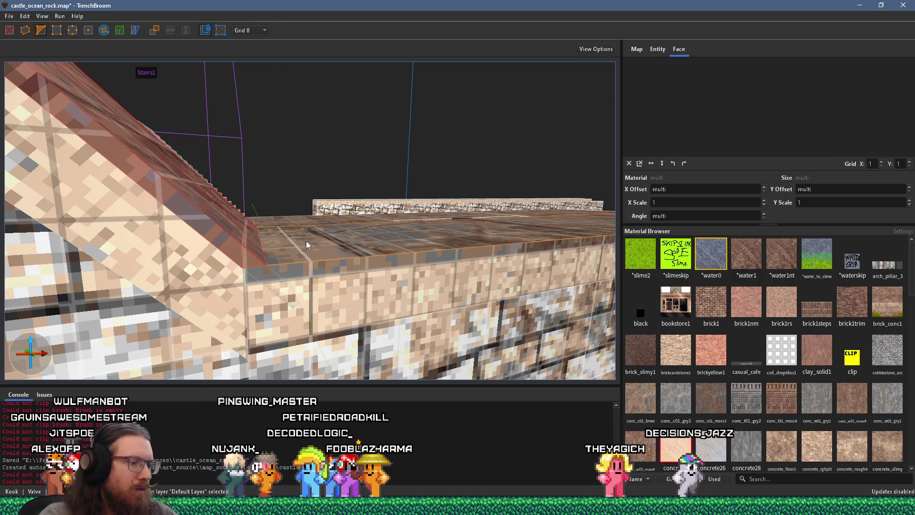
pyautogui.press('Escape')
pyautogui.scroll(3, 299, 241)
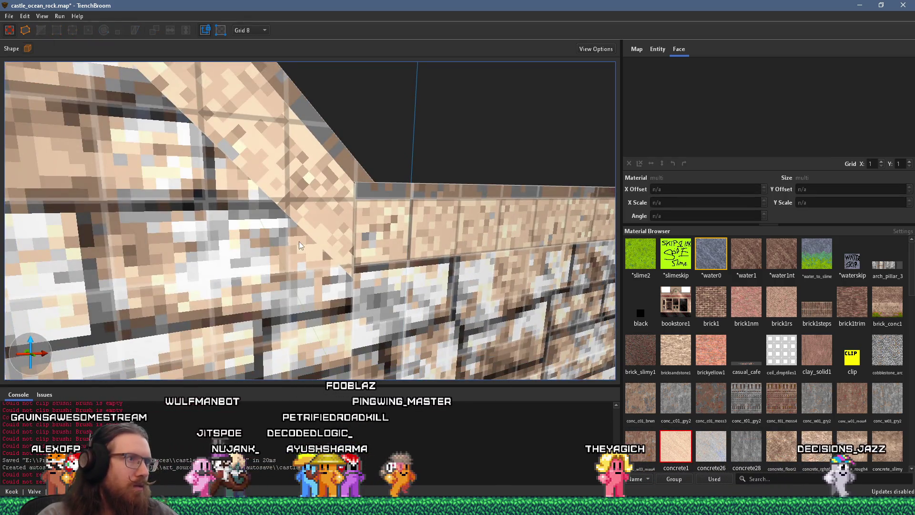
pyautogui.scroll(3, 323, 238)
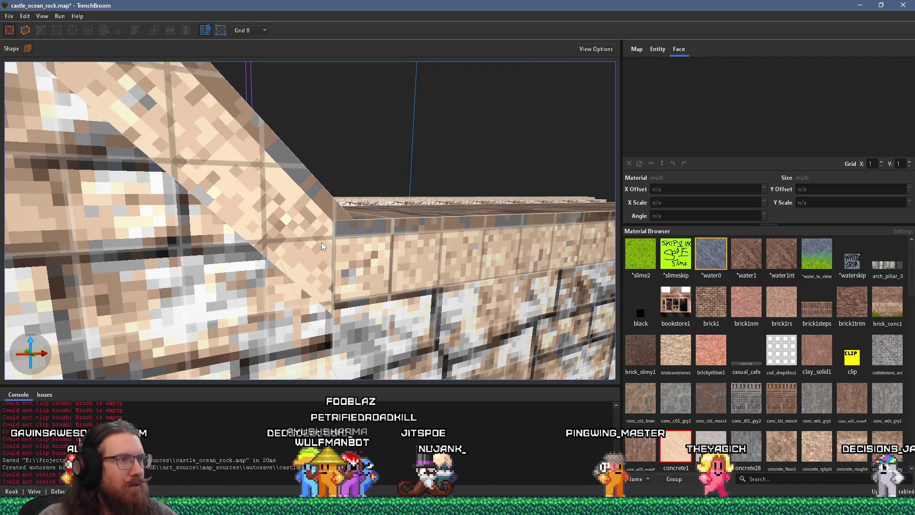
# Select the wall-top strip and bring up the grid size choices
pyautogui.click(318, 229)
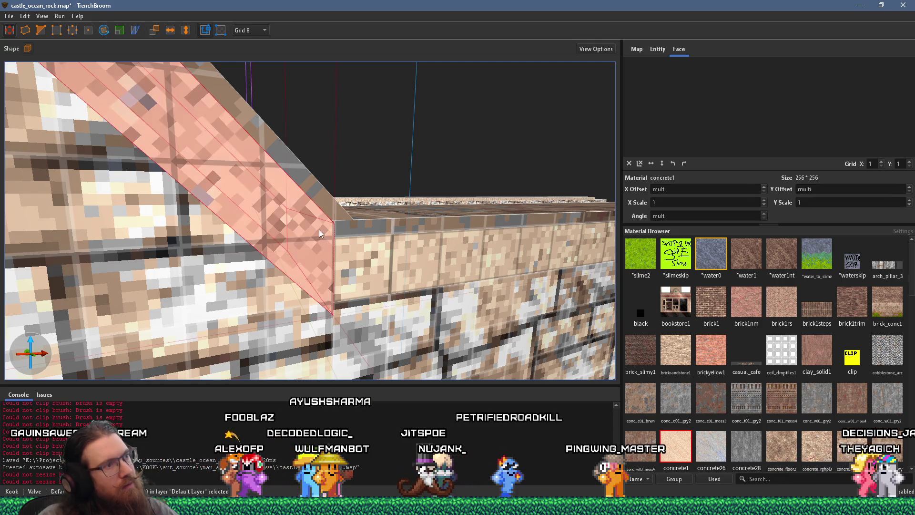
pyautogui.click(348, 229)
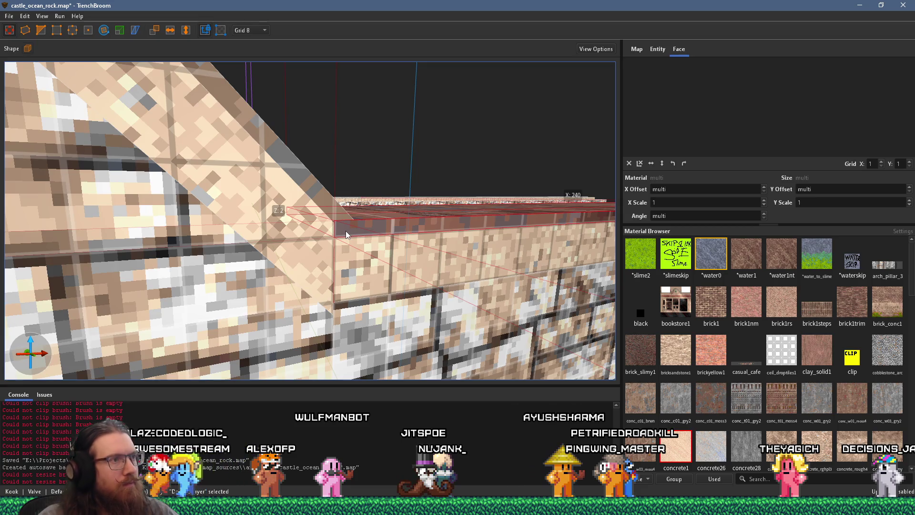
pyautogui.press('d')
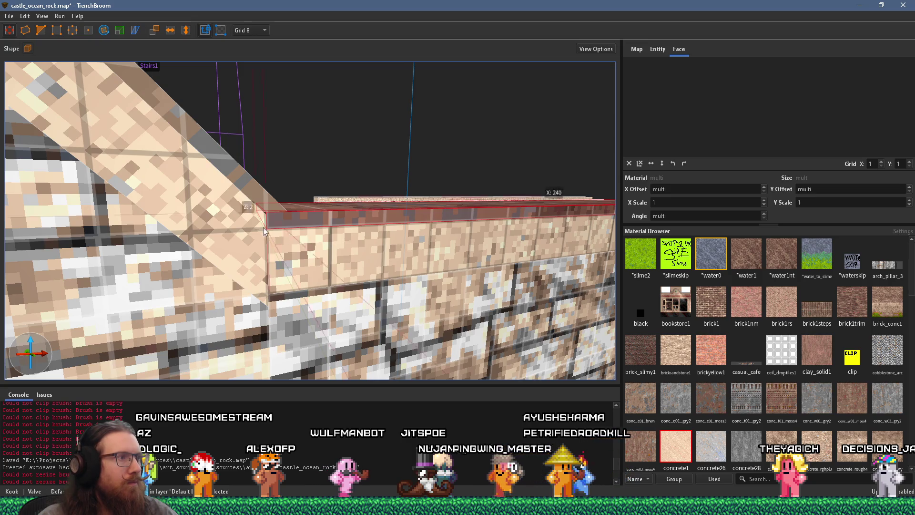
pyautogui.click(253, 30)
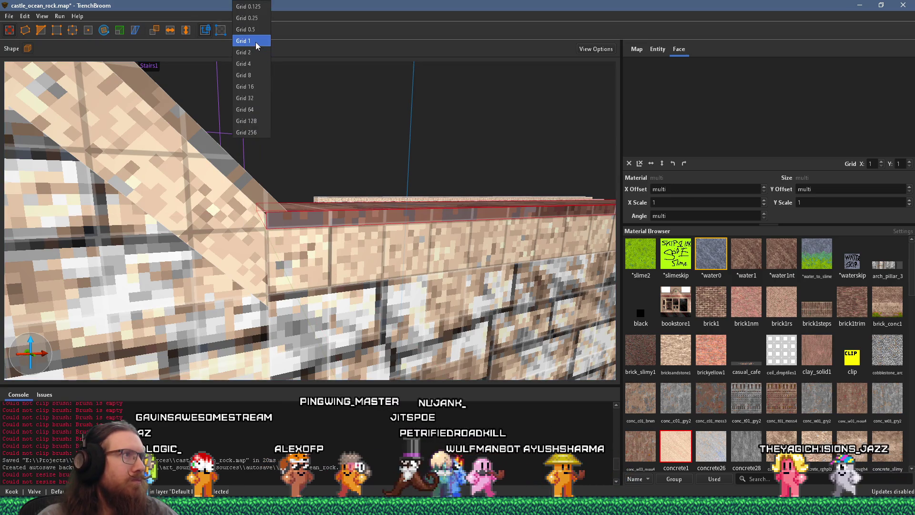
# Switch to a 1-unit grid and extend the wall-top strip leftward to the ramp
pyautogui.click(256, 42)
pyautogui.scroll(5, 301, 185)
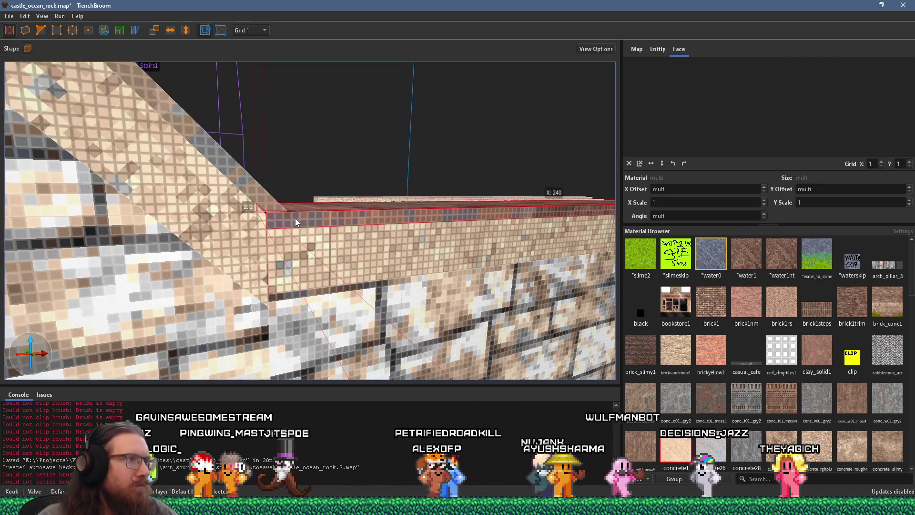
pyautogui.moveTo(261, 224)
pyautogui.mouseDown()
pyautogui.moveTo(274, 223)
pyautogui.moveTo(286, 238)
pyautogui.mouseUp()
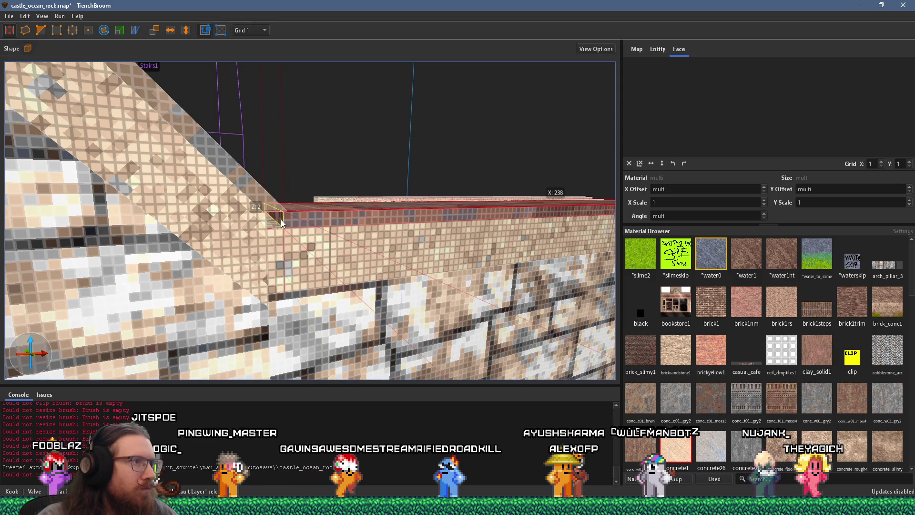
pyautogui.moveTo(278, 219)
pyautogui.mouseDown()
pyautogui.moveTo(267, 190)
pyautogui.moveTo(294, 227)
pyautogui.mouseUp()
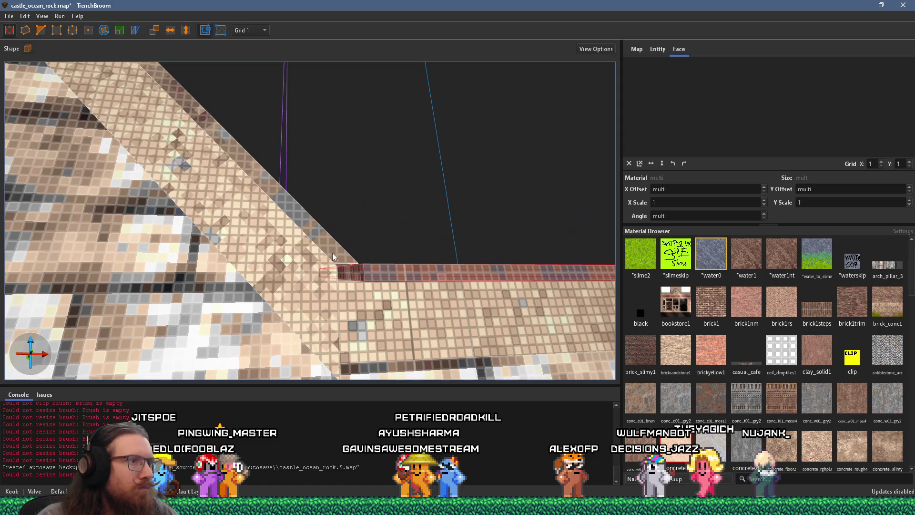
pyautogui.press('s')
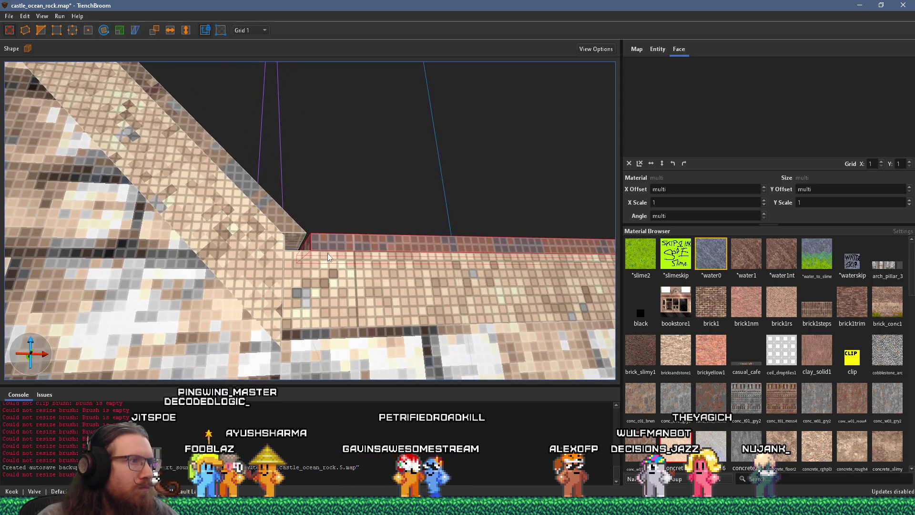
pyautogui.press('s')
pyautogui.moveTo(351, 330)
pyautogui.mouseDown()
pyautogui.moveTo(334, 333)
pyautogui.moveTo(333, 301)
pyautogui.mouseUp()
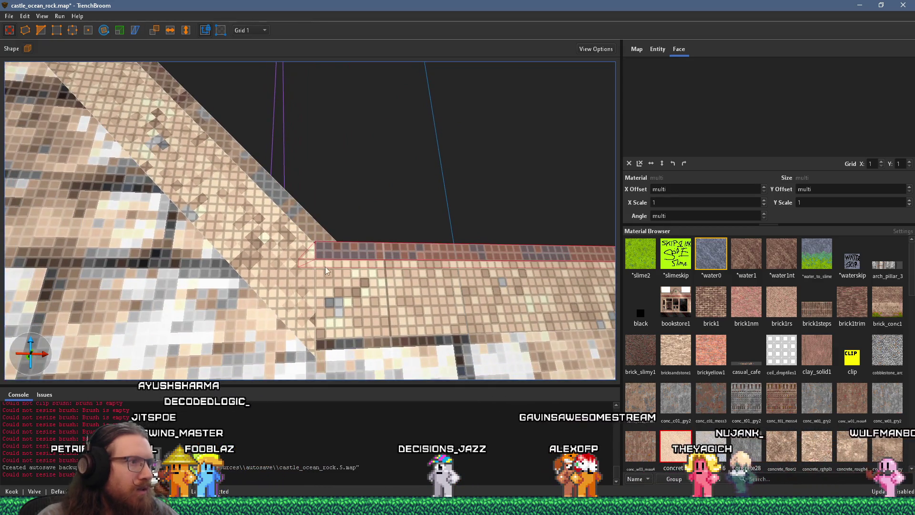
# Stretch the diagonal ramp's end so its edge meets the wall-top strip
pyautogui.click(314, 241)
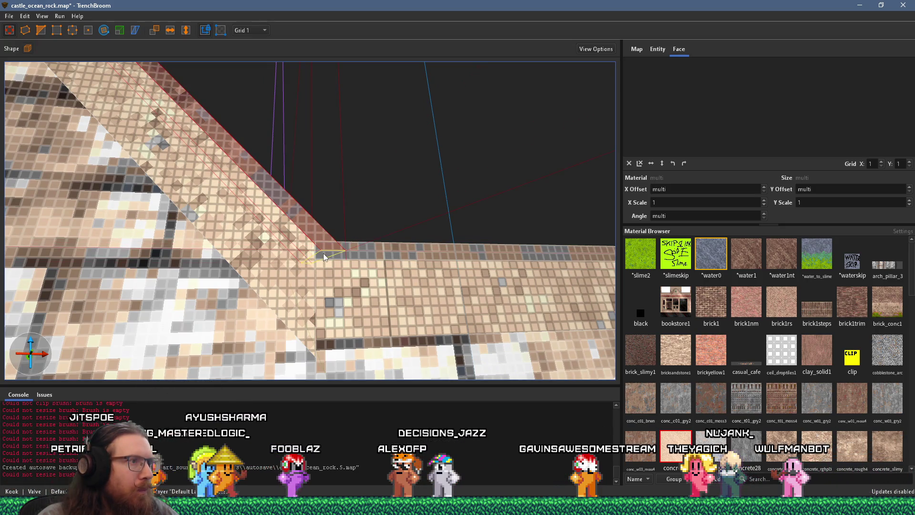
pyautogui.moveTo(324, 255); pyautogui.dragTo(332, 266)
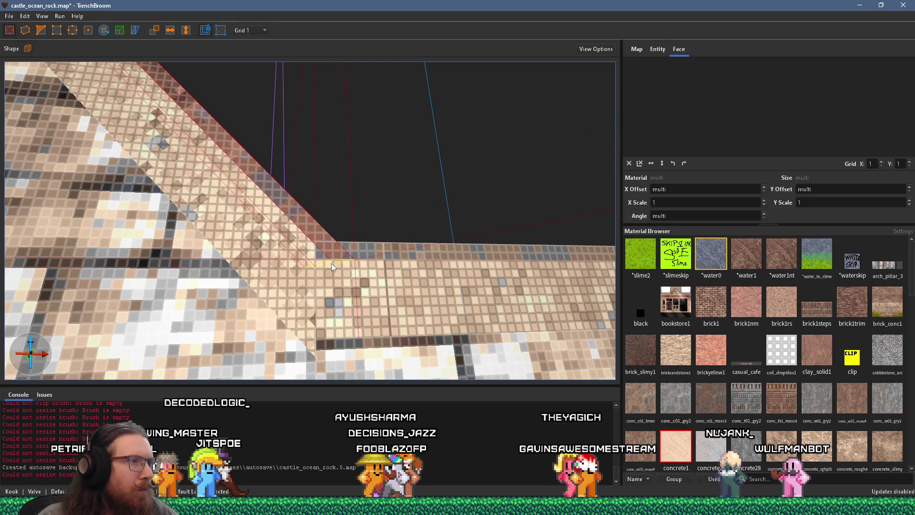
pyautogui.moveTo(331, 263)
pyautogui.mouseDown()
pyautogui.moveTo(337, 248)
pyautogui.moveTo(352, 256)
pyautogui.mouseUp()
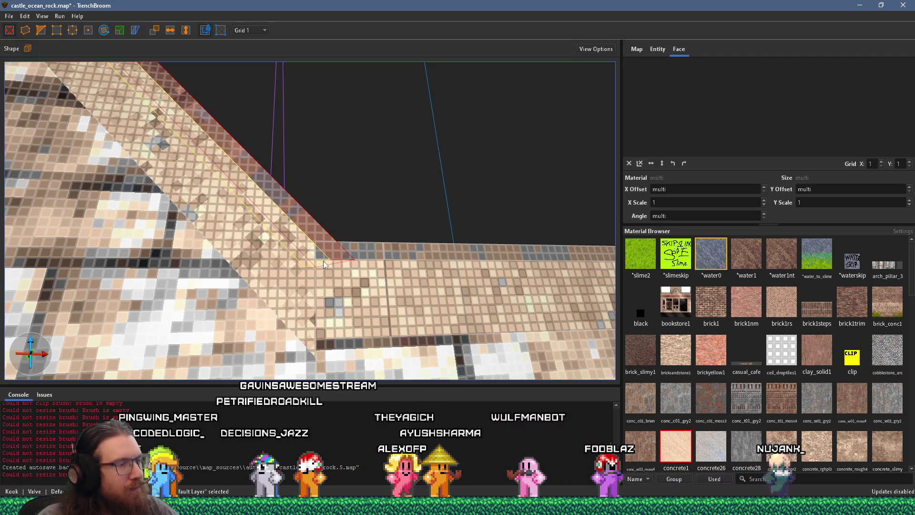
pyautogui.click(335, 281)
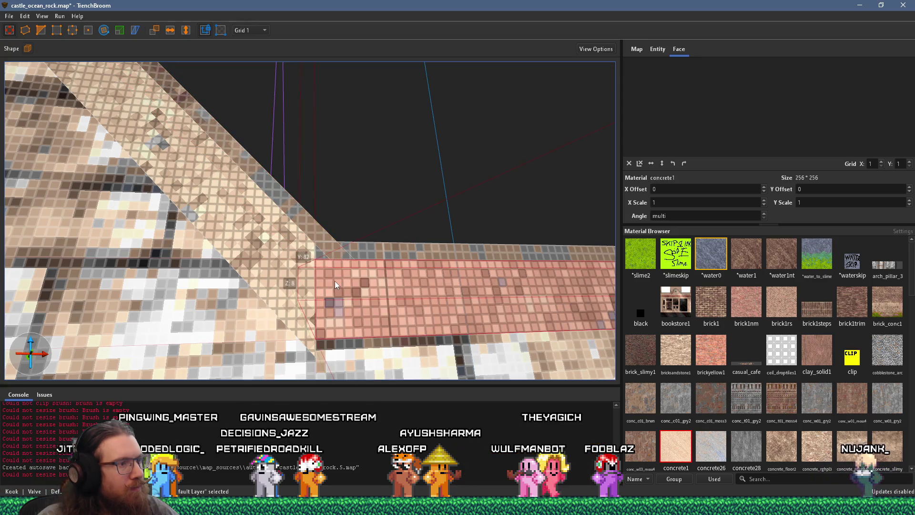
# Resize the flat ledge's left end and pull back the sloped strip so they meet
pyautogui.moveTo(291, 282); pyautogui.dragTo(321, 281)
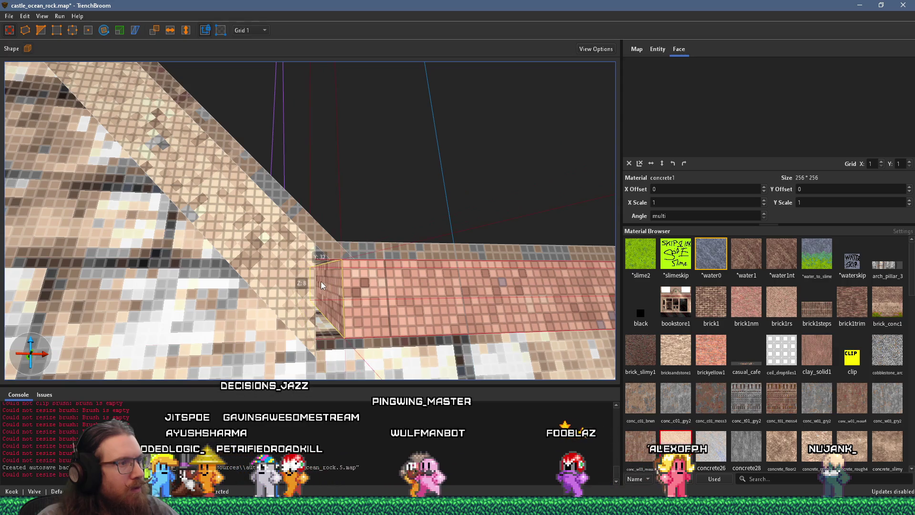
pyautogui.click(312, 278)
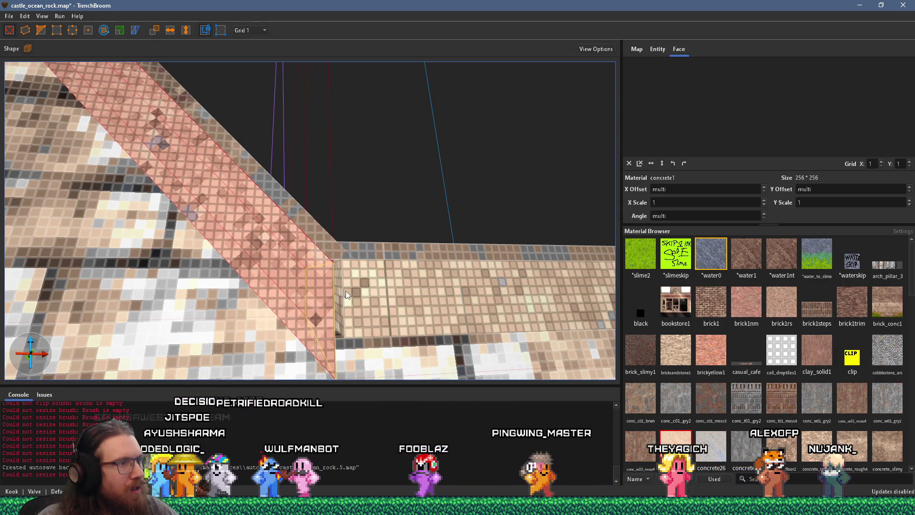
pyautogui.moveTo(345, 292); pyautogui.dragTo(341, 293)
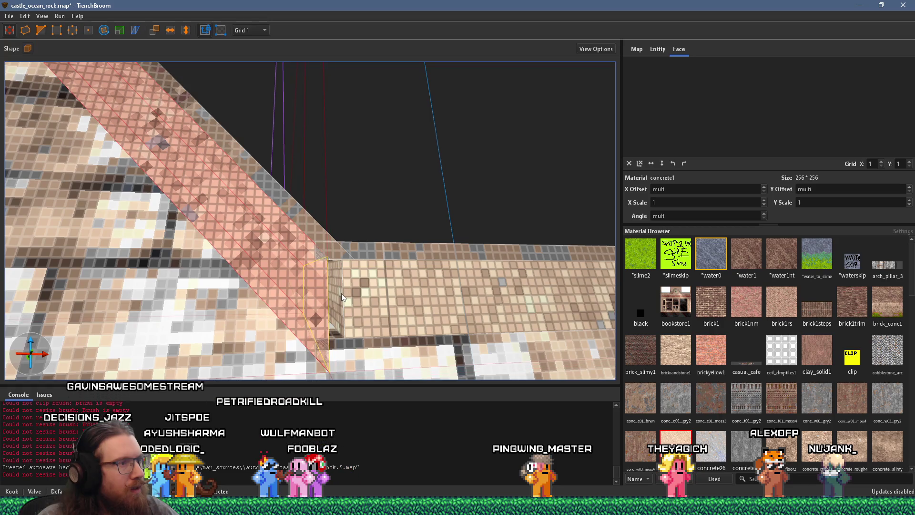
pyautogui.click(342, 294)
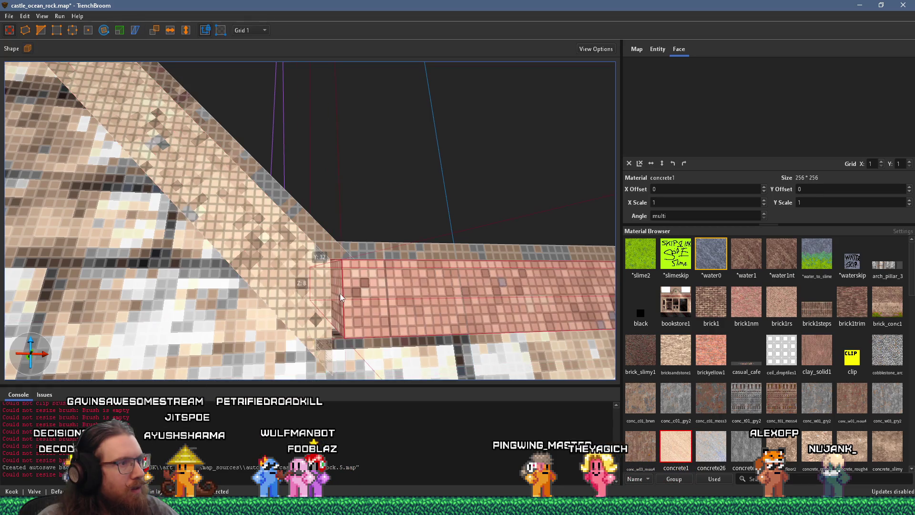
pyautogui.moveTo(339, 290); pyautogui.dragTo(304, 290)
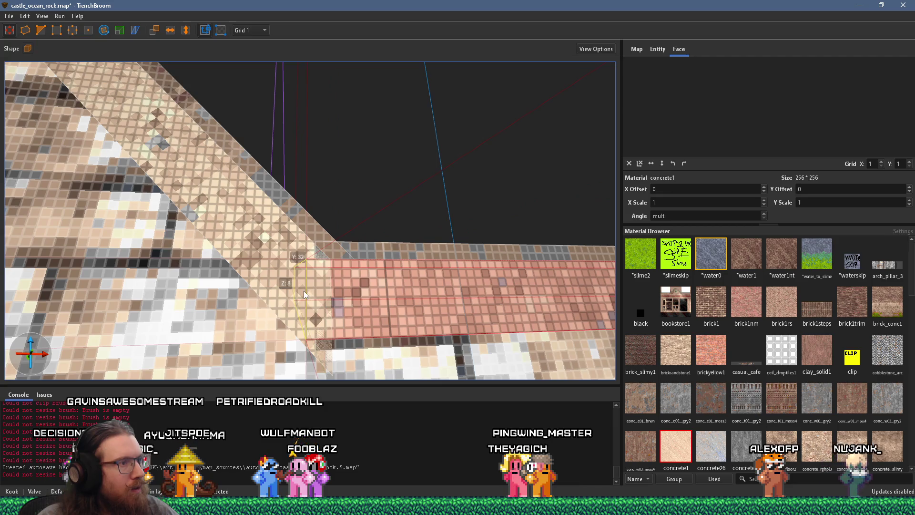
pyautogui.scroll(3, 327, 284)
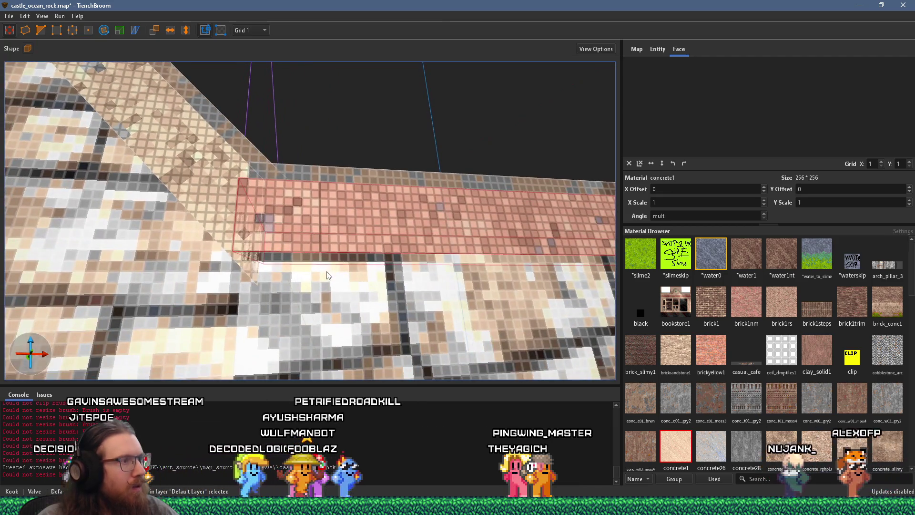
pyautogui.scroll(2, 247, 265)
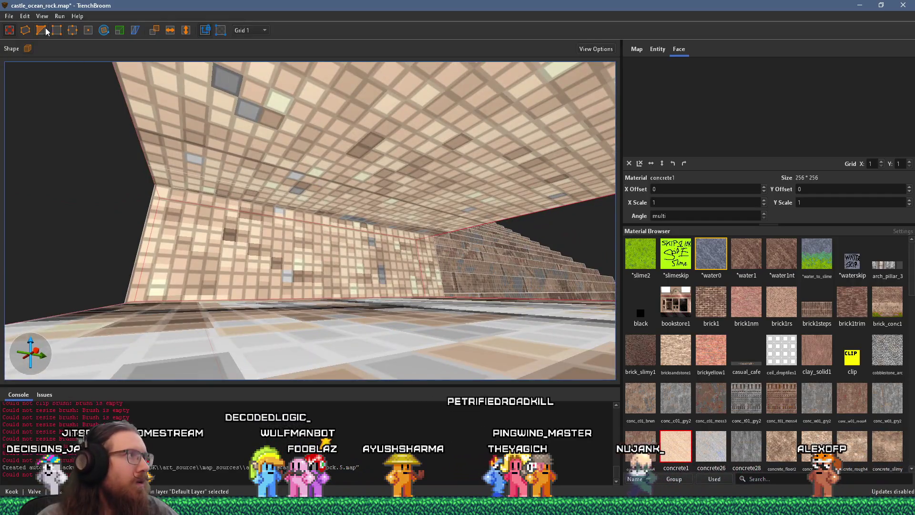
pyautogui.moveTo(218, 219)
pyautogui.mouseDown()
pyautogui.moveTo(336, 249)
pyautogui.moveTo(380, 248)
pyautogui.mouseUp()
pyautogui.moveTo(406, 281)
pyautogui.mouseDown()
pyautogui.moveTo(424, 300)
pyautogui.moveTo(419, 267)
pyautogui.mouseUp()
pyautogui.click(416, 248)
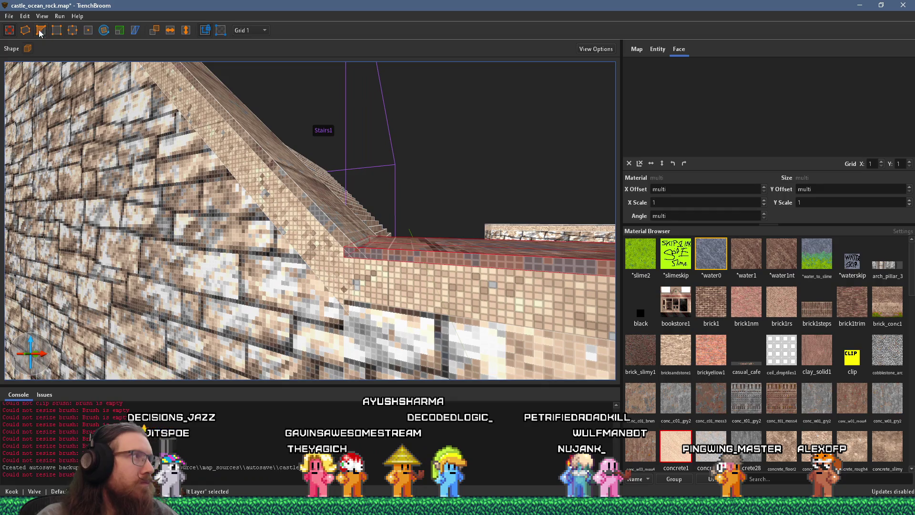
pyautogui.click(355, 253)
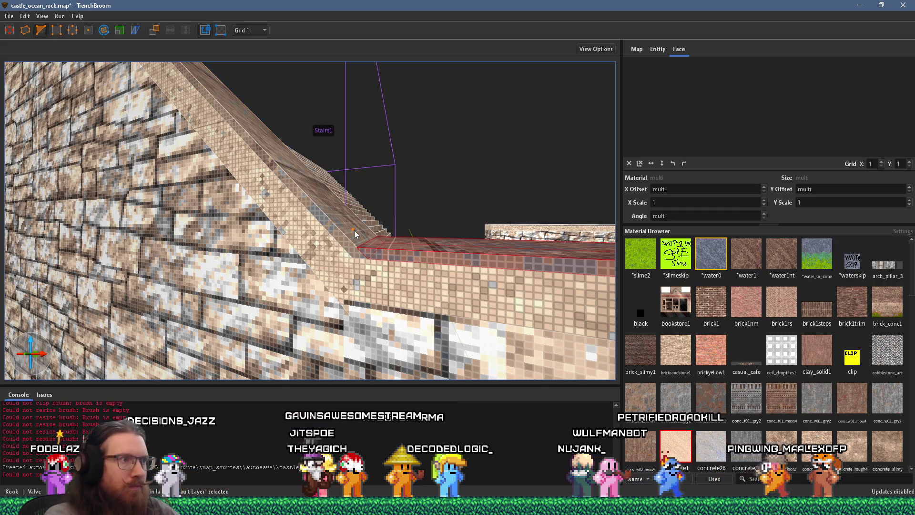
pyautogui.press('Escape')
pyautogui.scroll(10, 353, 231)
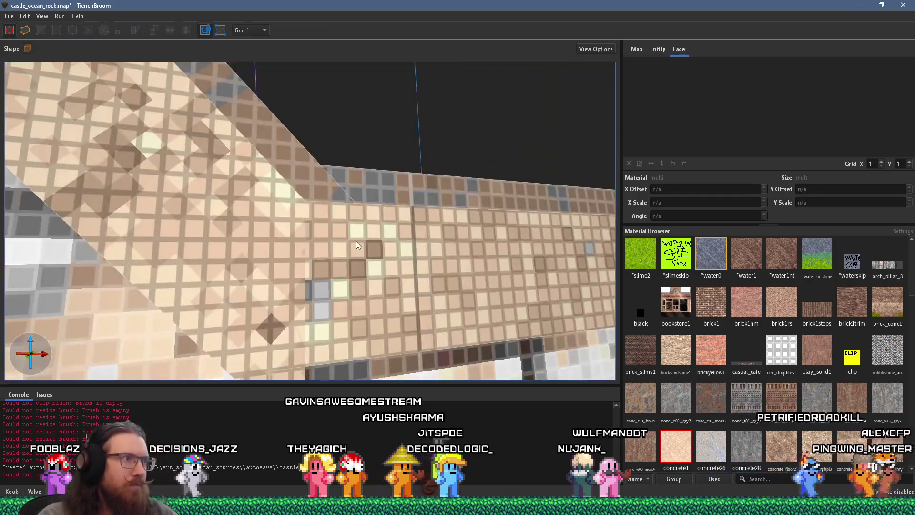
pyautogui.scroll(-5, 290, 252)
pyautogui.click(272, 249)
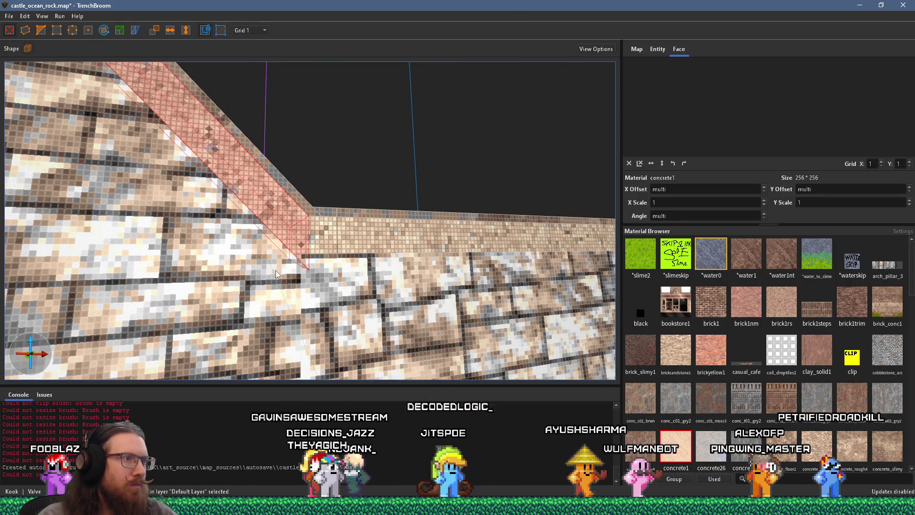
pyautogui.scroll(3, 276, 270)
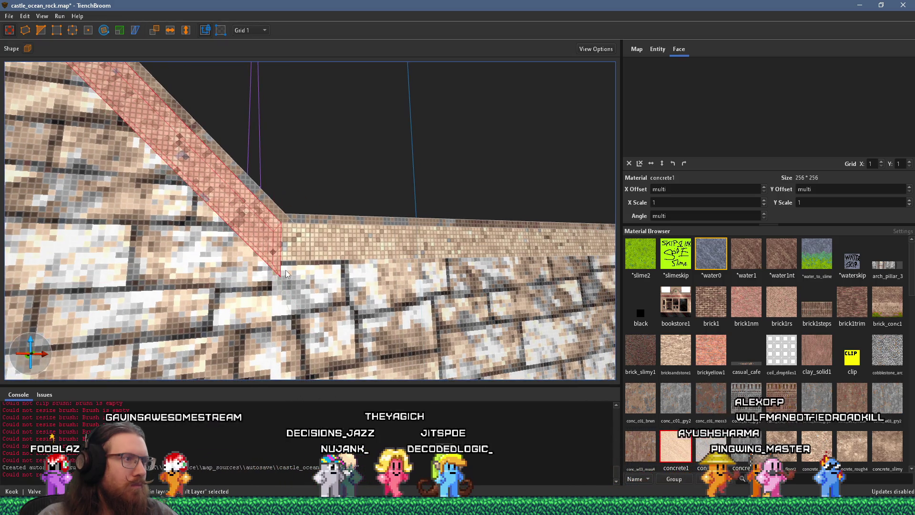
pyautogui.scroll(5, 285, 270)
pyautogui.scroll(4, 285, 270)
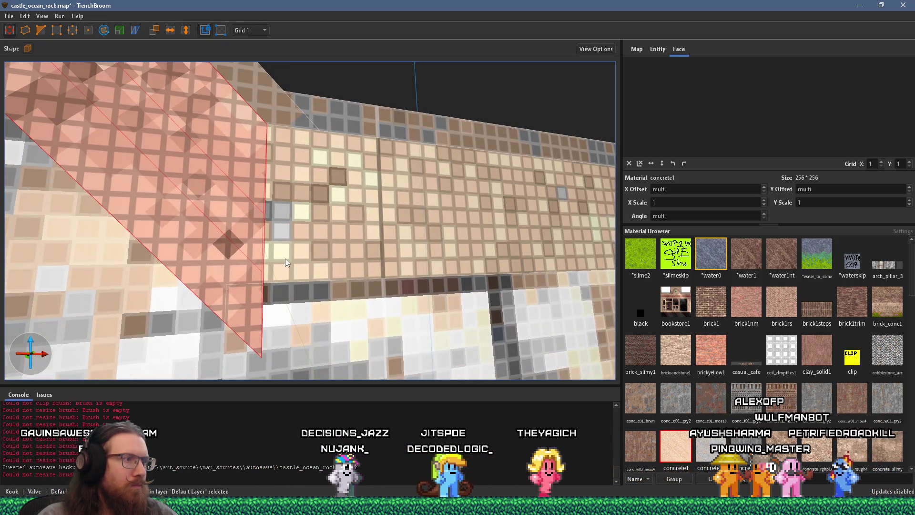
pyautogui.scroll(4, 286, 258)
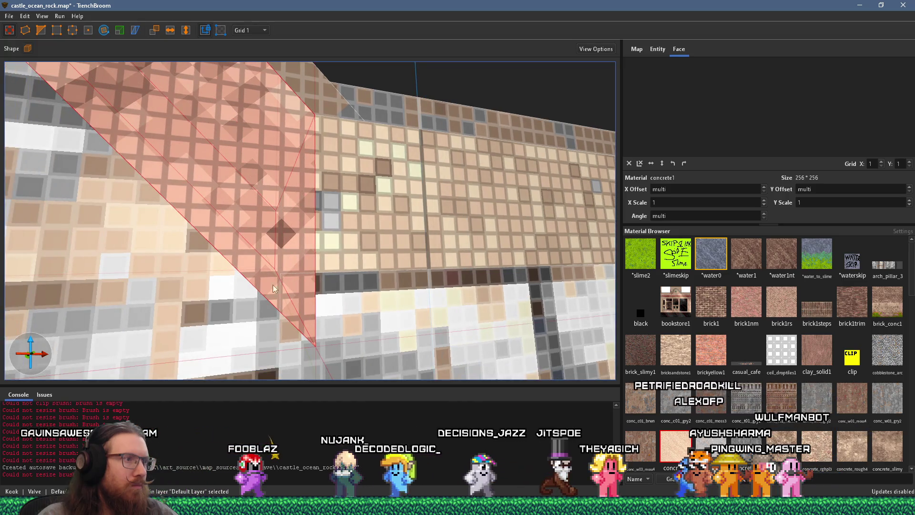
pyautogui.press('Escape')
pyautogui.click(252, 307)
pyautogui.scroll(-5, 248, 315)
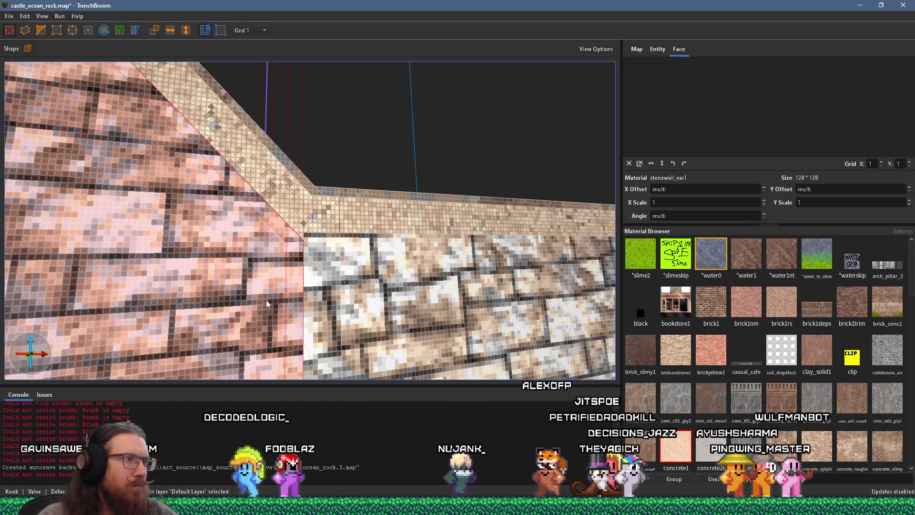
pyautogui.scroll(2, 297, 255)
pyautogui.click(292, 251)
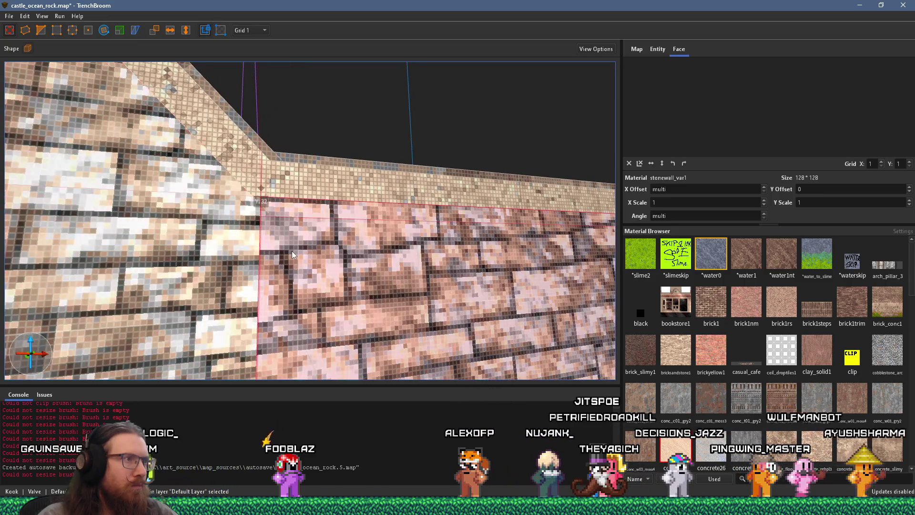
pyautogui.scroll(6, 283, 258)
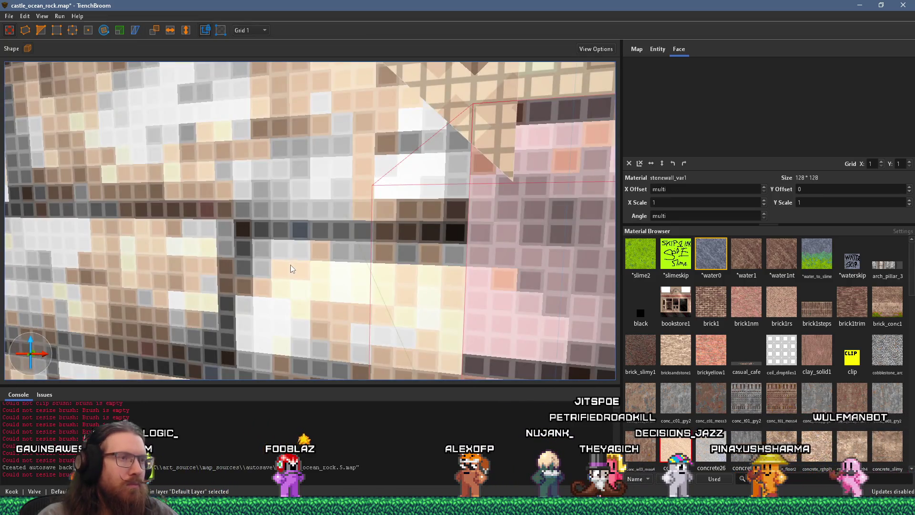
pyautogui.scroll(3, 289, 272)
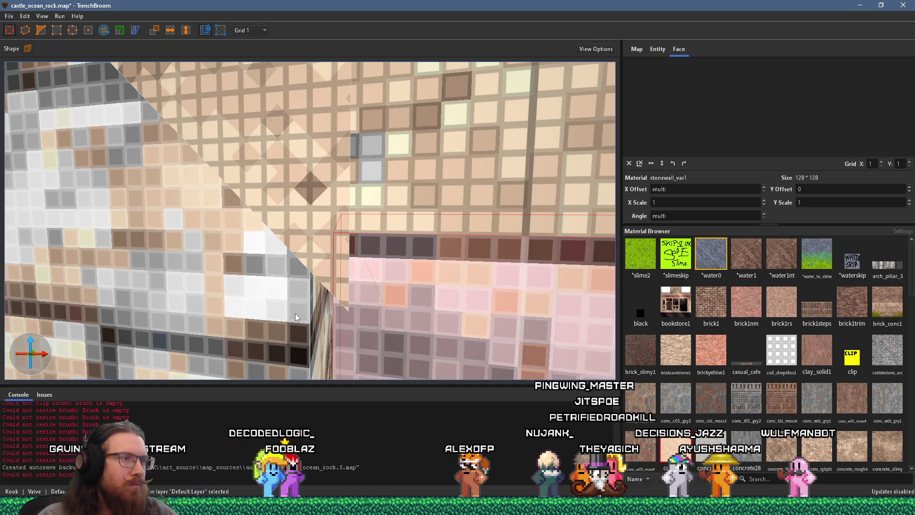
pyautogui.scroll(-6, 296, 313)
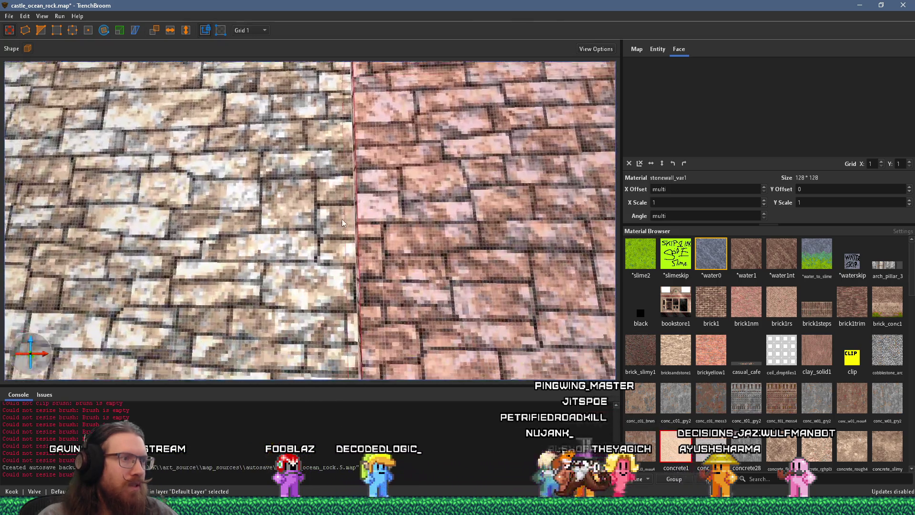
pyautogui.scroll(8, 337, 155)
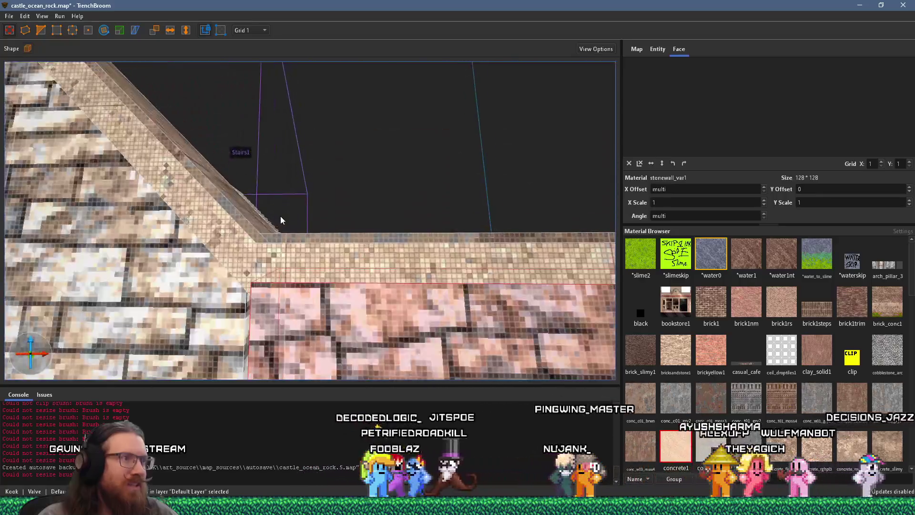
pyautogui.scroll(-3, 289, 209)
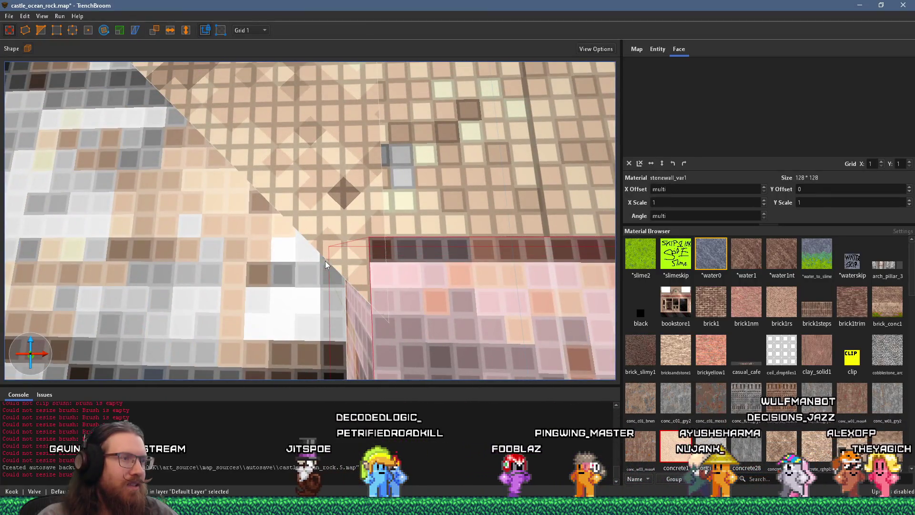
pyautogui.press('Escape')
pyautogui.scroll(-5, 337, 307)
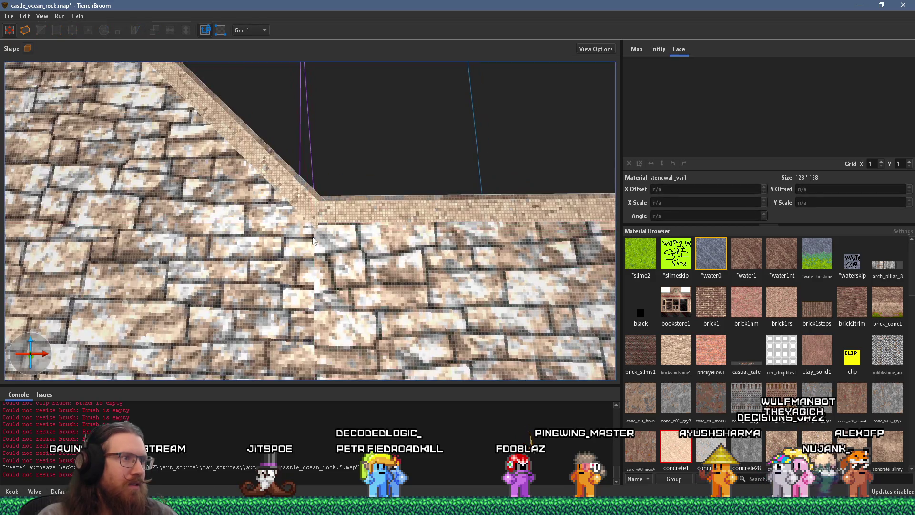
pyautogui.scroll(6, 310, 267)
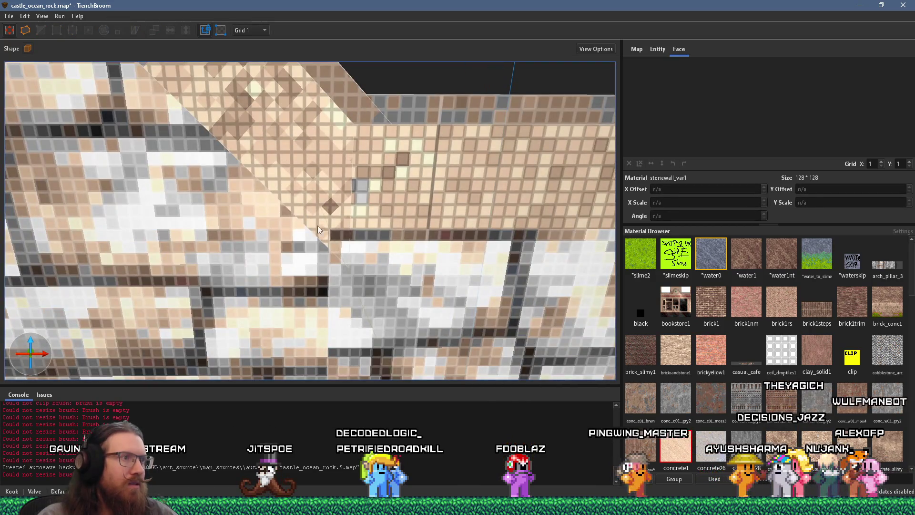
pyautogui.click(322, 210)
pyautogui.press('a')
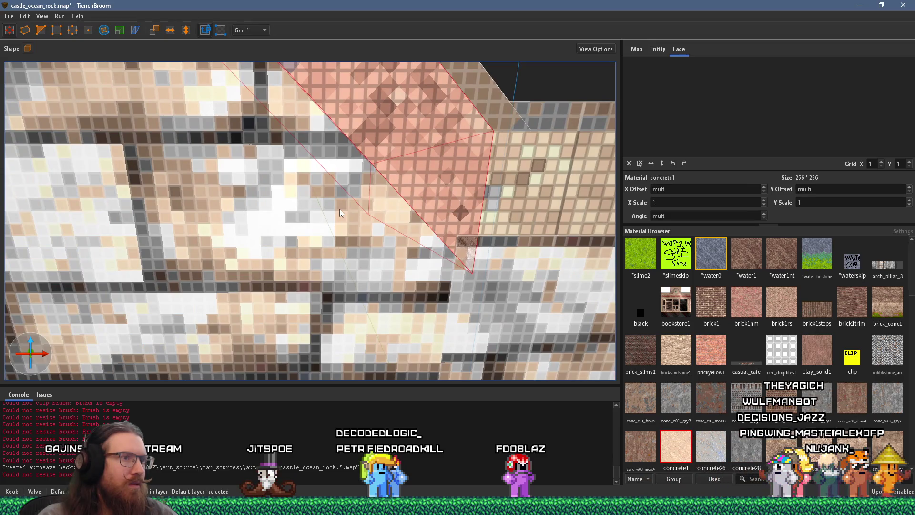
pyautogui.press('q')
pyautogui.press('Escape')
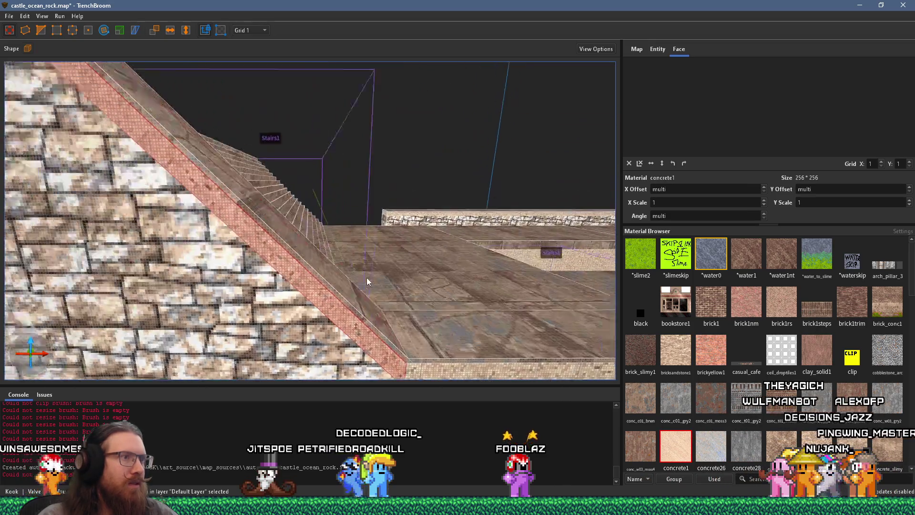
pyautogui.press('w')
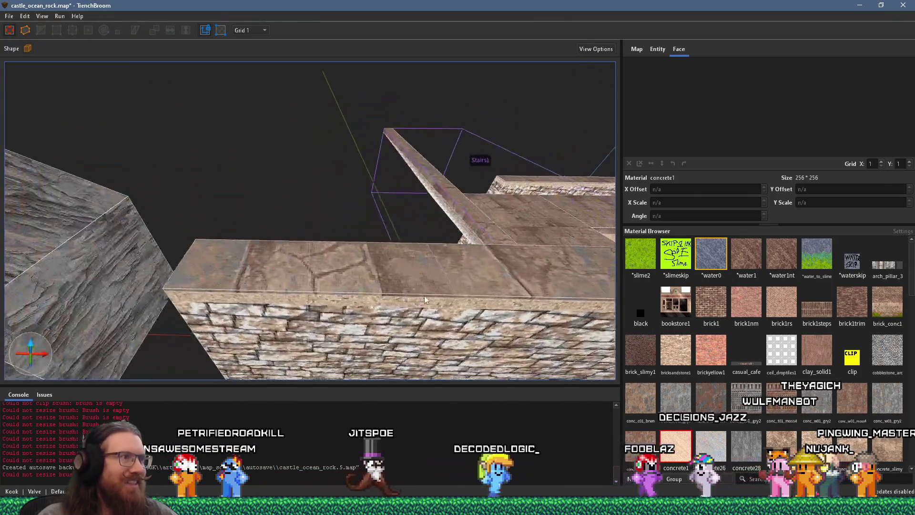
pyautogui.moveTo(424, 299)
pyautogui.mouseDown()
pyautogui.moveTo(230, 216)
pyautogui.moveTo(365, 187)
pyautogui.moveTo(389, 136)
pyautogui.mouseUp()
pyautogui.keyDown('shift'); pyautogui.click(431, 273); pyautogui.keyUp('shift')
pyautogui.moveTo(387, 238)
pyautogui.mouseDown()
pyautogui.moveTo(377, 207)
pyautogui.moveTo(430, 179)
pyautogui.moveTo(376, 252)
pyautogui.moveTo(265, 227)
pyautogui.moveTo(304, 295)
pyautogui.moveTo(286, 300)
pyautogui.moveTo(249, 302)
pyautogui.moveTo(108, 230)
pyautogui.moveTo(179, 249)
pyautogui.mouseUp()
pyautogui.press('Escape')
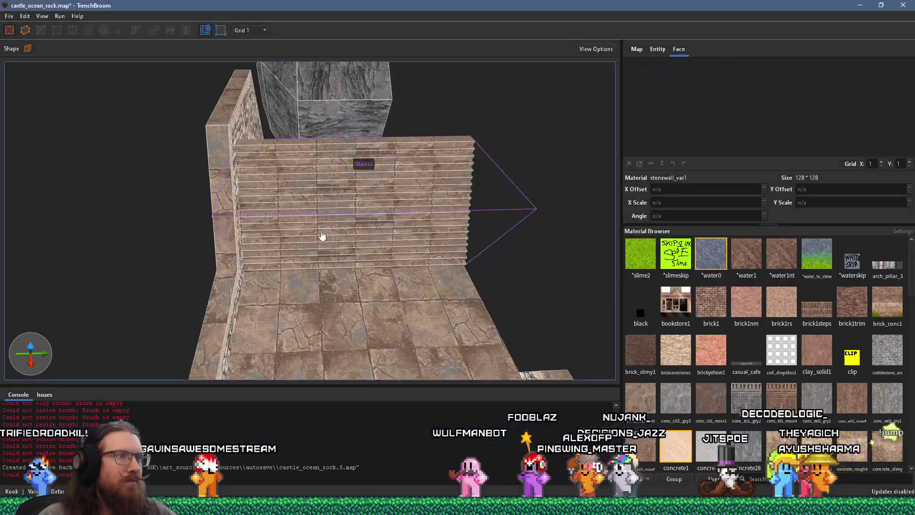
pyautogui.moveTo(322, 235); pyautogui.dragTo(299, 300)
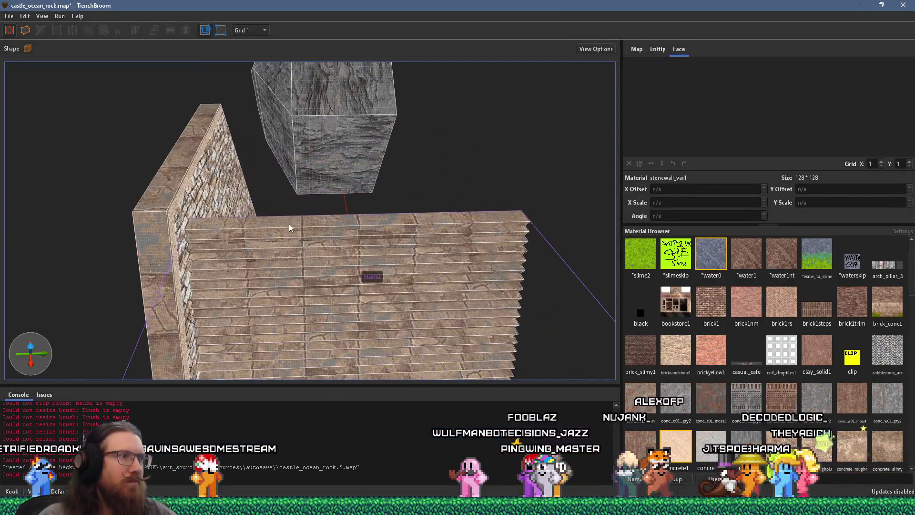
pyautogui.click(289, 224)
pyautogui.moveTo(298, 223)
pyautogui.mouseDown()
pyautogui.moveTo(341, 321)
pyautogui.moveTo(348, 299)
pyautogui.mouseUp()
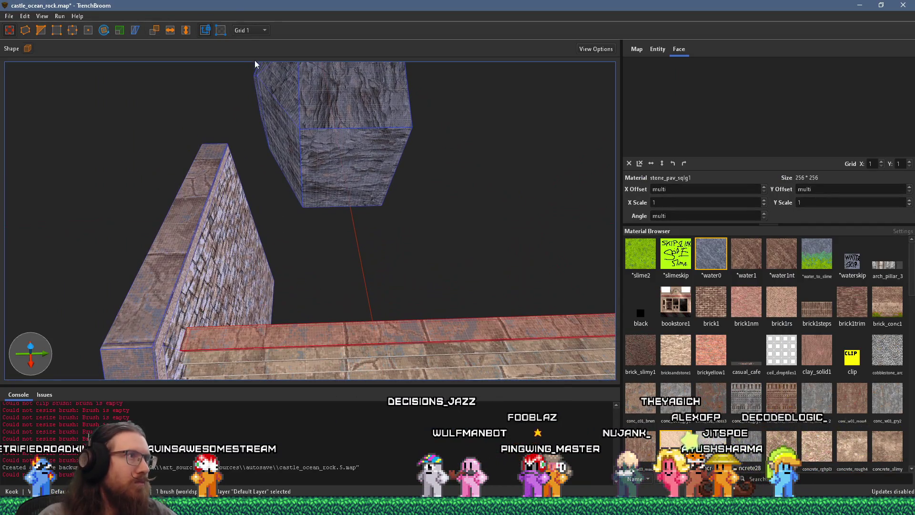
pyautogui.click(251, 75)
pyautogui.moveTo(319, 191)
pyautogui.mouseDown()
pyautogui.moveTo(361, 189)
pyautogui.moveTo(239, 194)
pyautogui.moveTo(270, 239)
pyautogui.moveTo(186, 180)
pyautogui.moveTo(268, 205)
pyautogui.moveTo(316, 290)
pyautogui.moveTo(258, 305)
pyautogui.moveTo(281, 288)
pyautogui.moveTo(235, 283)
pyautogui.mouseUp()
pyautogui.moveTo(390, 247)
pyautogui.mouseDown()
pyautogui.moveTo(470, 250)
pyautogui.moveTo(463, 262)
pyautogui.moveTo(341, 178)
pyautogui.moveTo(331, 200)
pyautogui.moveTo(384, 337)
pyautogui.moveTo(344, 224)
pyautogui.moveTo(361, 238)
pyautogui.moveTo(514, 286)
pyautogui.moveTo(567, 278)
pyautogui.moveTo(290, 210)
pyautogui.moveTo(327, 221)
pyautogui.moveTo(495, 218)
pyautogui.moveTo(622, 192)
pyautogui.moveTo(564, 207)
pyautogui.moveTo(508, 142)
pyautogui.moveTo(433, 348)
pyautogui.moveTo(404, 287)
pyautogui.moveTo(395, 233)
pyautogui.moveTo(449, 217)
pyautogui.mouseUp()
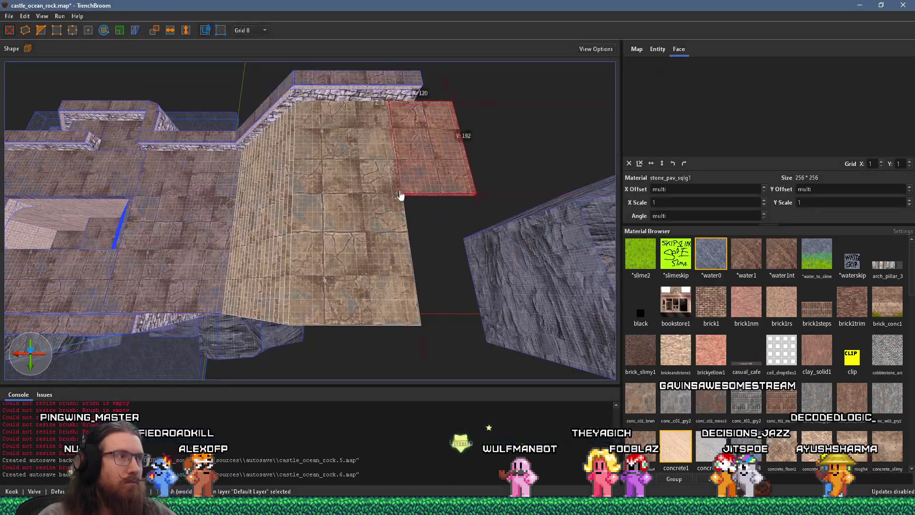
pyautogui.moveTo(401, 198)
pyautogui.mouseDown()
pyautogui.moveTo(296, 158)
pyautogui.moveTo(376, 198)
pyautogui.moveTo(347, 101)
pyautogui.moveTo(377, 206)
pyautogui.moveTo(390, 175)
pyautogui.mouseUp()
pyautogui.moveTo(316, 197)
pyautogui.mouseDown()
pyautogui.moveTo(409, 179)
pyautogui.moveTo(377, 174)
pyautogui.moveTo(383, 166)
pyautogui.mouseUp()
# Select the stair-side wall brush and drag its face down along the ramp into a slab
pyautogui.click(366, 183)
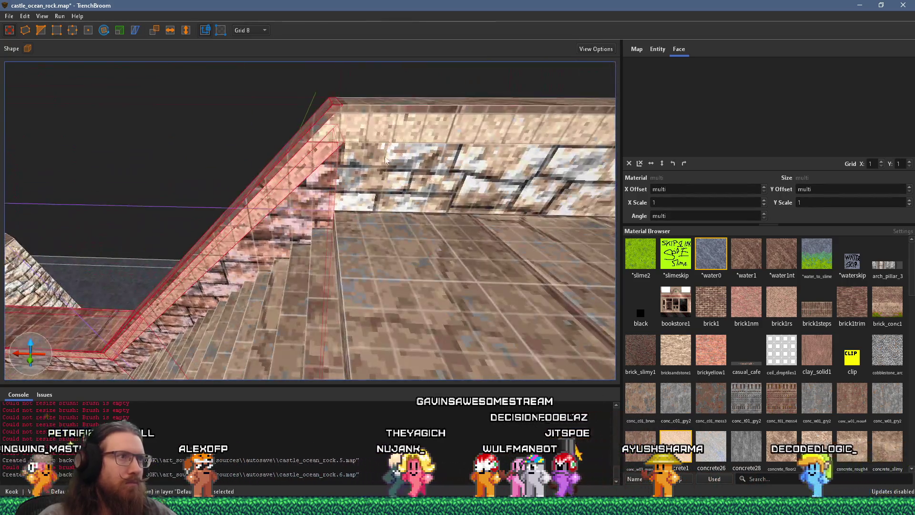
pyautogui.moveTo(378, 107)
pyautogui.mouseDown()
pyautogui.moveTo(377, 173)
pyautogui.moveTo(325, 190)
pyautogui.moveTo(371, 204)
pyautogui.moveTo(194, 59)
pyautogui.moveTo(242, 191)
pyautogui.moveTo(269, 52)
pyautogui.moveTo(347, 93)
pyautogui.mouseUp()
pyautogui.moveTo(254, 154)
pyautogui.mouseDown()
pyautogui.moveTo(334, 267)
pyautogui.moveTo(382, 304)
pyautogui.moveTo(307, 322)
pyautogui.moveTo(359, 253)
pyautogui.moveTo(469, 303)
pyautogui.moveTo(373, 241)
pyautogui.moveTo(481, 287)
pyautogui.moveTo(535, 221)
pyautogui.moveTo(467, 170)
pyautogui.moveTo(476, 181)
pyautogui.moveTo(391, 199)
pyautogui.moveTo(332, 192)
pyautogui.moveTo(267, 168)
pyautogui.moveTo(267, 157)
pyautogui.moveTo(277, 256)
pyautogui.moveTo(307, 161)
pyautogui.moveTo(392, 103)
pyautogui.moveTo(218, 194)
pyautogui.moveTo(190, 193)
pyautogui.moveTo(341, 166)
pyautogui.moveTo(474, 184)
pyautogui.moveTo(599, 181)
pyautogui.moveTo(333, 170)
pyautogui.moveTo(218, 237)
pyautogui.moveTo(223, 280)
pyautogui.moveTo(378, 352)
pyautogui.moveTo(346, 210)
pyautogui.mouseUp()
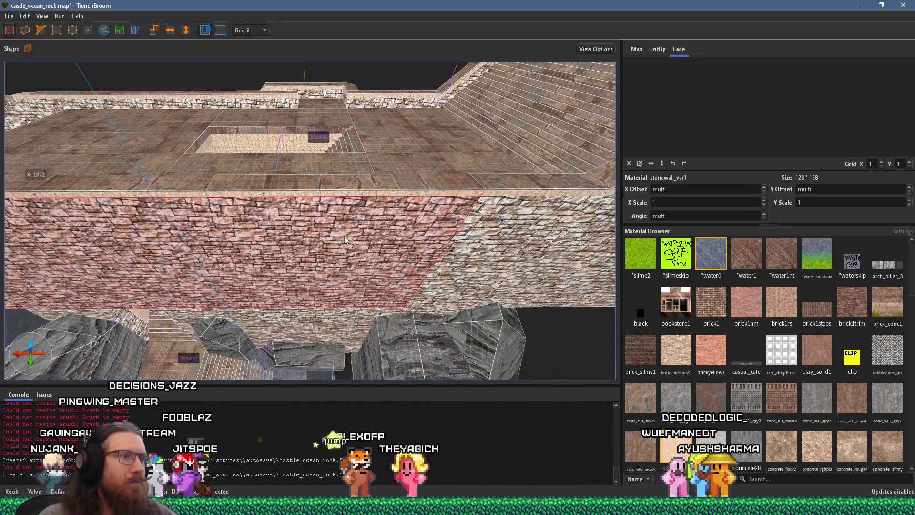
pyautogui.moveTo(399, 282)
pyautogui.mouseDown()
pyautogui.moveTo(305, 272)
pyautogui.moveTo(417, 251)
pyautogui.moveTo(429, 296)
pyautogui.moveTo(439, 285)
pyautogui.moveTo(206, 333)
pyautogui.moveTo(286, 206)
pyautogui.moveTo(222, 275)
pyautogui.mouseUp()
pyautogui.keyDown('ctrl'); pyautogui.keyDown('shift'); pyautogui.click(390, 200); pyautogui.keyUp('shift'); pyautogui.keyUp('ctrl')
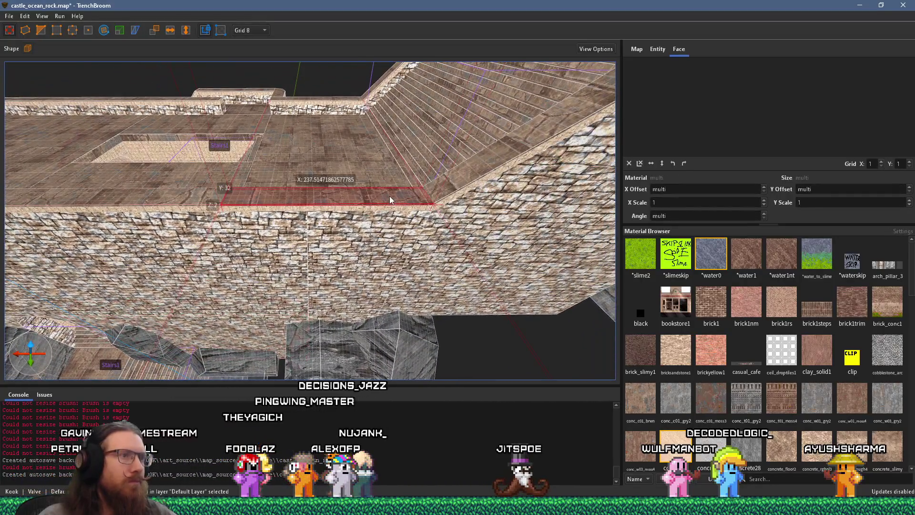
pyautogui.click(401, 199)
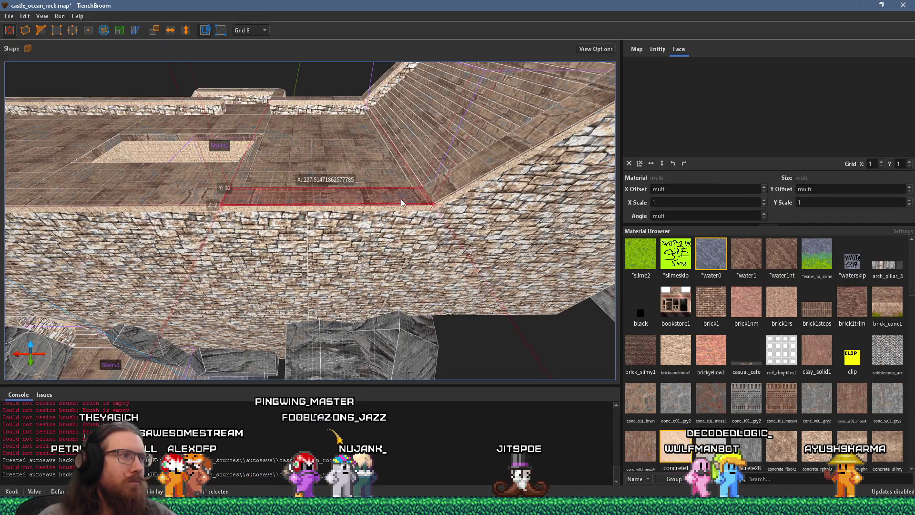
pyautogui.scroll(10, 401, 198)
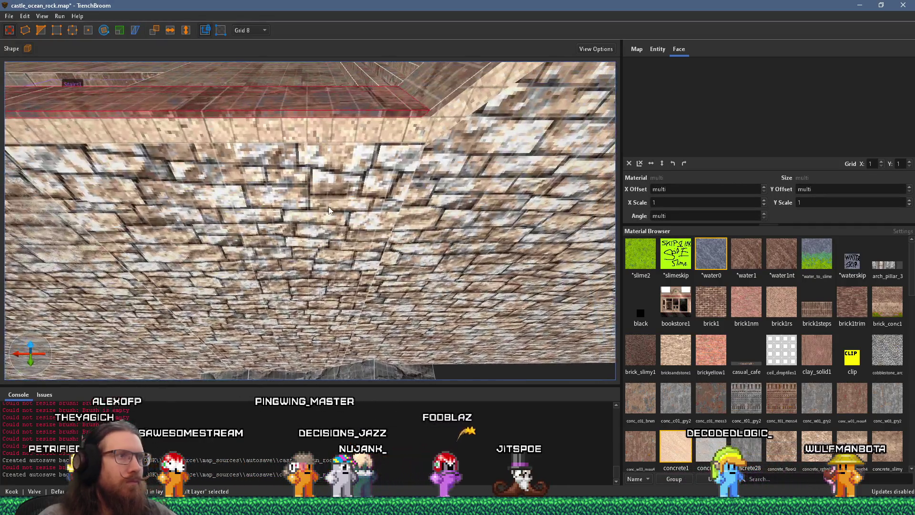
pyautogui.scroll(-10, 328, 207)
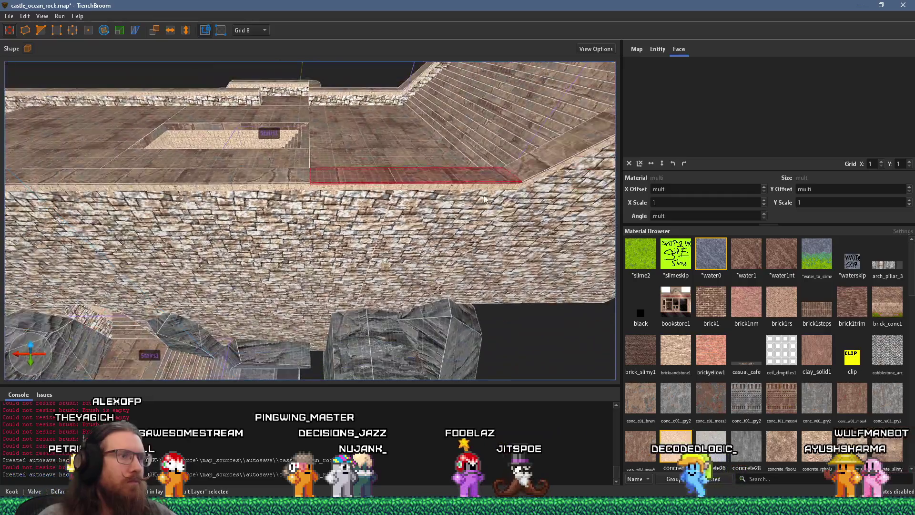
pyautogui.click(227, 207)
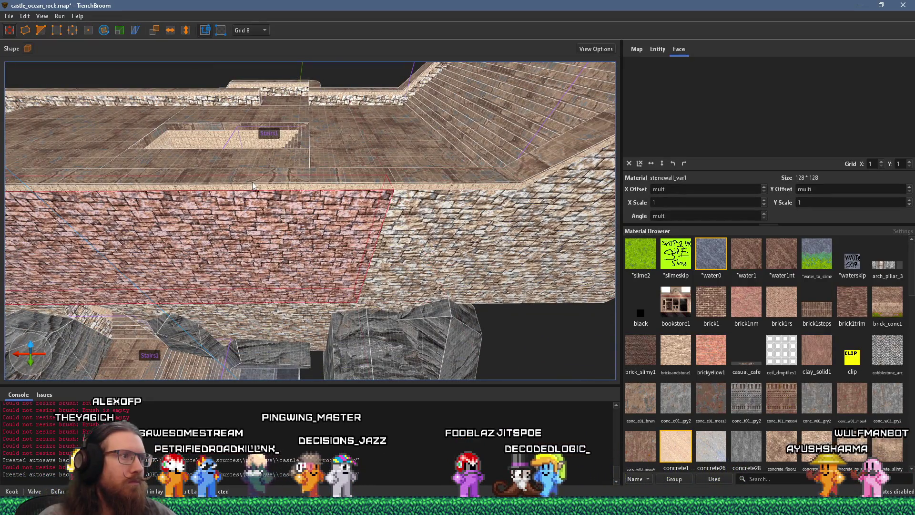
pyautogui.press('Escape')
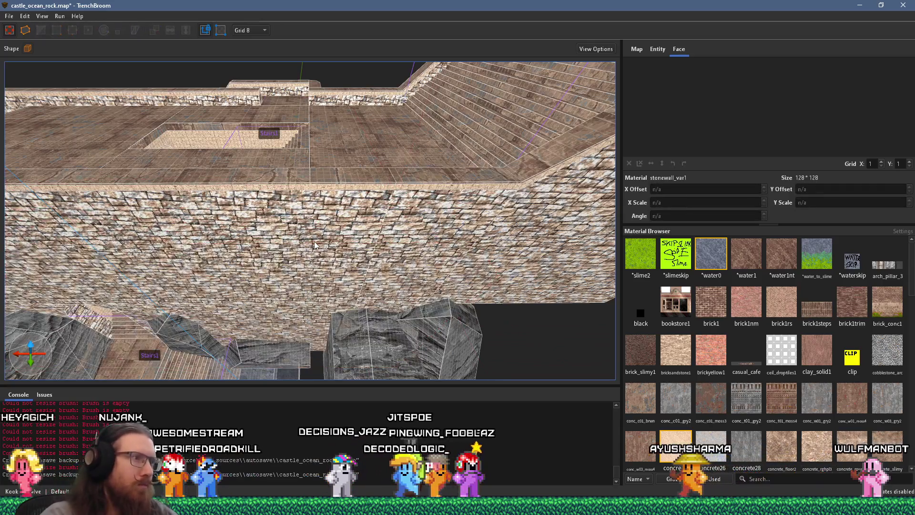
pyautogui.click(258, 184)
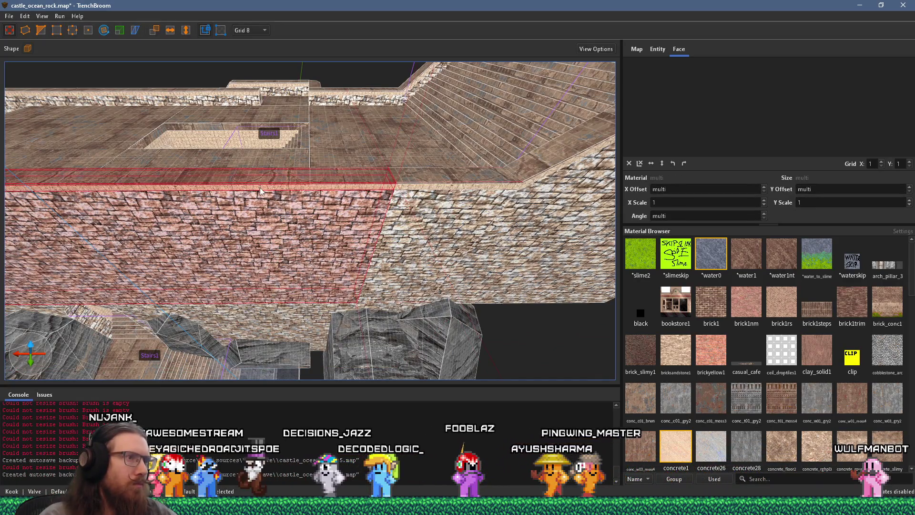
pyautogui.press('Escape')
pyautogui.scroll(-5, 539, 194)
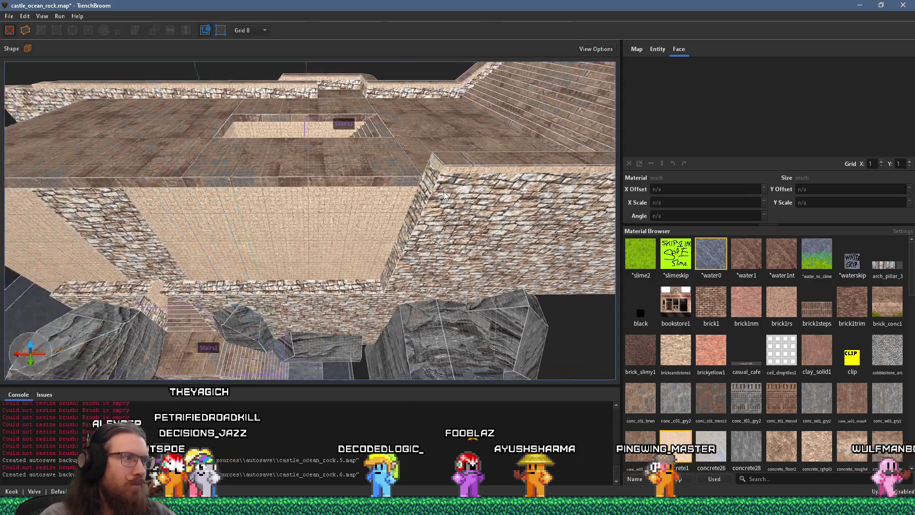
pyautogui.click(529, 191)
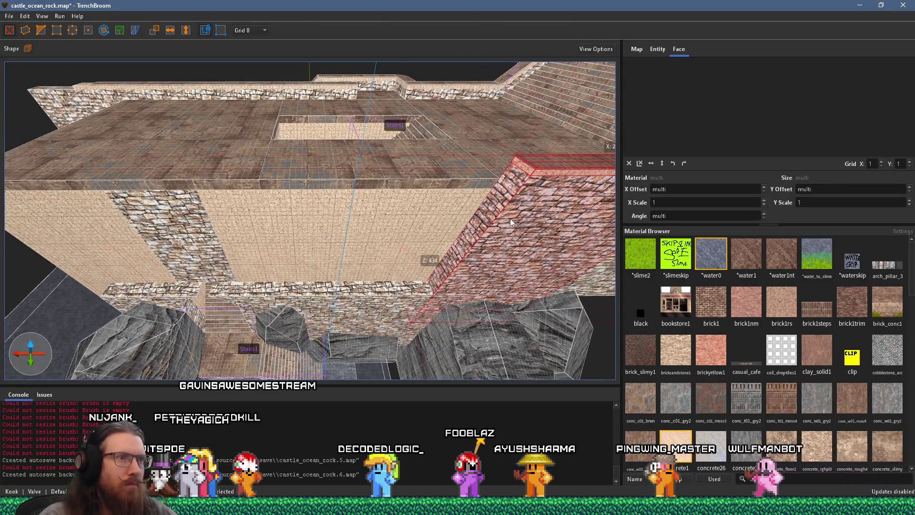
pyautogui.scroll(5, 354, 305)
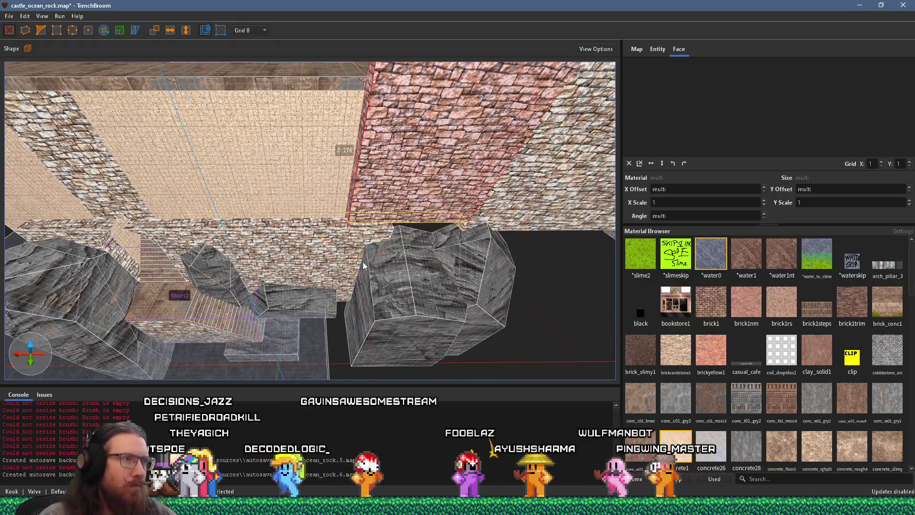
pyautogui.scroll(1, 344, 230)
pyautogui.scroll(-6, 352, 193)
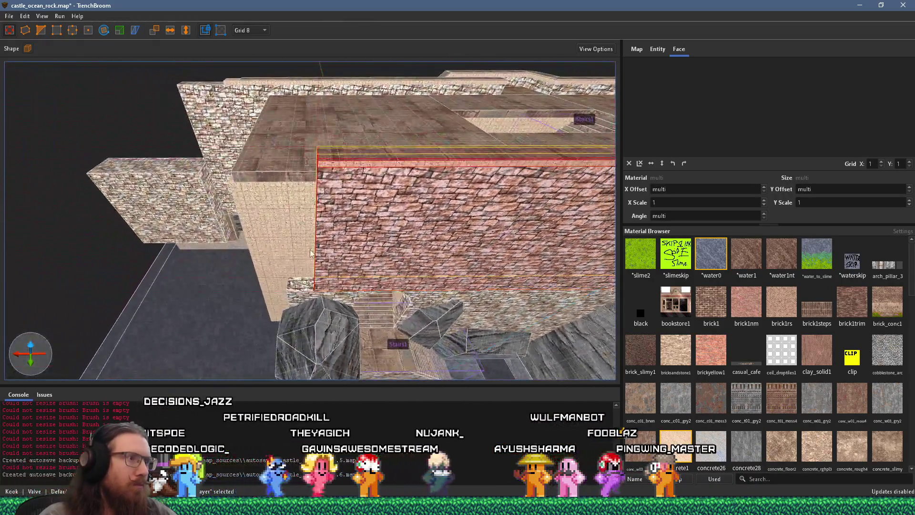
pyautogui.moveTo(310, 253)
pyautogui.mouseDown()
pyautogui.moveTo(273, 250)
pyautogui.moveTo(56, 154)
pyautogui.moveTo(307, 242)
pyautogui.mouseUp()
pyautogui.click(308, 242)
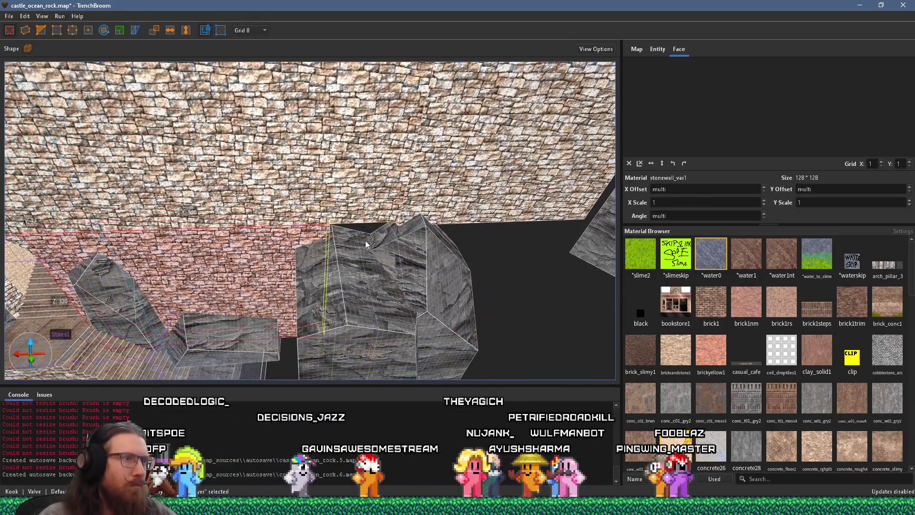
pyautogui.click(432, 236)
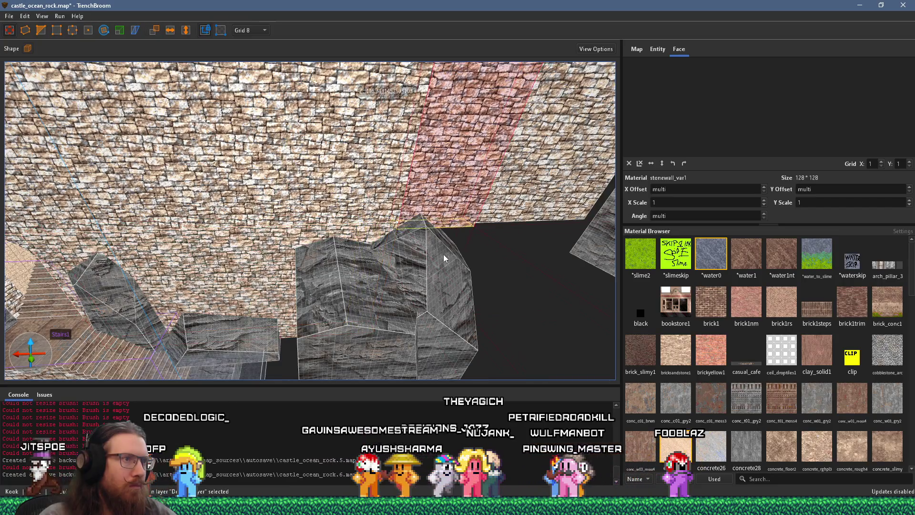
pyautogui.moveTo(444, 305); pyautogui.dragTo(252, 219)
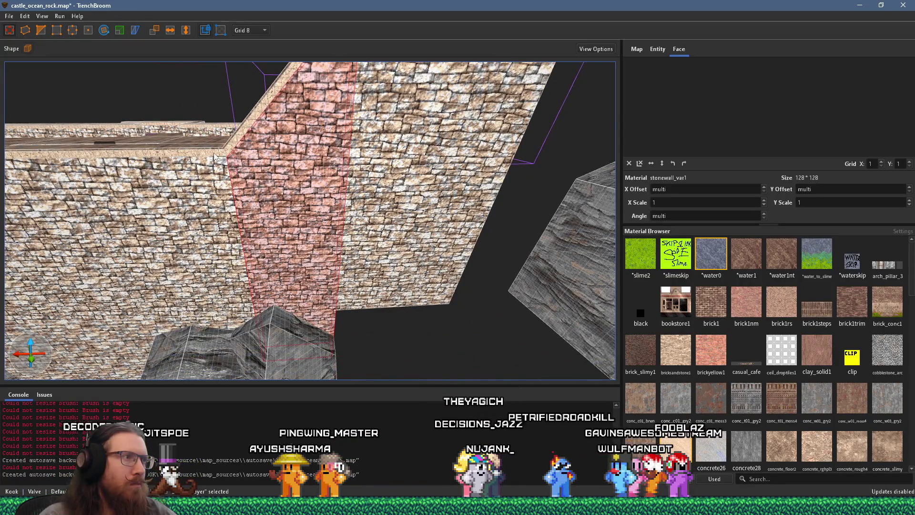
# Extend the lower stone wall over the small brush and select the thin capping brush
pyautogui.scroll(2, 259, 176)
pyautogui.scroll(5, 259, 176)
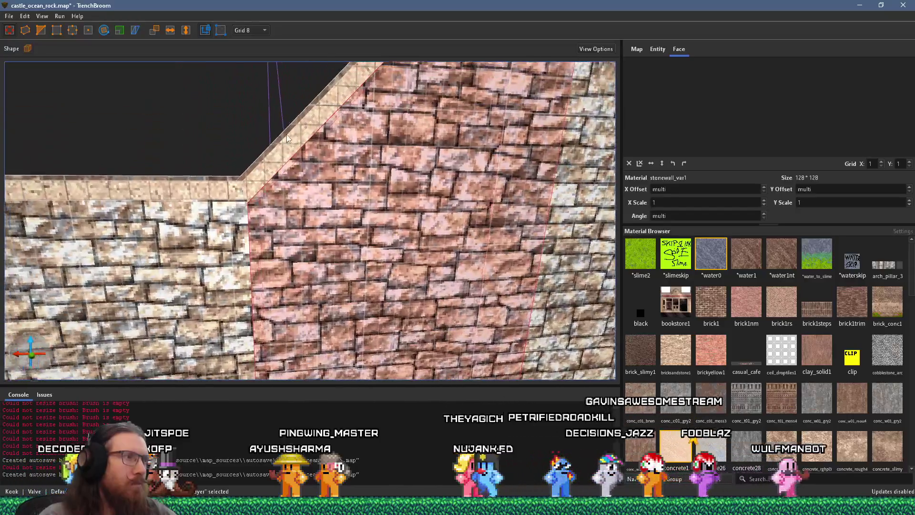
pyautogui.scroll(5, 326, 122)
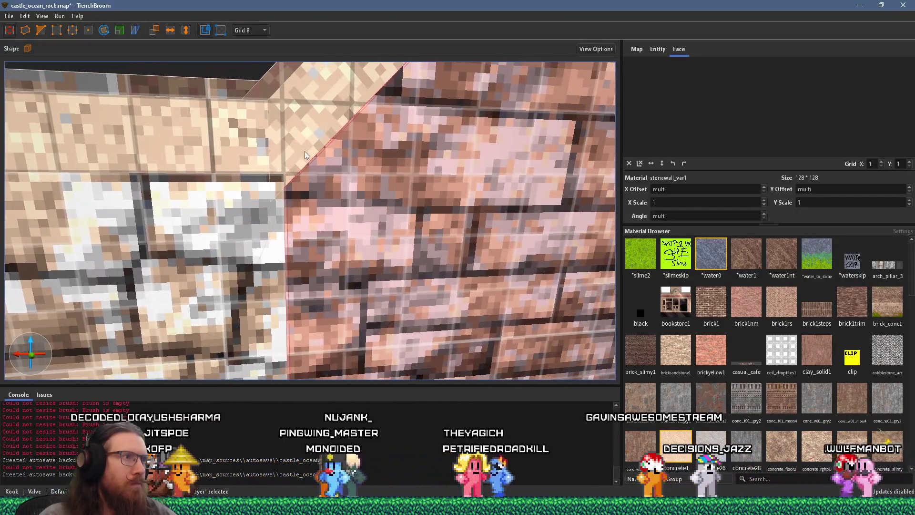
pyautogui.scroll(-6, 304, 151)
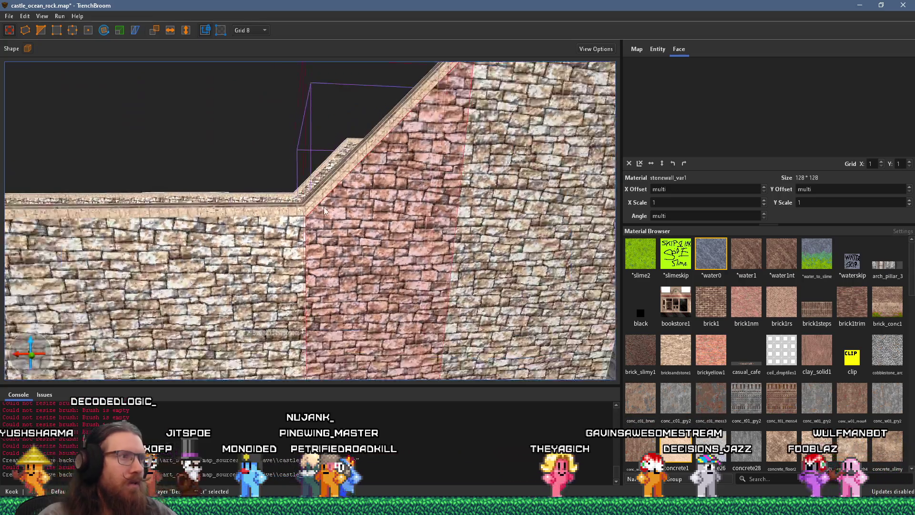
pyautogui.scroll(-5, 344, 247)
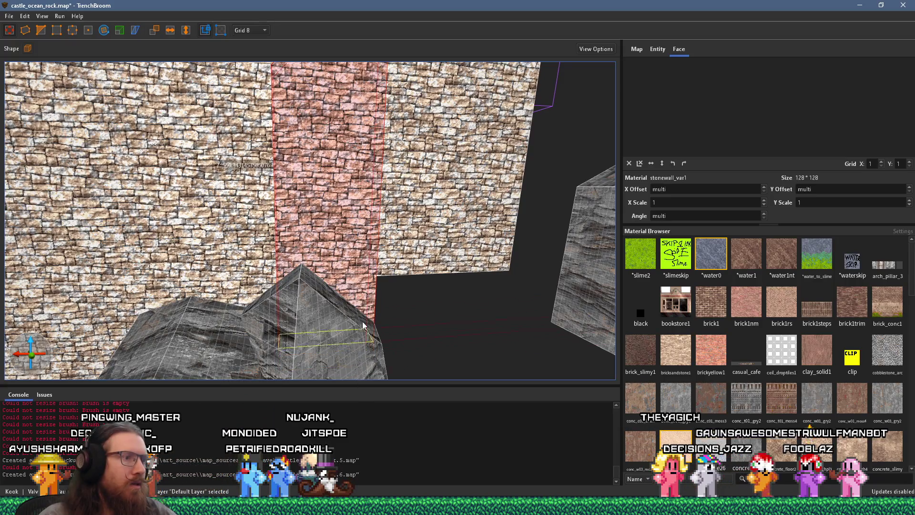
pyautogui.scroll(6, 364, 338)
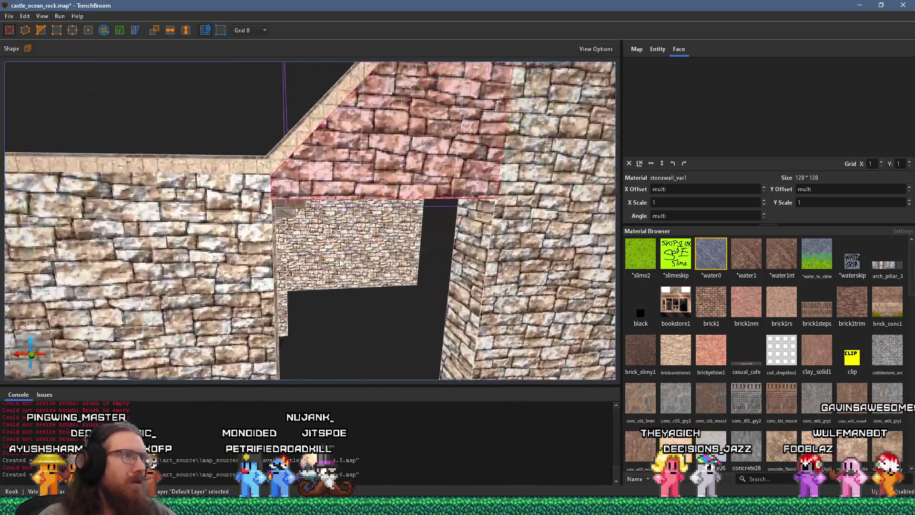
pyautogui.scroll(3, 340, 261)
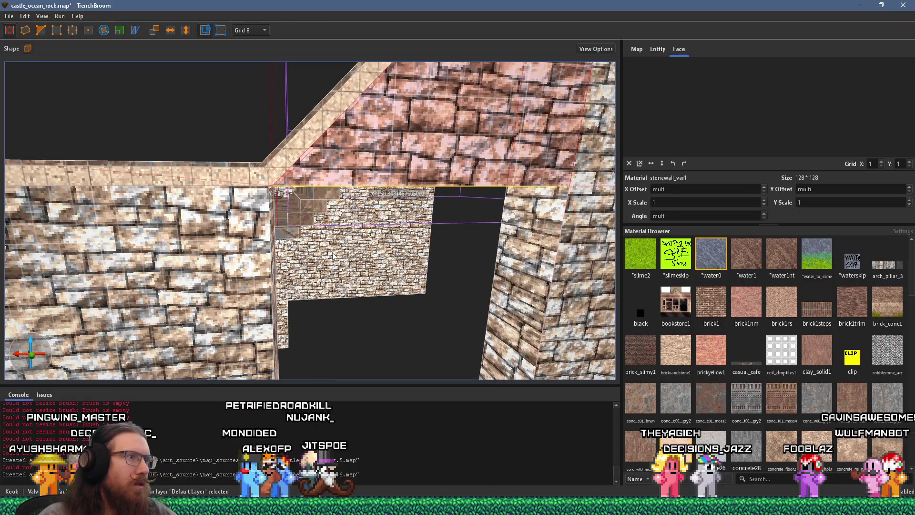
pyautogui.scroll(3, 333, 256)
pyautogui.moveTo(323, 257); pyautogui.dragTo(566, 276)
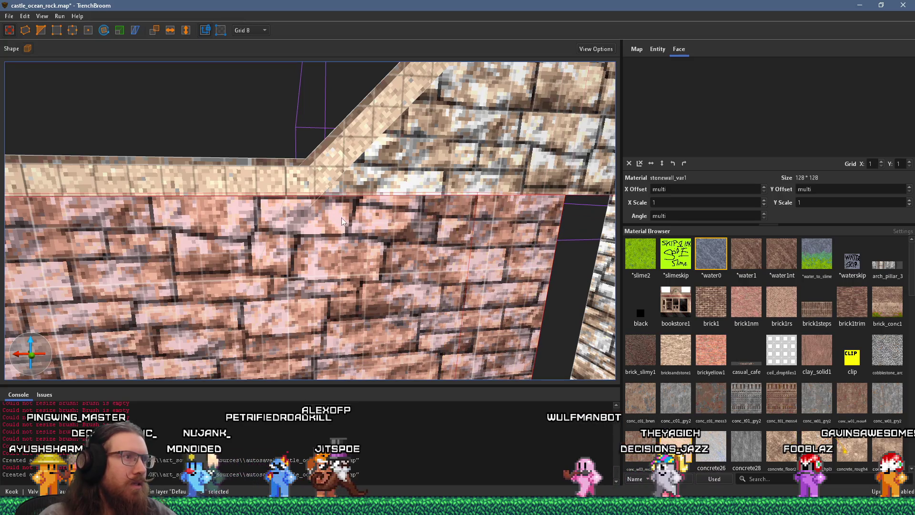
pyautogui.click(329, 177)
# Fly toward the doorway and select the stone wall face beside it
pyautogui.scroll(3, 336, 199)
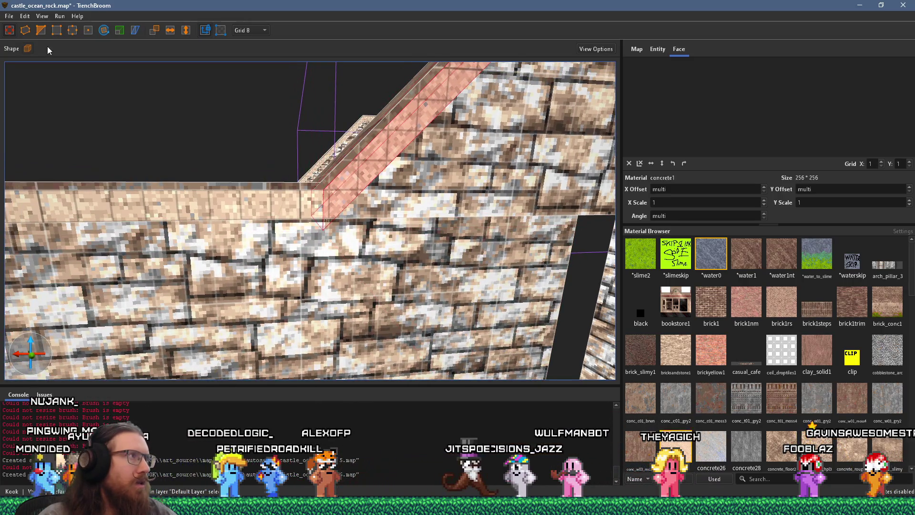
pyautogui.press('w')
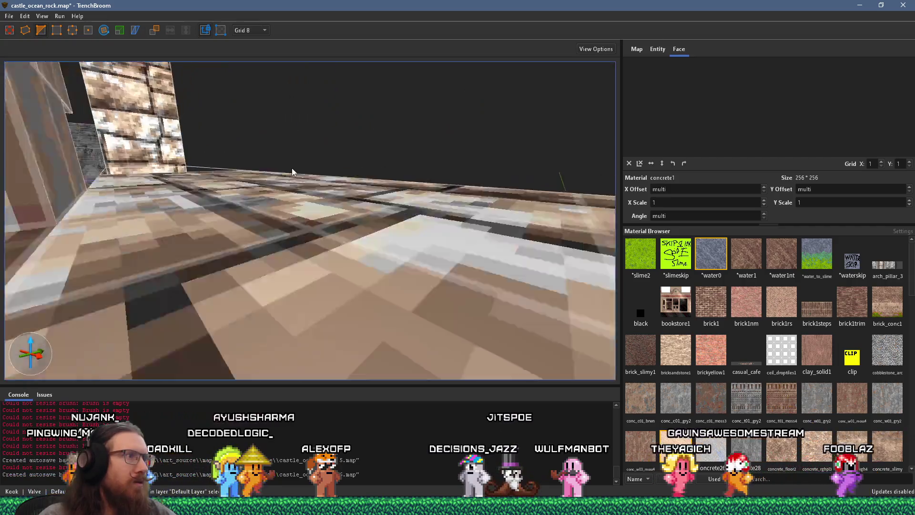
pyautogui.press('s')
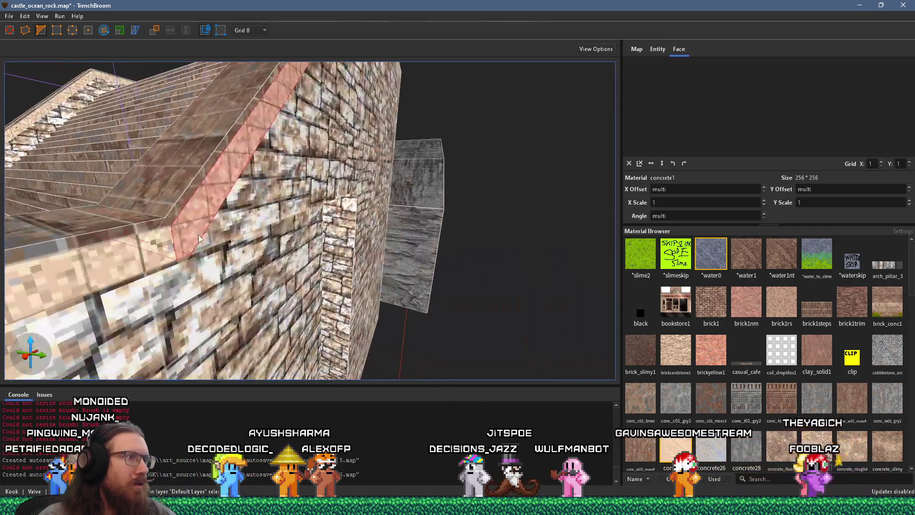
pyautogui.press('w')
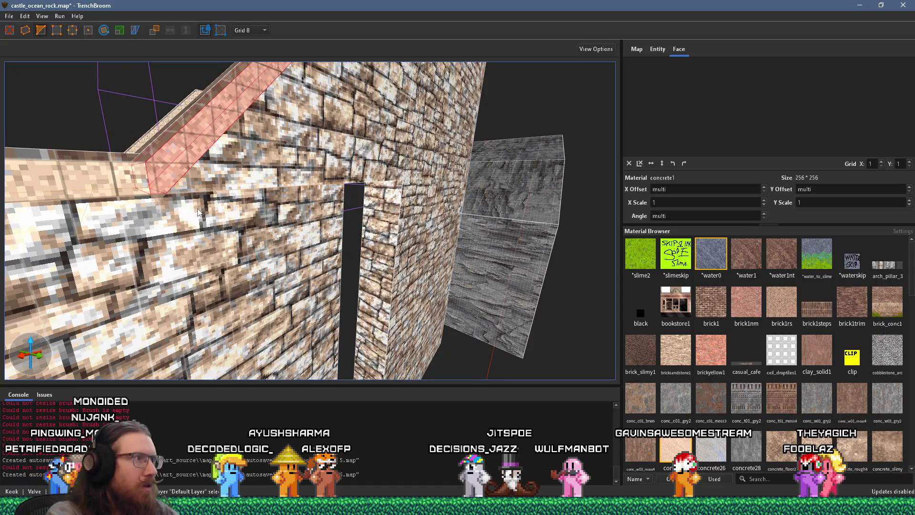
pyautogui.press('Escape')
pyautogui.press('s')
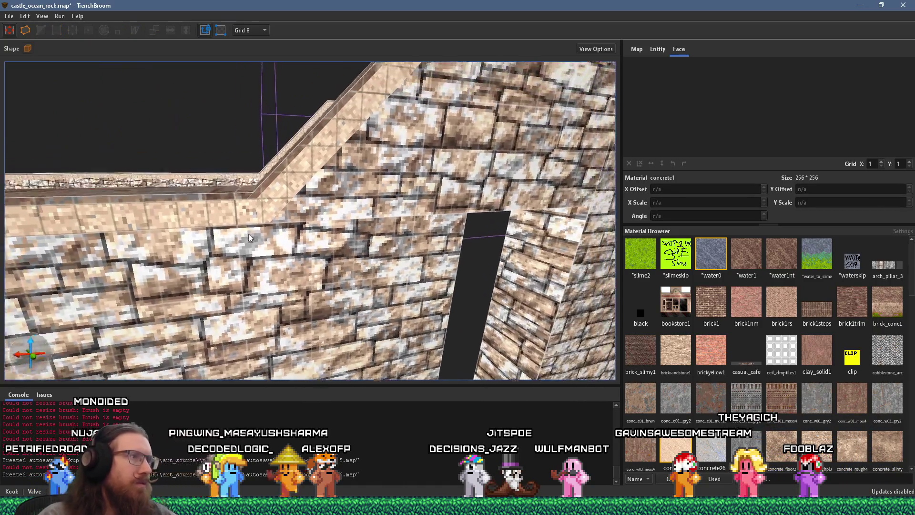
pyautogui.press('s')
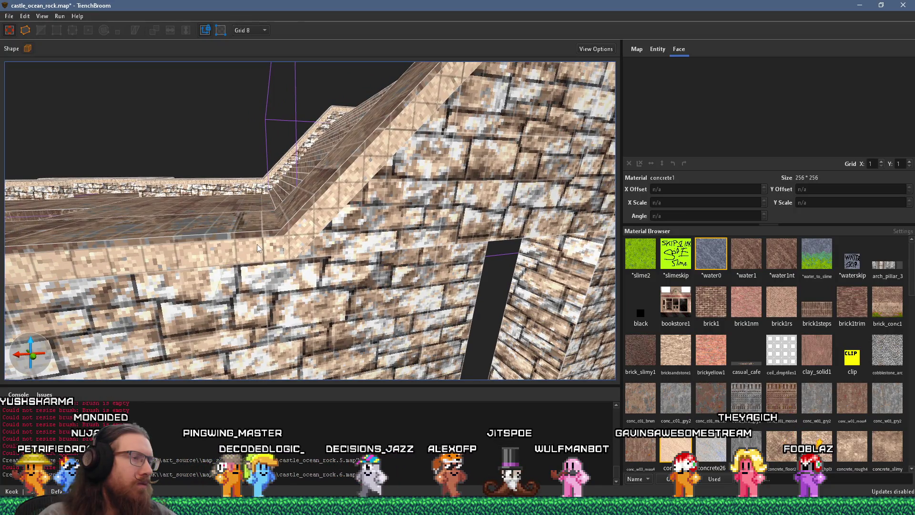
pyautogui.press('w')
pyautogui.press('d')
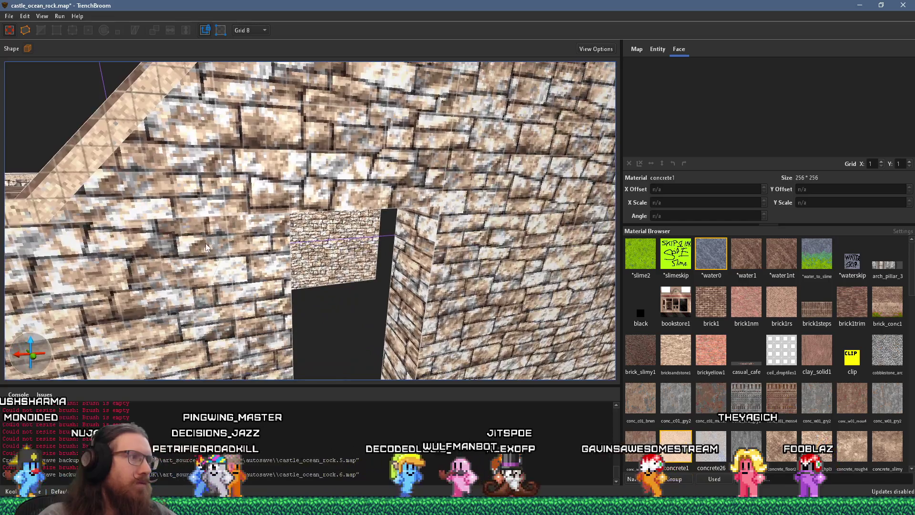
pyautogui.press('s')
pyautogui.keyDown('shift'); pyautogui.click(336, 199); pyautogui.keyUp('shift')
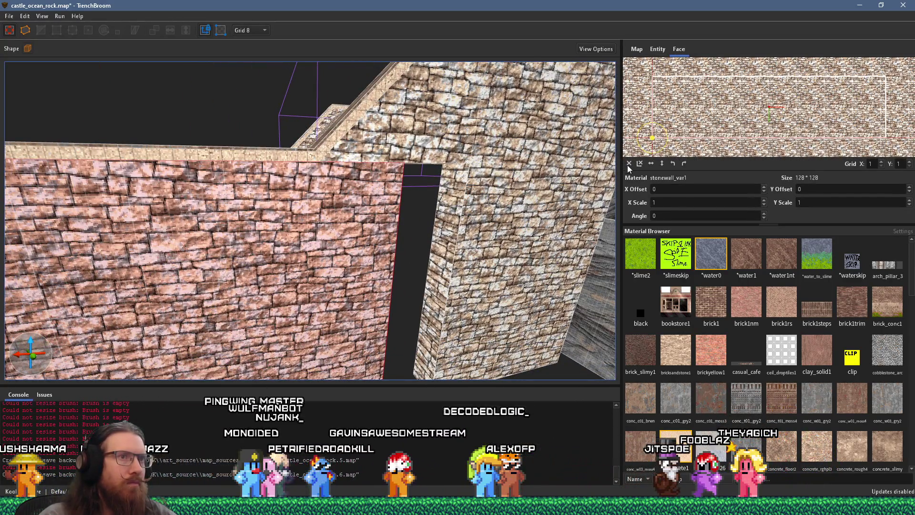
# Rise to face the wall top and select the front stone wall
pyautogui.press('s')
pyautogui.press('a')
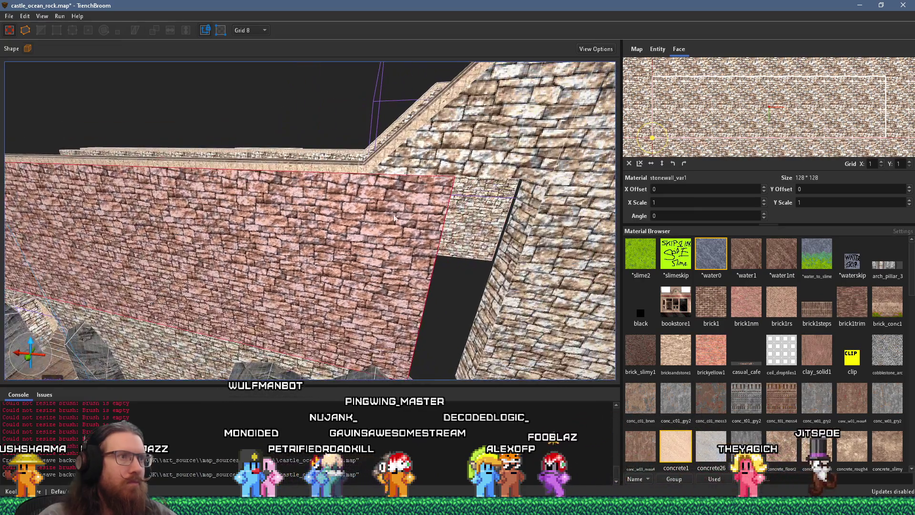
pyautogui.press('q')
pyautogui.keyDown('shift'); pyautogui.click(406, 222); pyautogui.keyUp('shift')
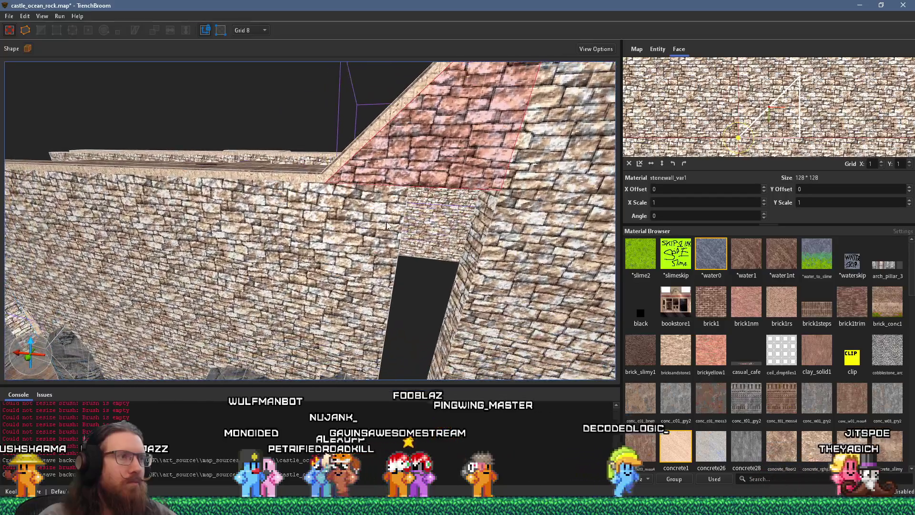
pyautogui.click(387, 225)
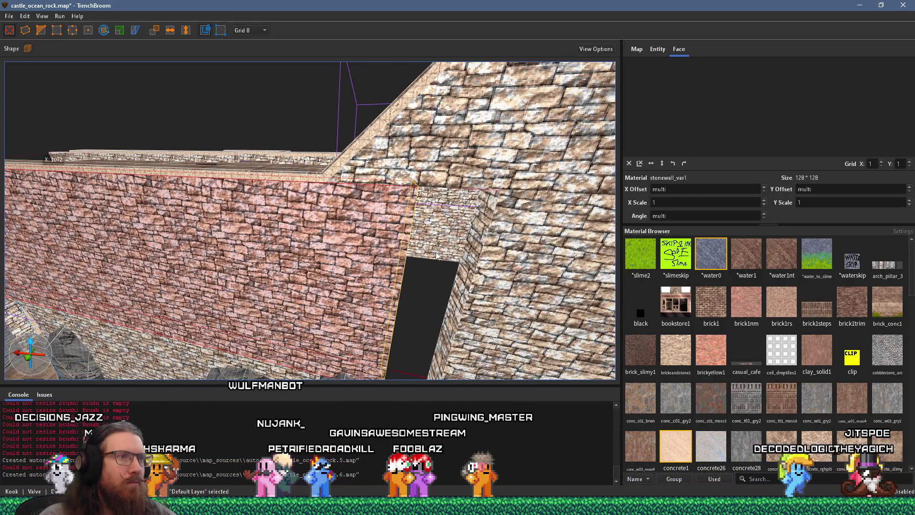
# Survey the wall's top and right edge, then select the narrow lower wall column
pyautogui.press('q')
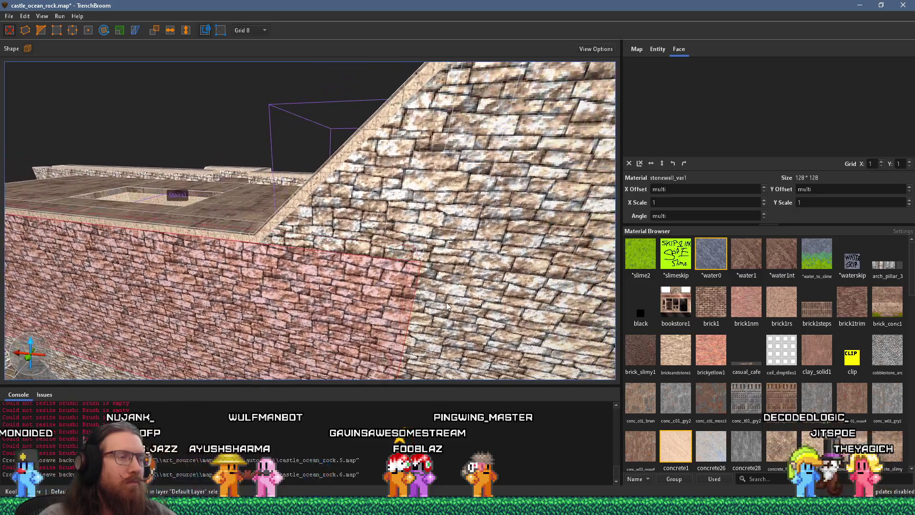
pyautogui.press('d')
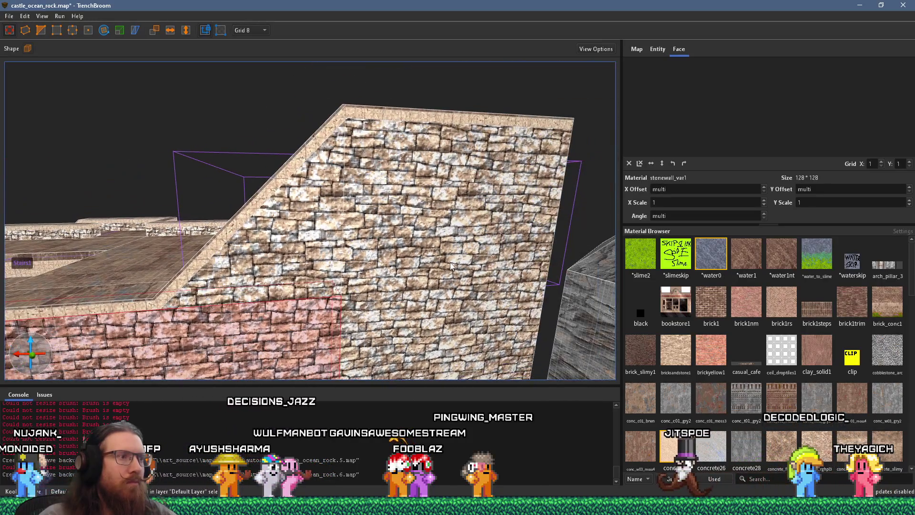
pyautogui.press('s')
pyautogui.press('w')
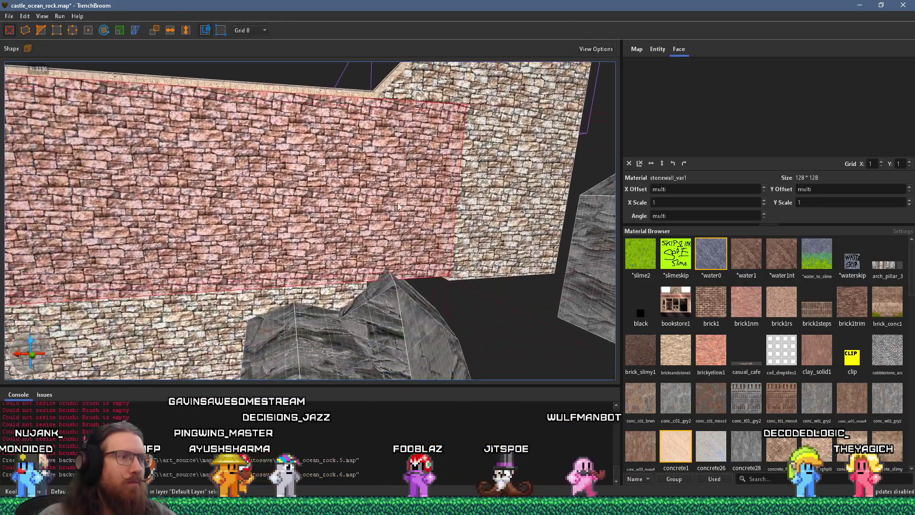
pyautogui.keyDown('shift'); pyautogui.click(348, 294); pyautogui.keyUp('shift')
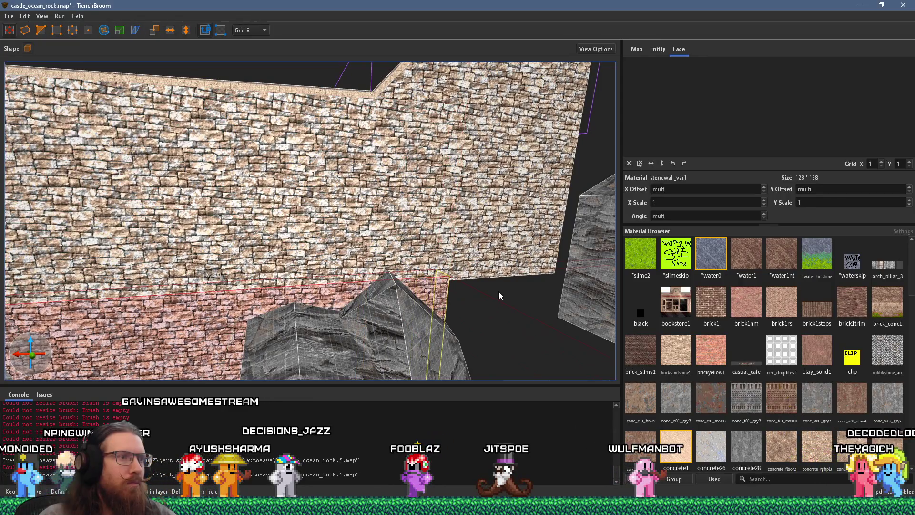
pyautogui.press('w')
pyautogui.press('w')
pyautogui.press('s')
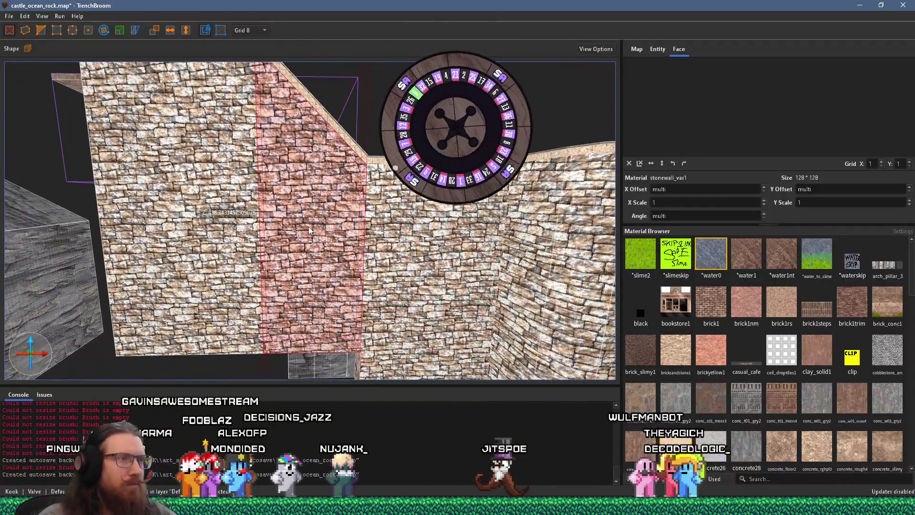
# Raise the narrow column's bottom face and stretch the right wall's left side leftward
pyautogui.moveTo(316, 367)
pyautogui.mouseDown()
pyautogui.moveTo(309, 119)
pyautogui.moveTo(306, 173)
pyautogui.mouseUp()
pyautogui.click(362, 184)
pyautogui.moveTo(362, 184); pyautogui.dragTo(259, 186)
# Select the sloped concrete top brush on the wall
pyautogui.press('w')
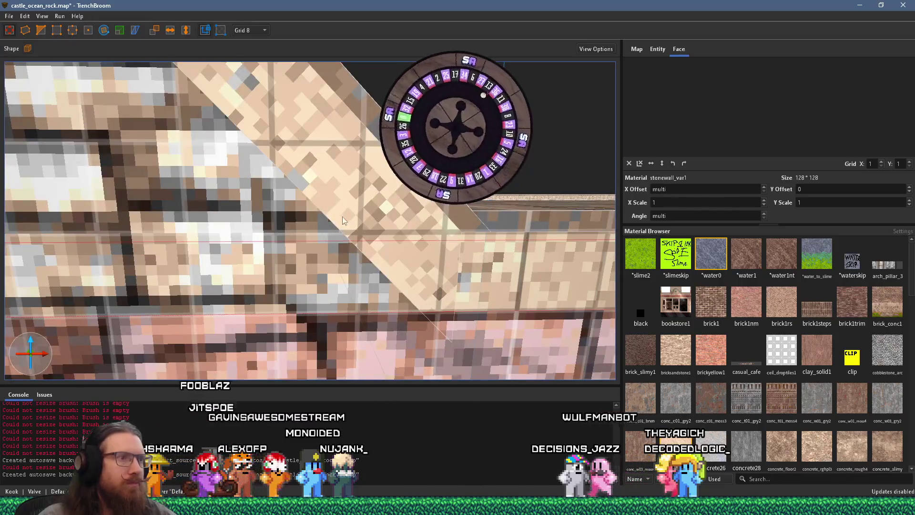
pyautogui.click(341, 222)
pyautogui.scroll(5, 434, 252)
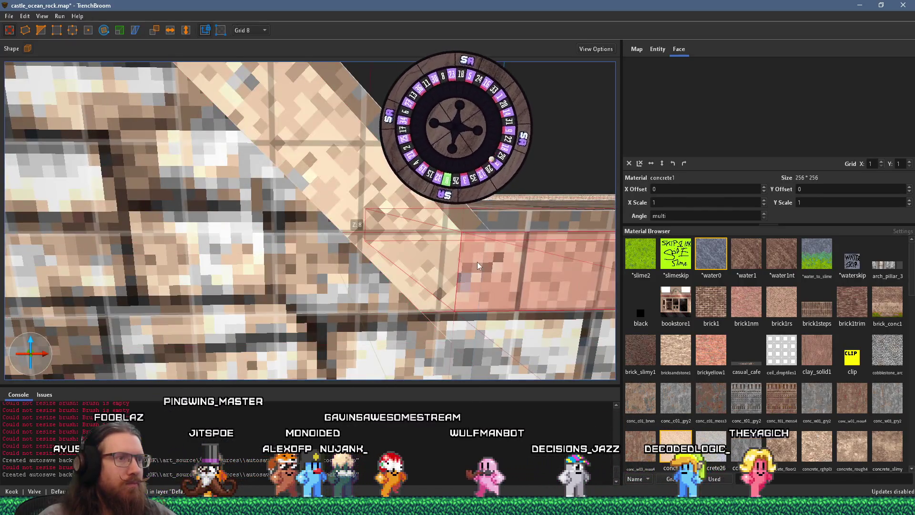
pyautogui.scroll(-5, 433, 269)
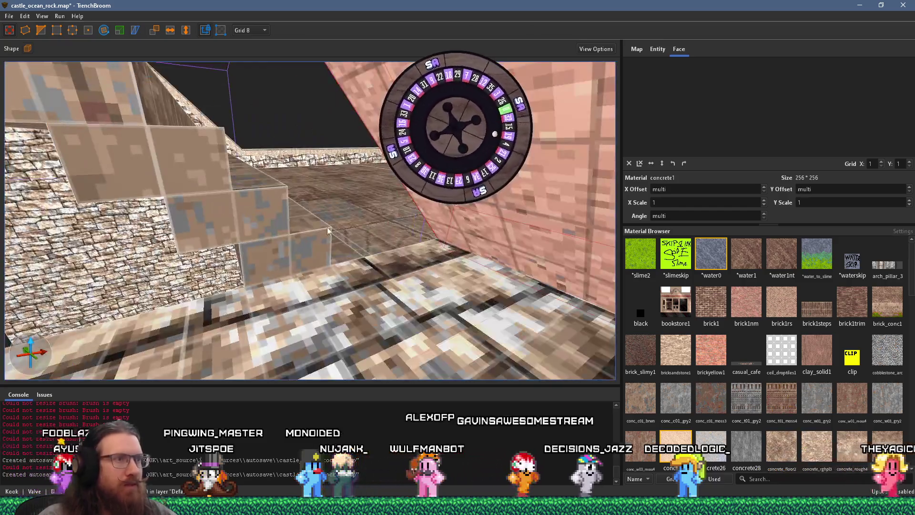
pyautogui.scroll(5, 396, 259)
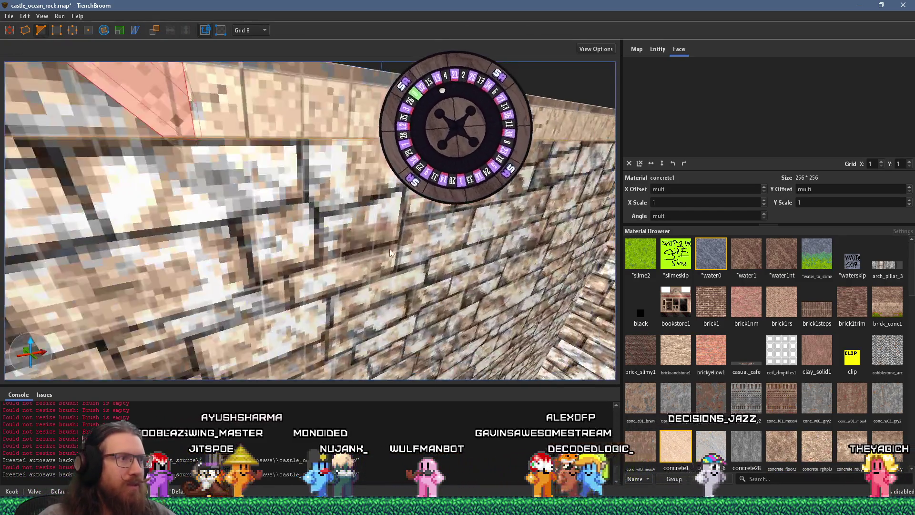
pyautogui.scroll(5, 391, 249)
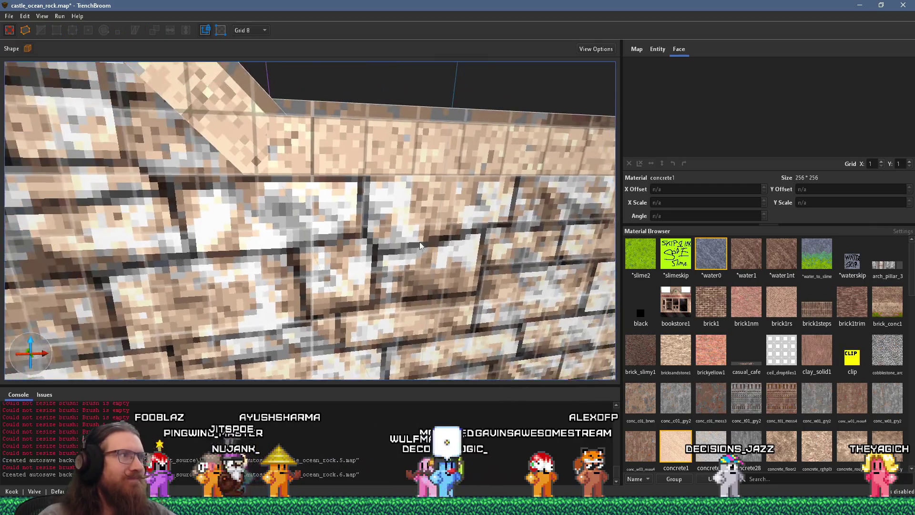
pyautogui.scroll(-5, 438, 244)
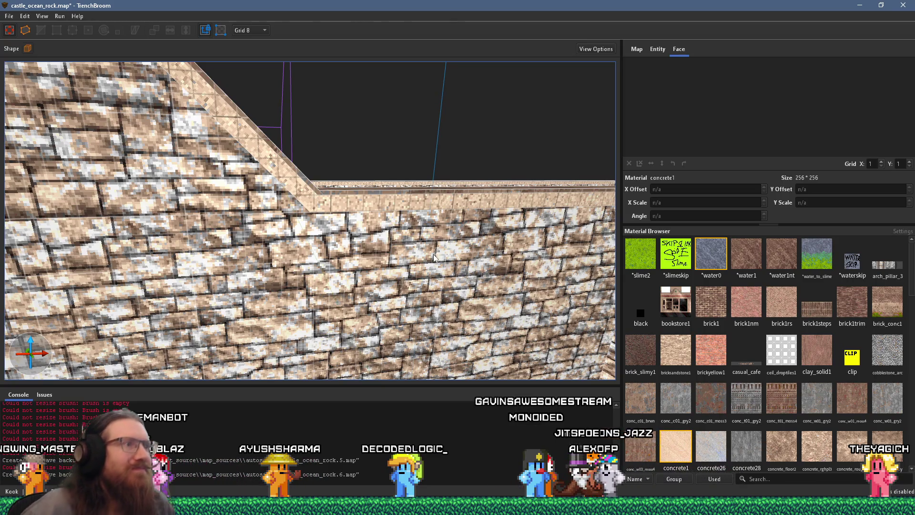
pyautogui.scroll(-5, 433, 257)
pyautogui.moveTo(433, 257)
pyautogui.mouseDown()
pyautogui.moveTo(357, 235)
pyautogui.moveTo(485, 116)
pyautogui.moveTo(433, 181)
pyautogui.moveTo(370, 314)
pyautogui.moveTo(482, 114)
pyautogui.moveTo(553, 79)
pyautogui.moveTo(489, 28)
pyautogui.mouseUp()
pyautogui.moveTo(437, 139)
pyautogui.mouseDown()
pyautogui.moveTo(523, 113)
pyautogui.moveTo(499, 73)
pyautogui.moveTo(531, 124)
pyautogui.moveTo(513, 153)
pyautogui.moveTo(438, 208)
pyautogui.mouseUp()
pyautogui.press('super+Tab')
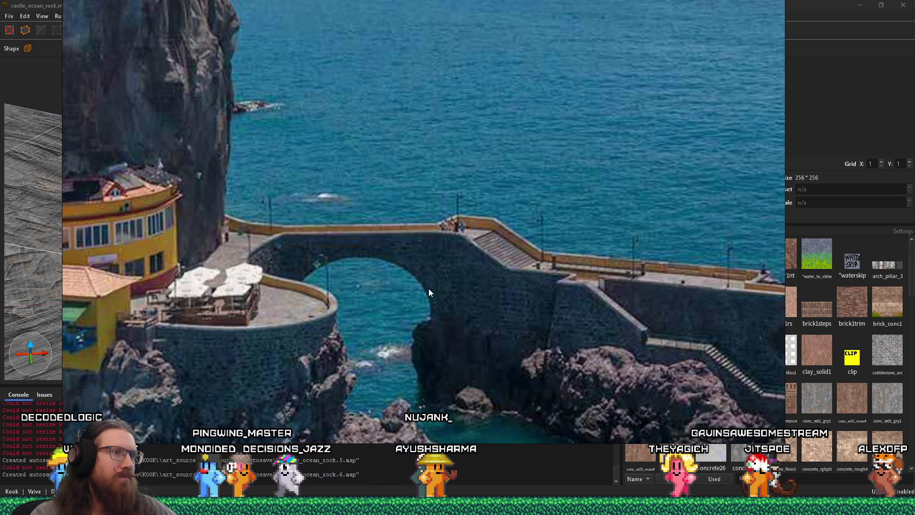
pyautogui.hotkey('alt', 'Tab')
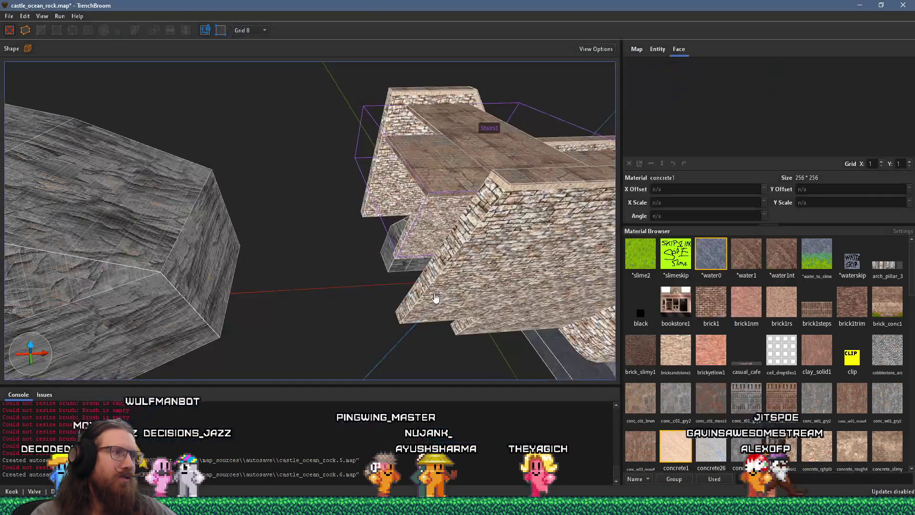
pyautogui.click(441, 233)
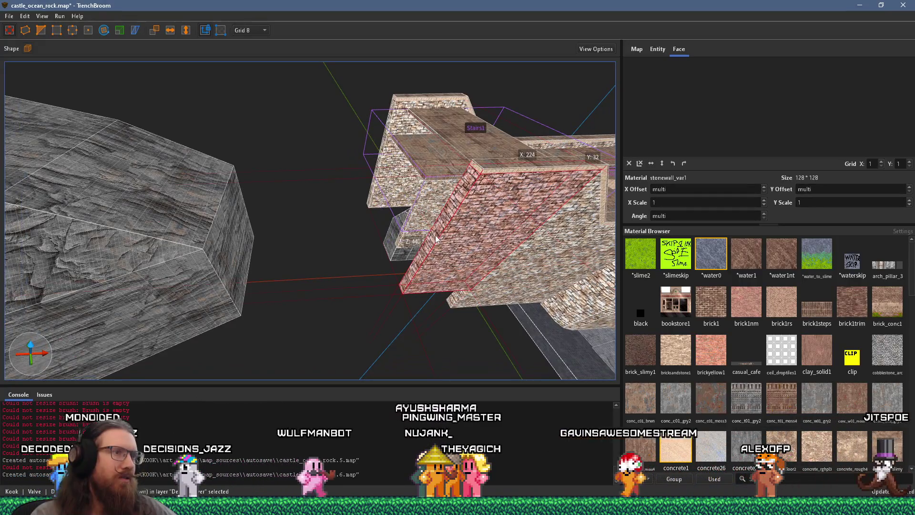
pyautogui.hotkey('alt', 'Tab')
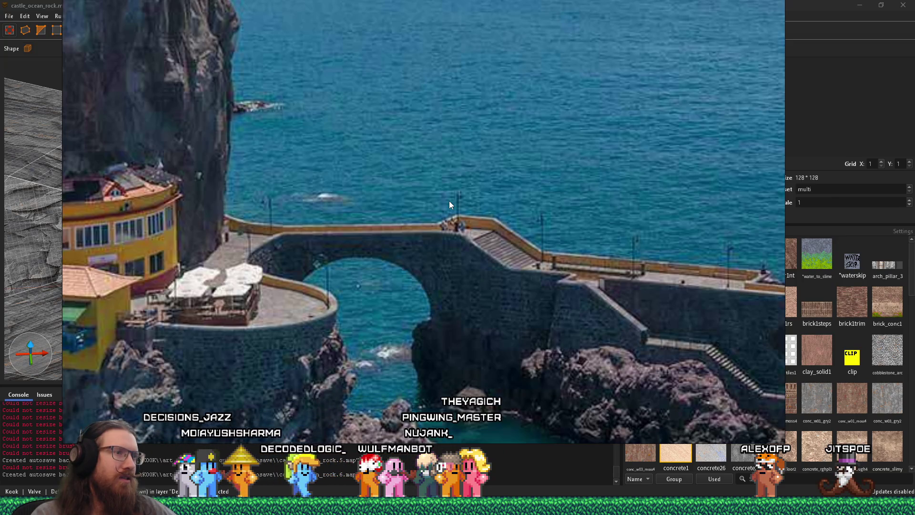
pyautogui.hotkey('alt', 'Tab')
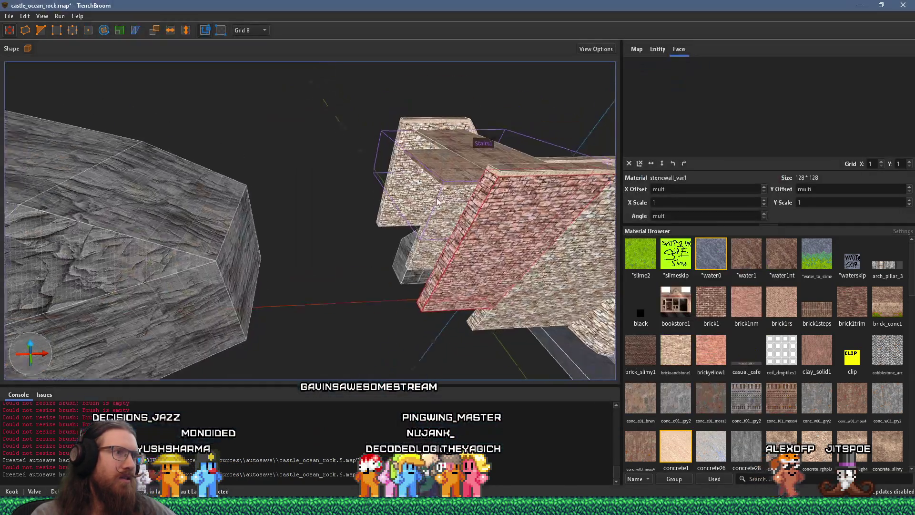
pyautogui.click(248, 124)
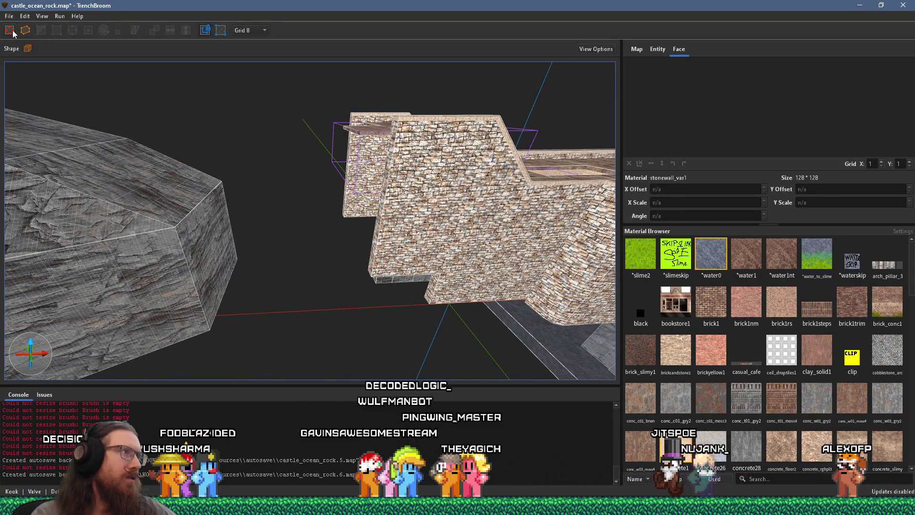
# Set the shape tool to a 12-sided cylinder lying along the Y axis
pyautogui.click(27, 50)
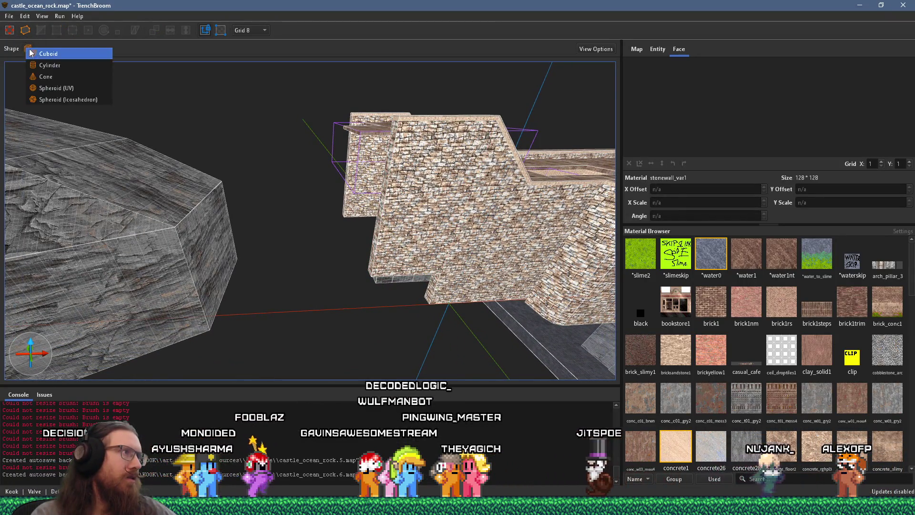
pyautogui.click(62, 64)
pyautogui.doubleClick(126, 48)
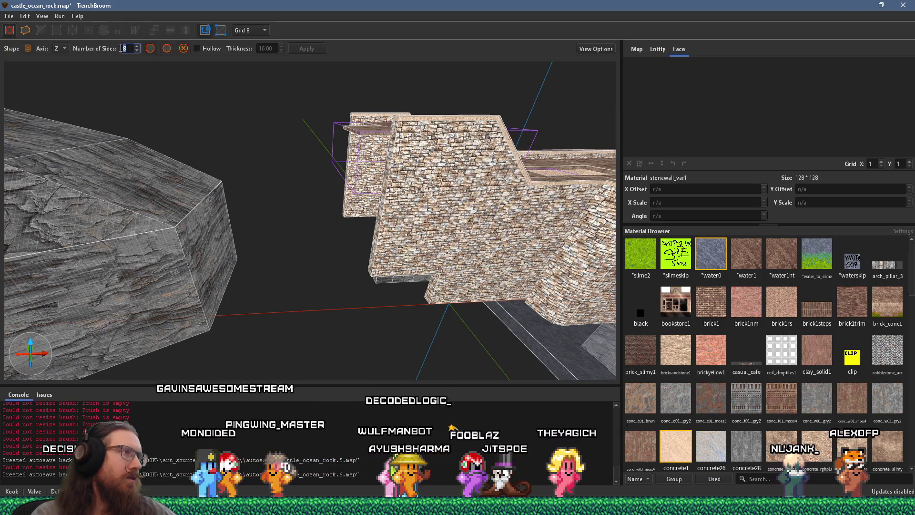
pyautogui.write('12')
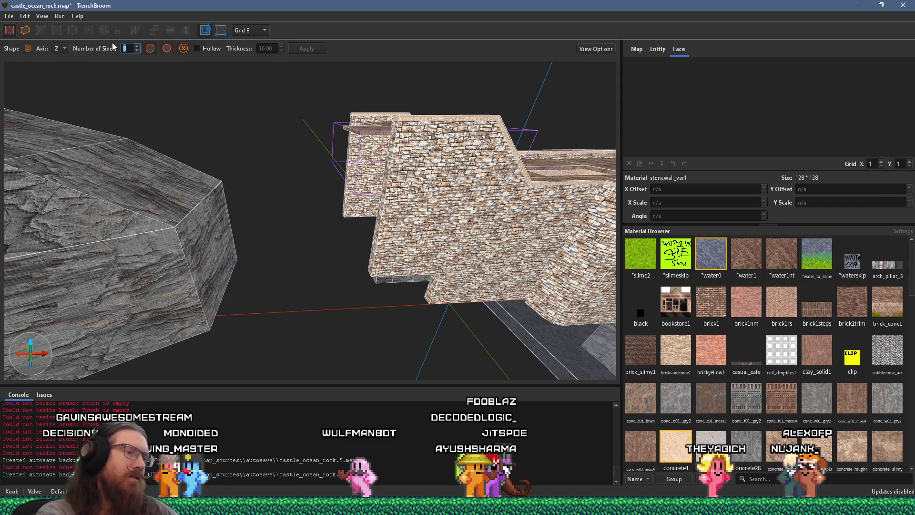
pyautogui.press('Return')
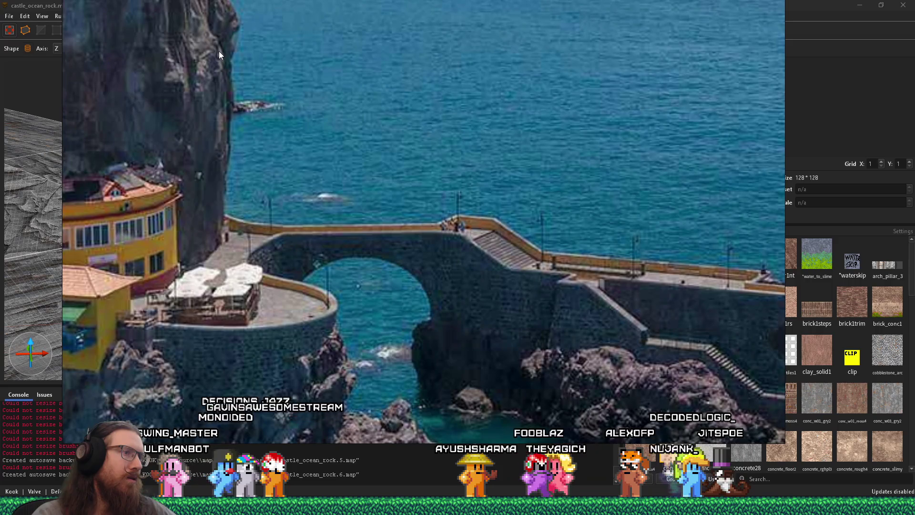
pyautogui.hotkey('alt', 'Tab')
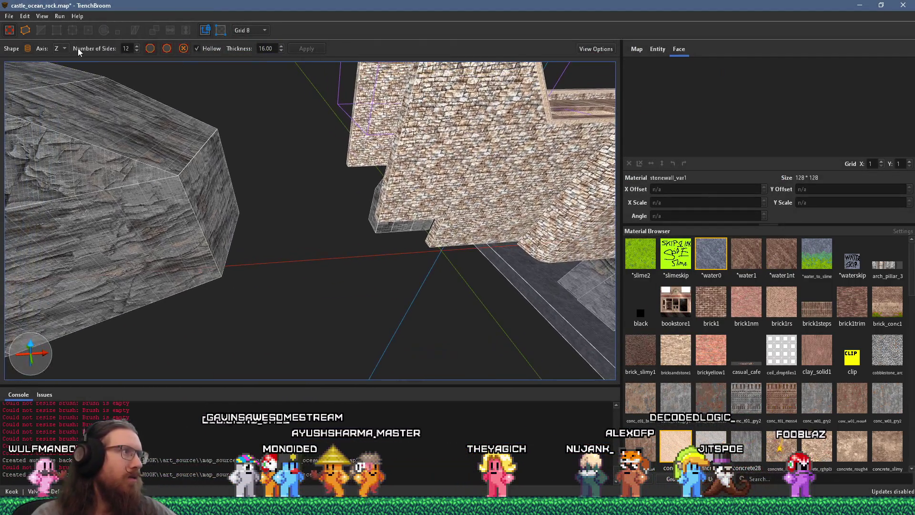
pyautogui.click(60, 48)
pyautogui.click(58, 60)
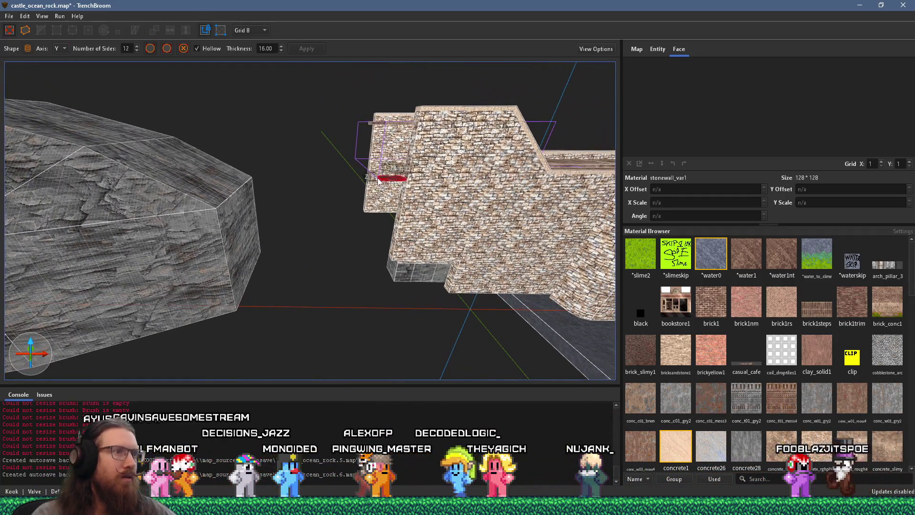
# Draw a trial hollow cylinder, then delete that red cylinder brush from the map
pyautogui.moveTo(298, 164)
pyautogui.mouseDown()
pyautogui.moveTo(264, 137)
pyautogui.moveTo(286, 154)
pyautogui.moveTo(312, 95)
pyautogui.moveTo(317, 114)
pyautogui.mouseUp()
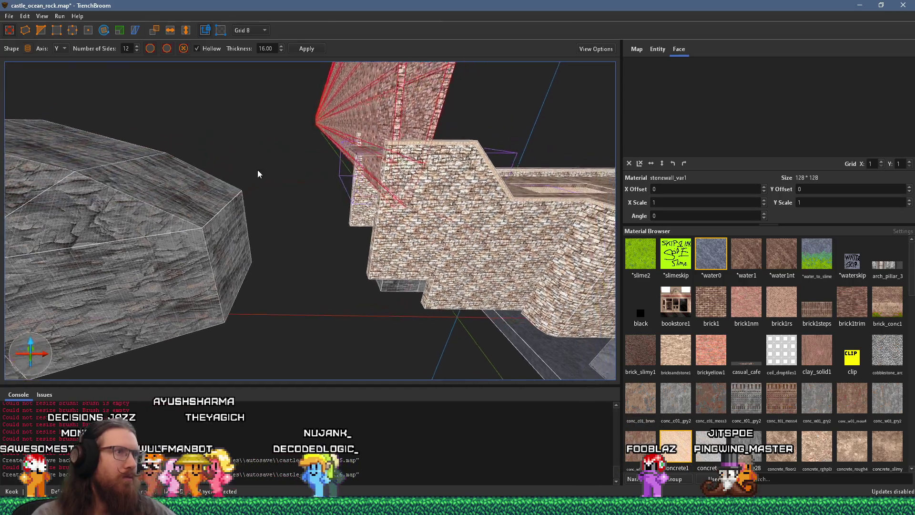
pyautogui.moveTo(261, 169)
pyautogui.mouseDown()
pyautogui.moveTo(266, 177)
pyautogui.moveTo(226, 196)
pyautogui.moveTo(259, 164)
pyautogui.mouseUp()
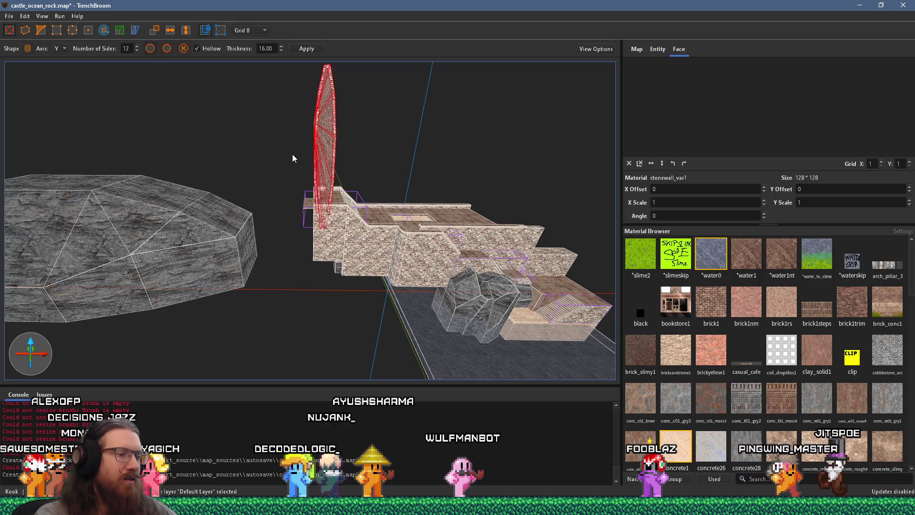
pyautogui.press('Delete')
pyautogui.moveTo(293, 158)
pyautogui.mouseDown()
pyautogui.moveTo(272, 227)
pyautogui.moveTo(368, 191)
pyautogui.moveTo(484, 190)
pyautogui.mouseUp()
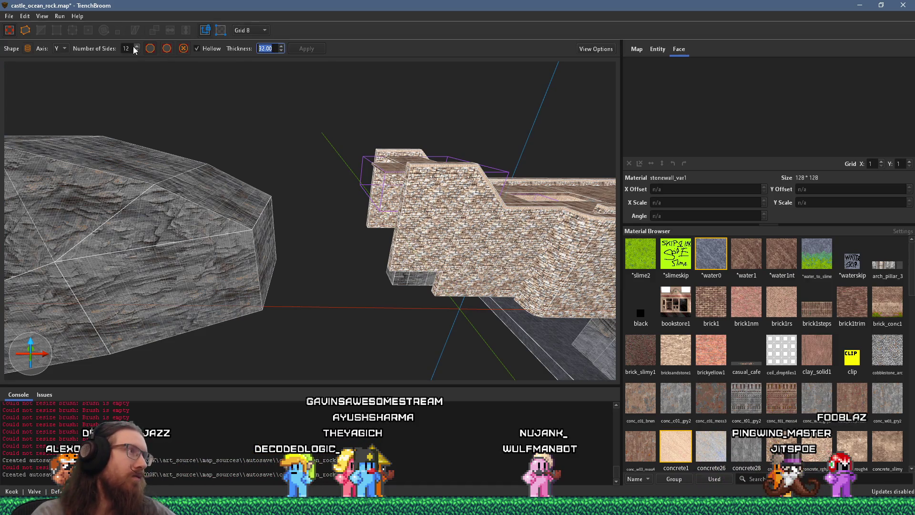
# Set the cylinder to 24 sides and check the sea-cliff reference photo
pyautogui.write('24')
pyautogui.press('Return')
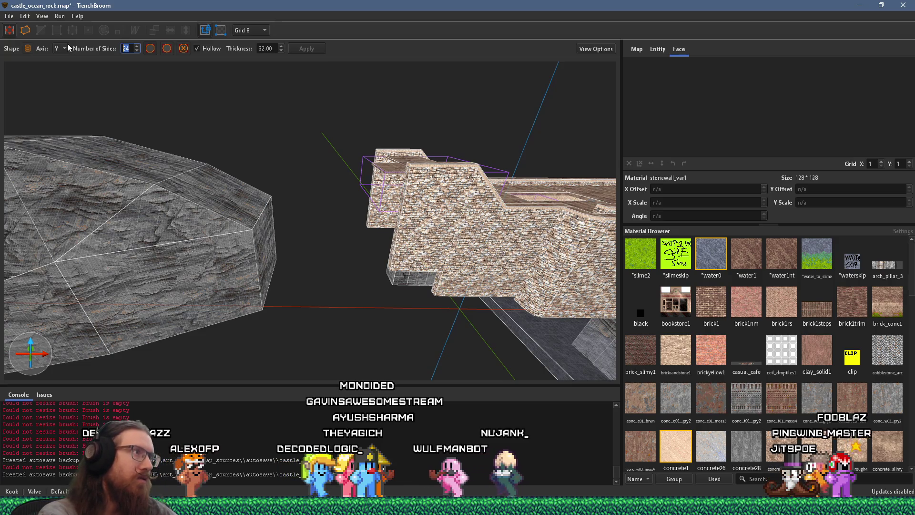
pyautogui.hotkey('alt', 'Tab')
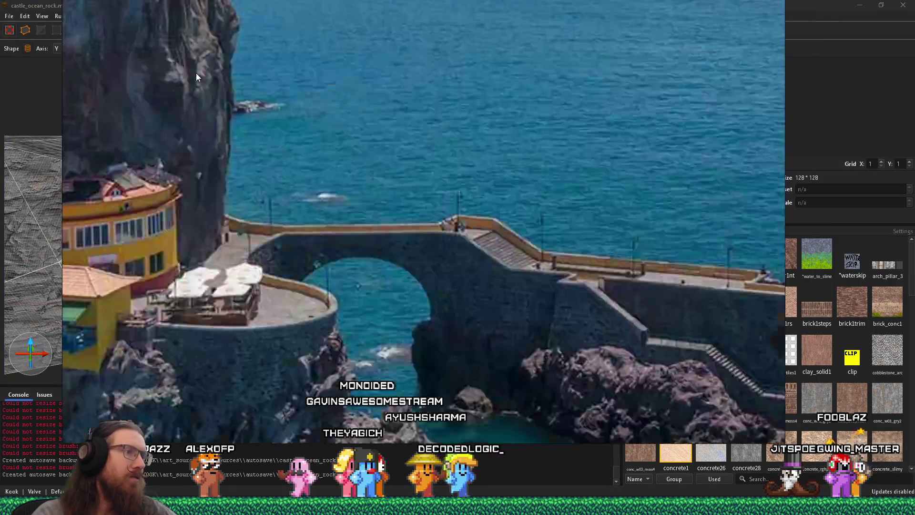
pyautogui.hotkey('alt', 'Tab')
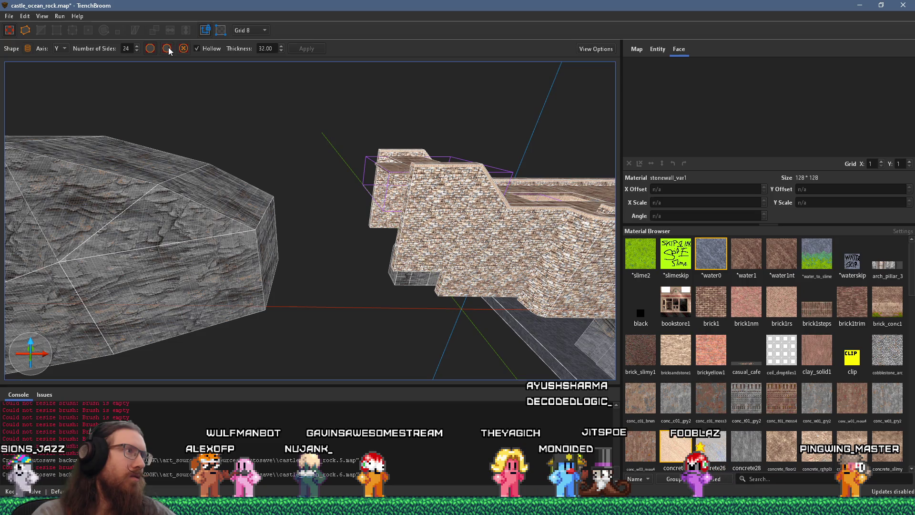
# Begin dragging out a hollow ring beside the castle wall toward the rock
pyautogui.moveTo(324, 113); pyautogui.dragTo(402, 202)
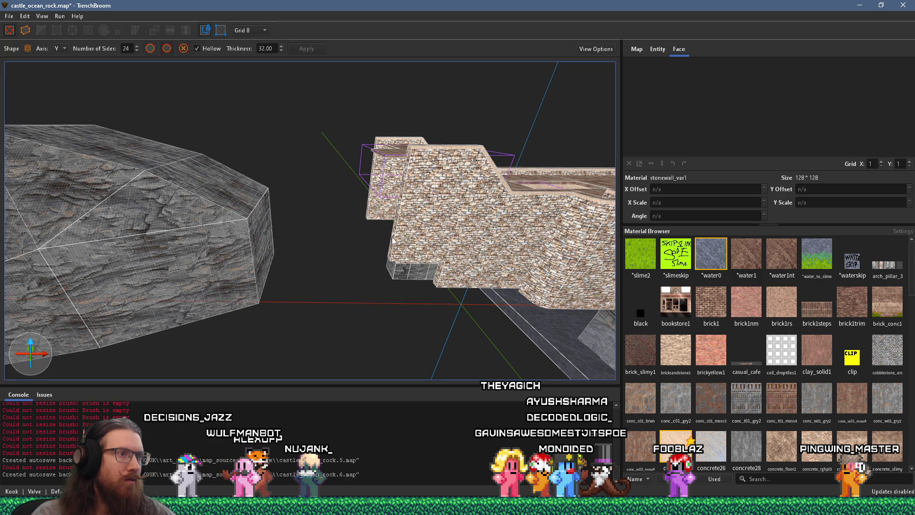
pyautogui.hotkey('alt', 'Tab')
pyautogui.hotkey('alt', 'Tab')
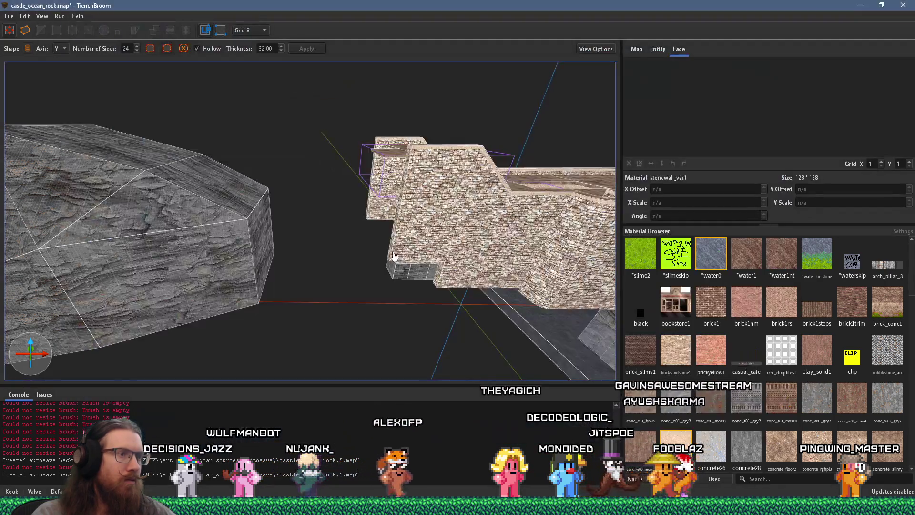
pyautogui.moveTo(388, 245)
pyautogui.mouseDown()
pyautogui.moveTo(353, 202)
pyautogui.moveTo(278, 187)
pyautogui.moveTo(228, 146)
pyautogui.moveTo(191, 140)
pyautogui.moveTo(189, 89)
pyautogui.mouseUp()
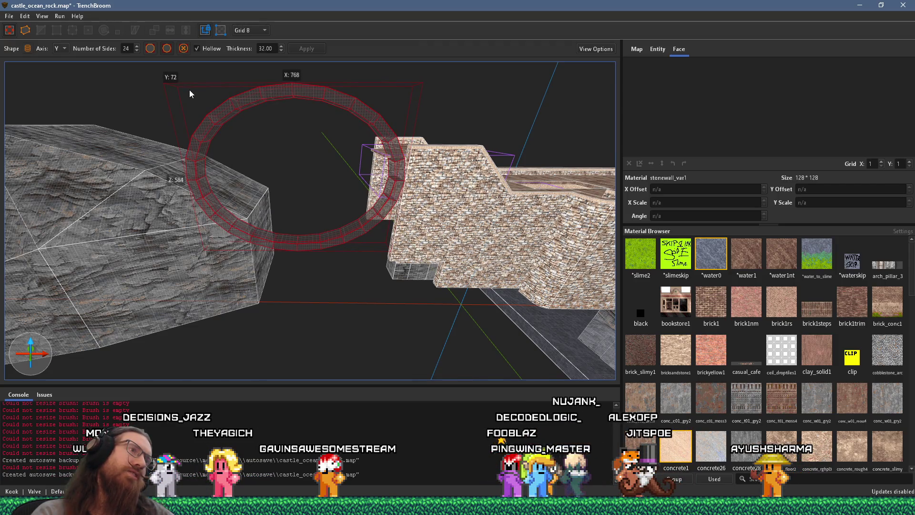
# Stretch the ring slightly taller, rotate it 90° and back, and lower it a few units
pyautogui.moveTo(189, 93)
pyautogui.mouseDown()
pyautogui.moveTo(174, 58)
pyautogui.moveTo(155, 59)
pyautogui.mouseUp()
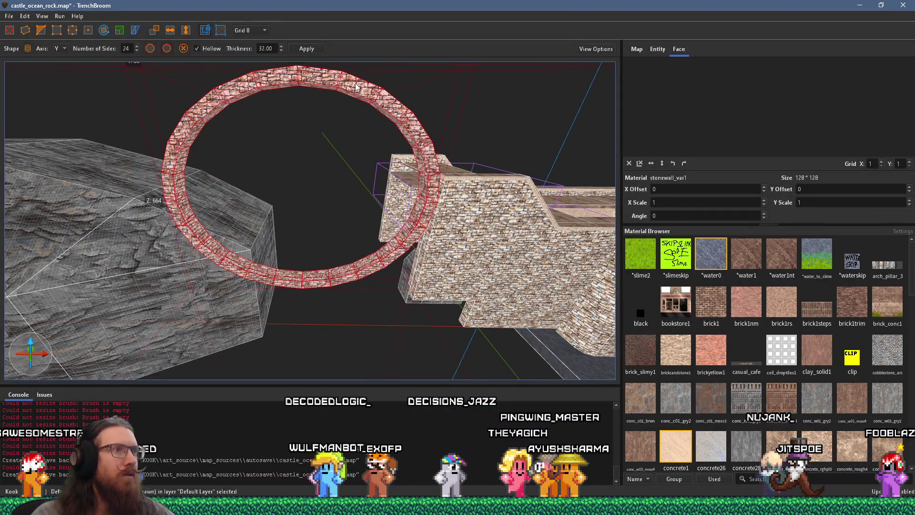
pyautogui.hotkey('alt', 'Up')
pyautogui.moveTo(365, 141); pyautogui.dragTo(368, 155)
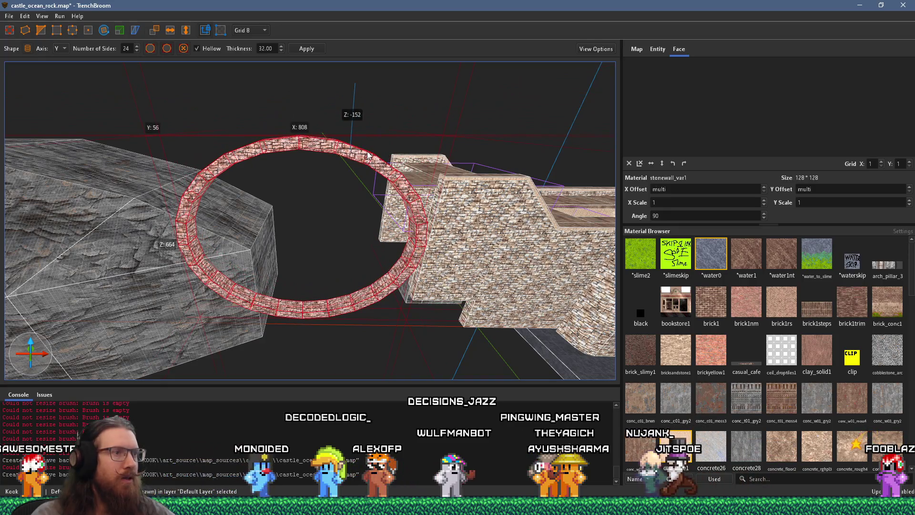
pyautogui.hotkey('alt', 'Down')
pyautogui.scroll(10, 377, 157)
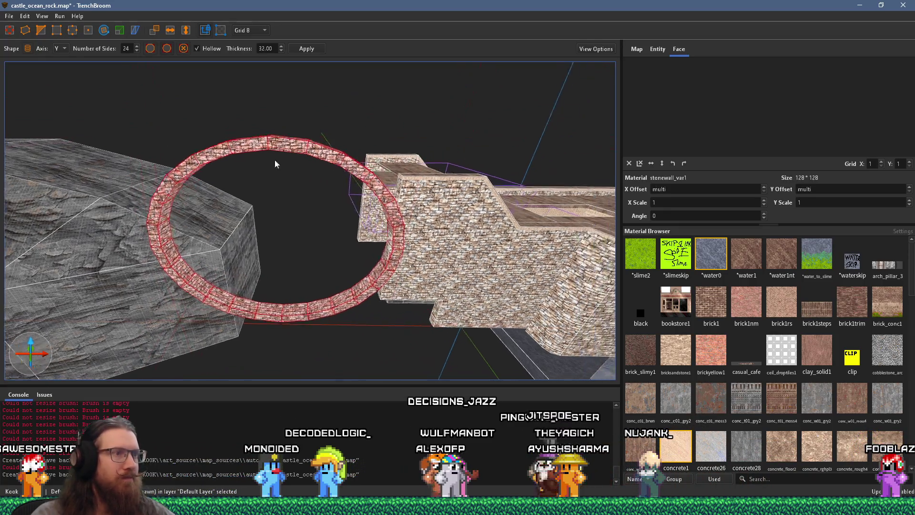
pyautogui.scroll(10, 196, 173)
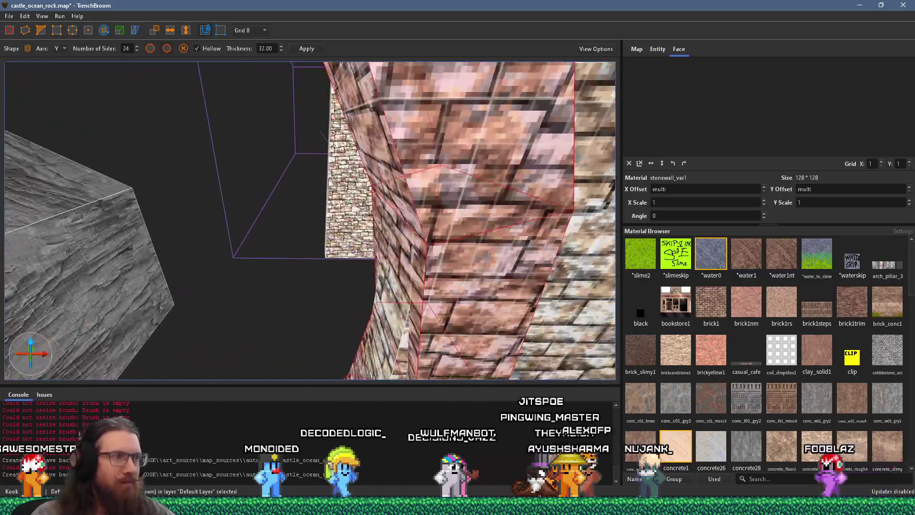
# Rotate the ring a quarter turn and lower it to meet the rock and wall
pyautogui.scroll(-5, 379, 168)
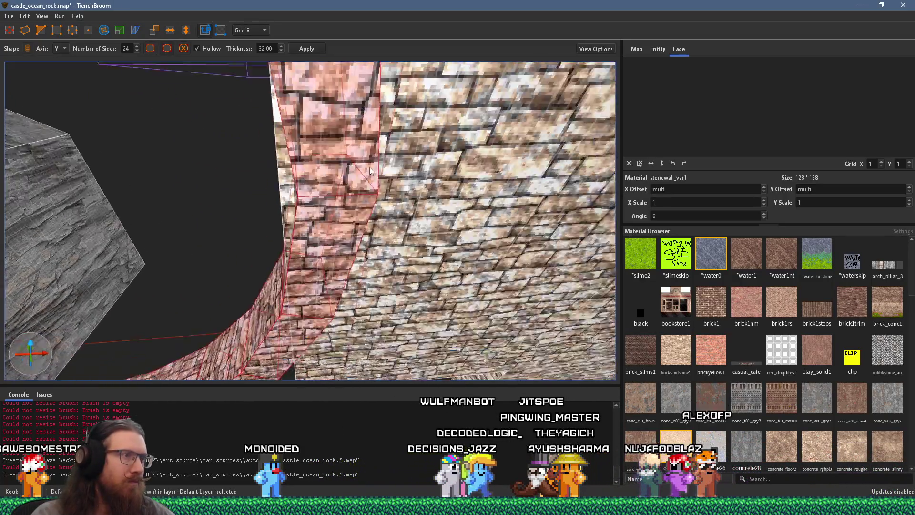
pyautogui.hotkey('alt', 'Down')
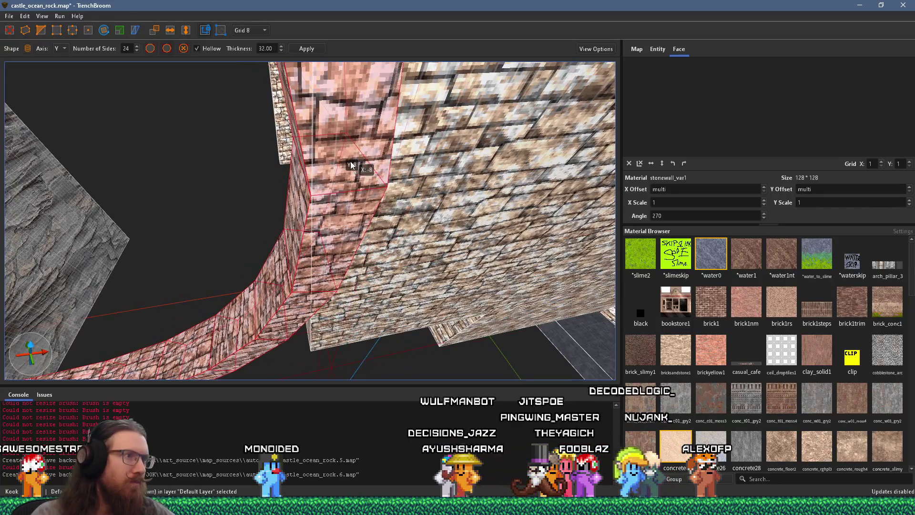
pyautogui.scroll(5, 313, 116)
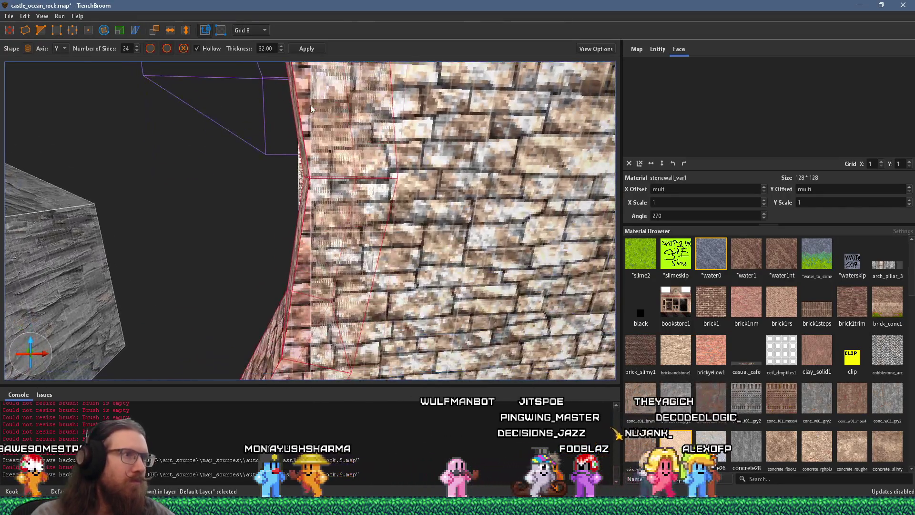
pyautogui.scroll(6, 311, 105)
pyautogui.scroll(-4, 300, 103)
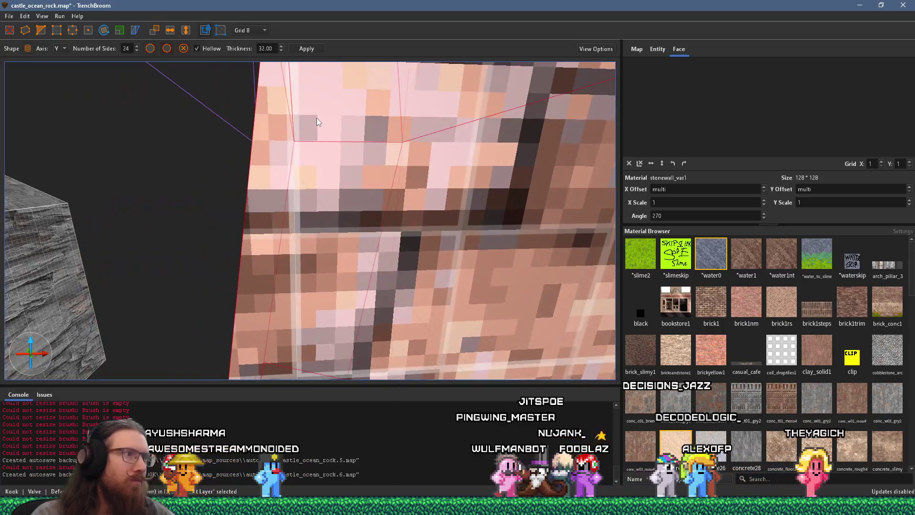
pyautogui.scroll(3, 310, 122)
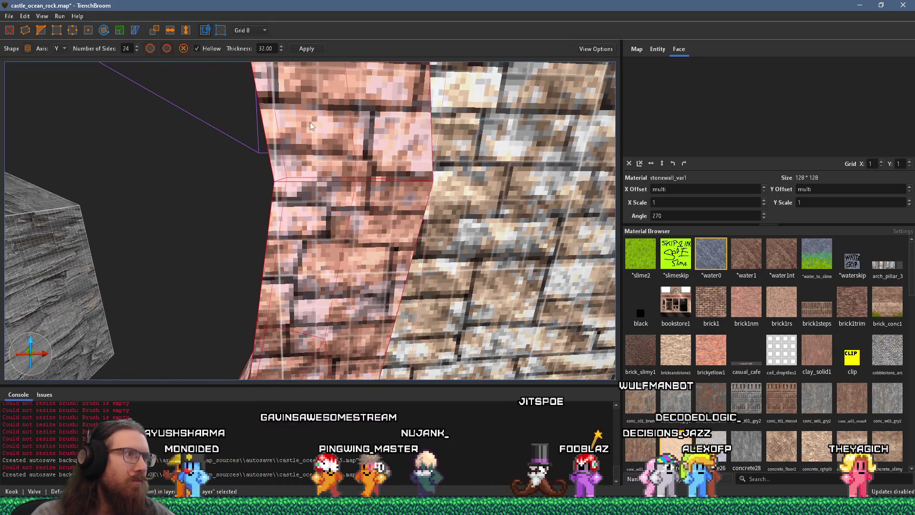
pyautogui.scroll(-10, 314, 144)
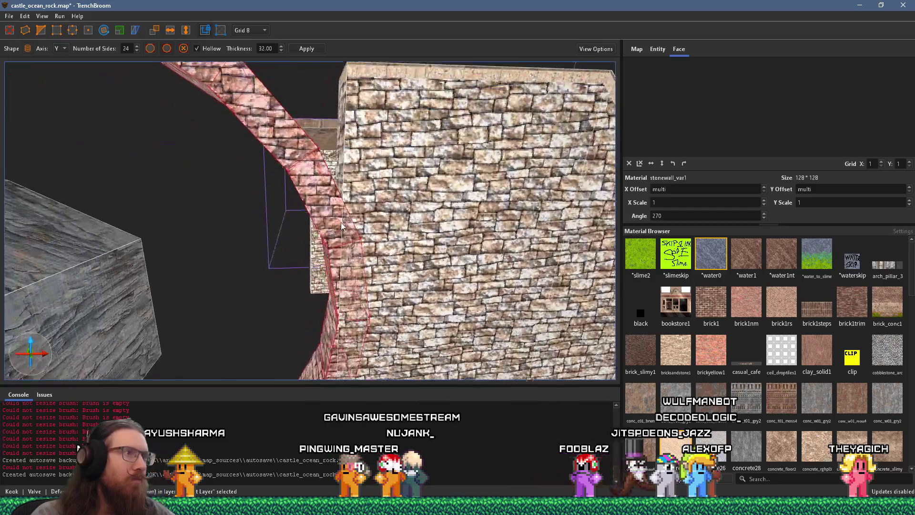
pyautogui.scroll(-5, 266, 128)
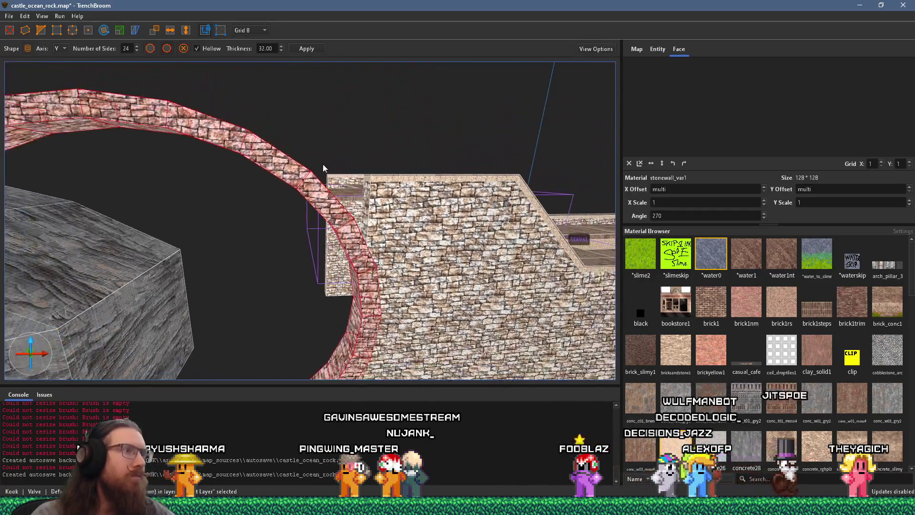
pyautogui.moveTo(309, 179)
pyautogui.mouseDown()
pyautogui.moveTo(330, 266)
pyautogui.moveTo(120, 92)
pyautogui.mouseUp()
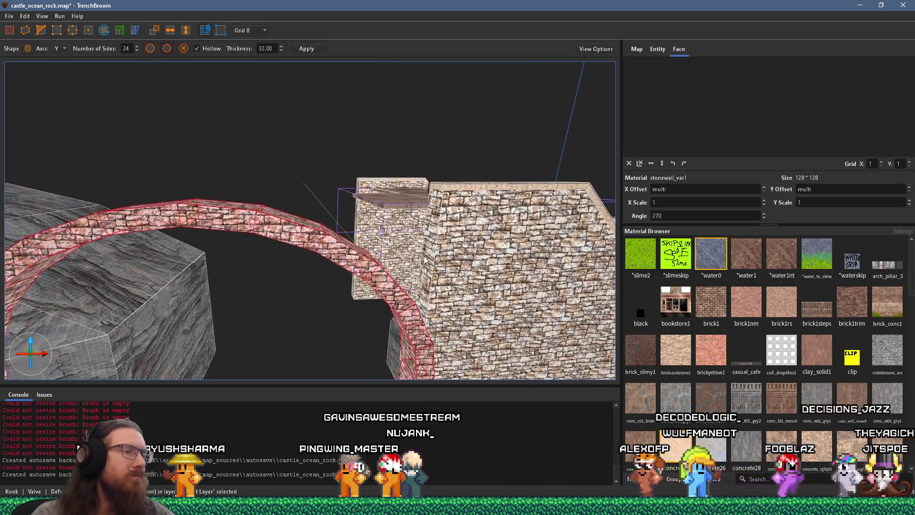
# Delete the ring's lower segments, leaving an arch between rock and castle wall
pyautogui.scroll(3, 120, 92)
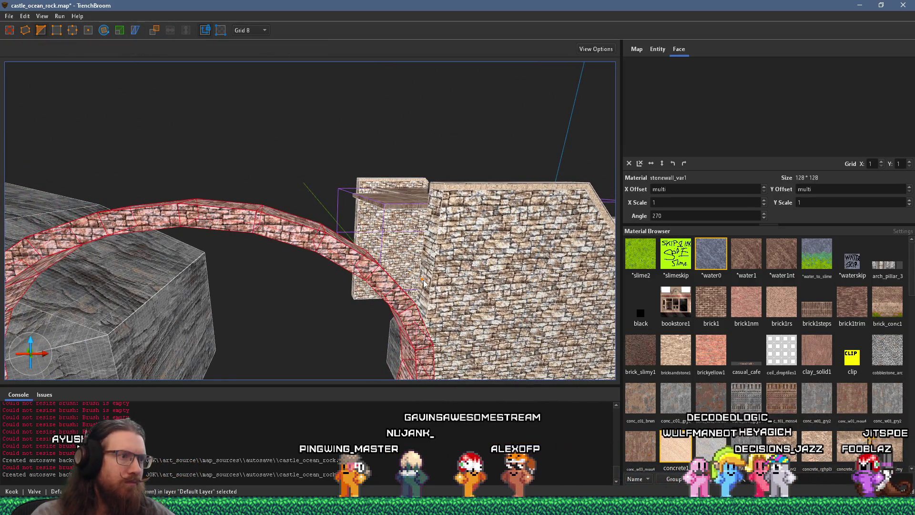
pyautogui.moveTo(402, 219); pyautogui.dragTo(402, 119)
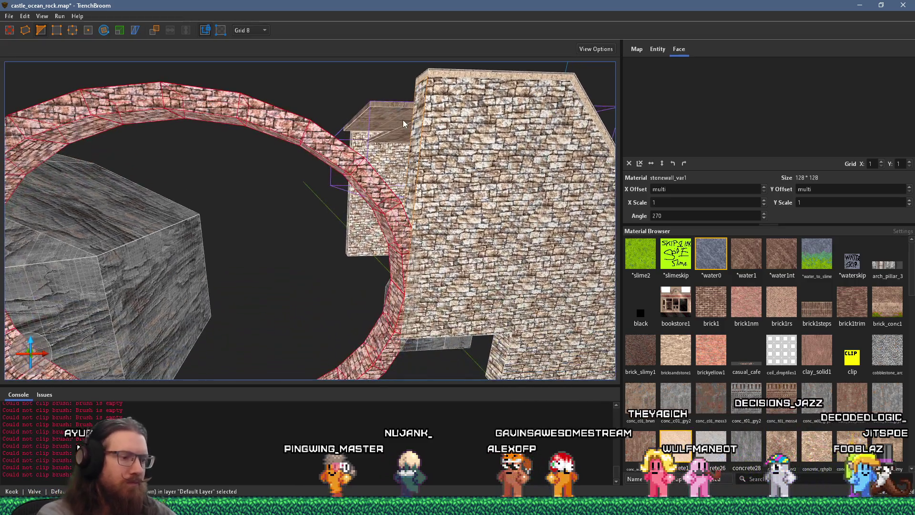
pyautogui.moveTo(381, 267)
pyautogui.mouseDown()
pyautogui.moveTo(358, 280)
pyautogui.moveTo(387, 280)
pyautogui.moveTo(268, 340)
pyautogui.mouseUp()
pyautogui.click(388, 263)
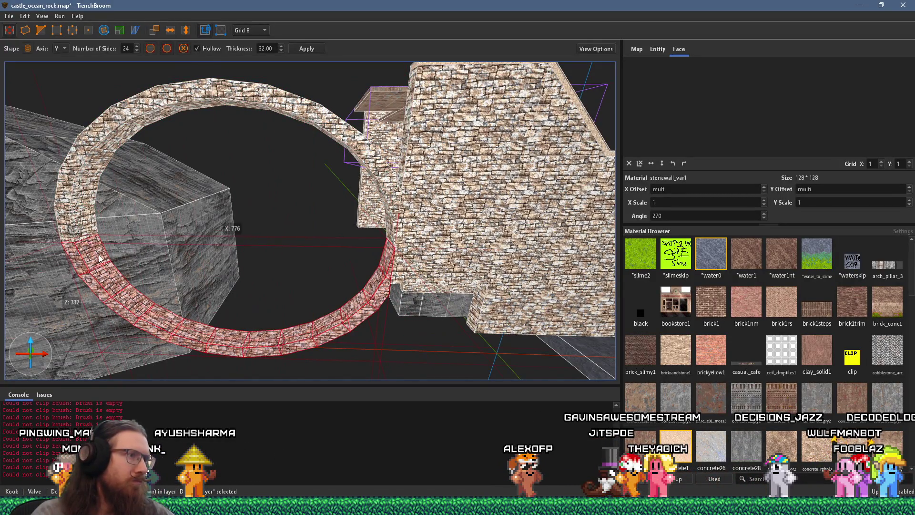
pyautogui.press('Delete')
pyautogui.scroll(5, 318, 236)
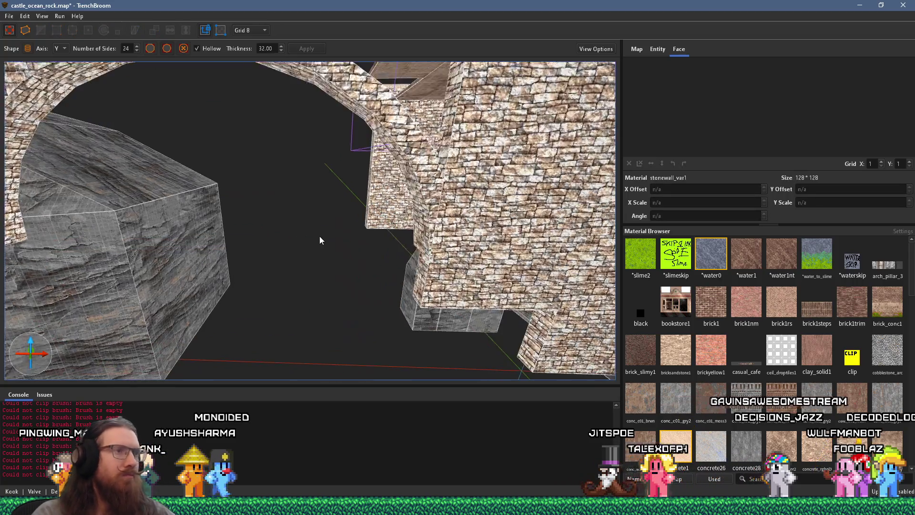
# Check the arch bridge reference photo and select a castle wall brush
pyautogui.hotkey('alt', 'Tab')
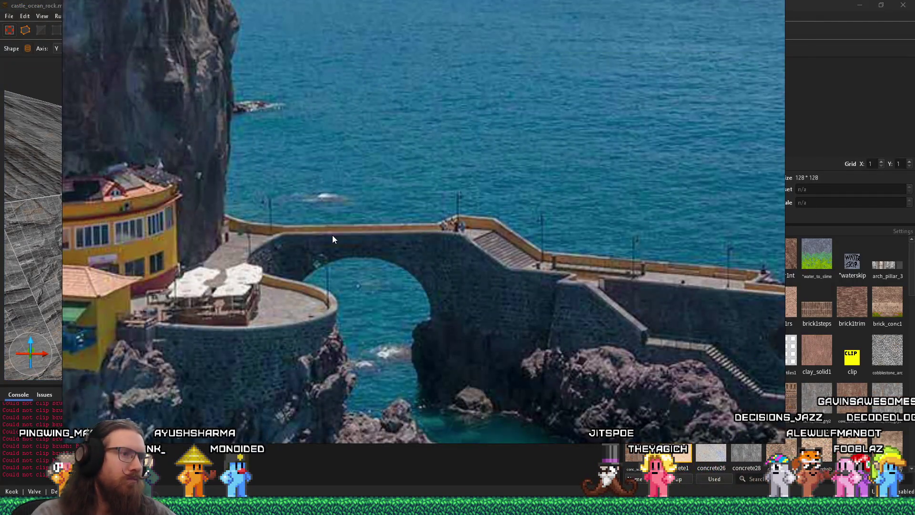
pyautogui.hotkey('alt', 'Tab')
pyautogui.scroll(-3, 382, 204)
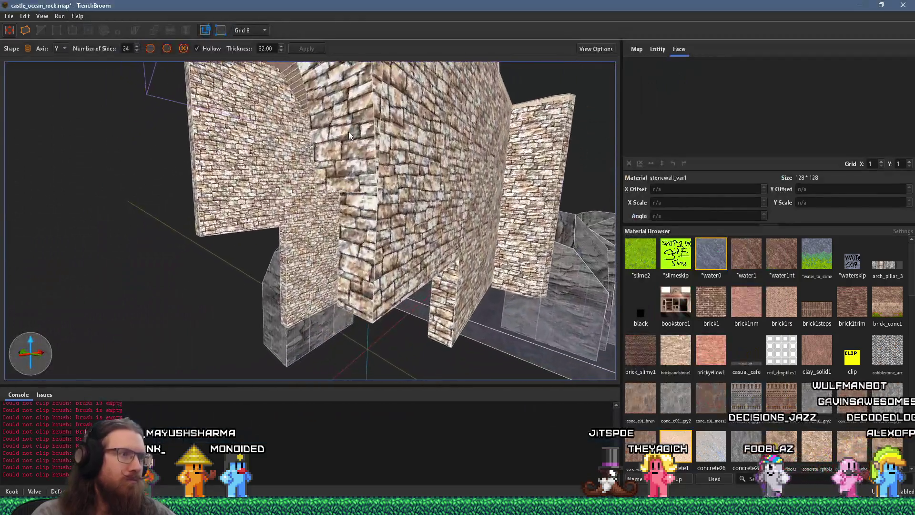
pyautogui.click(356, 165)
pyautogui.scroll(4, 361, 164)
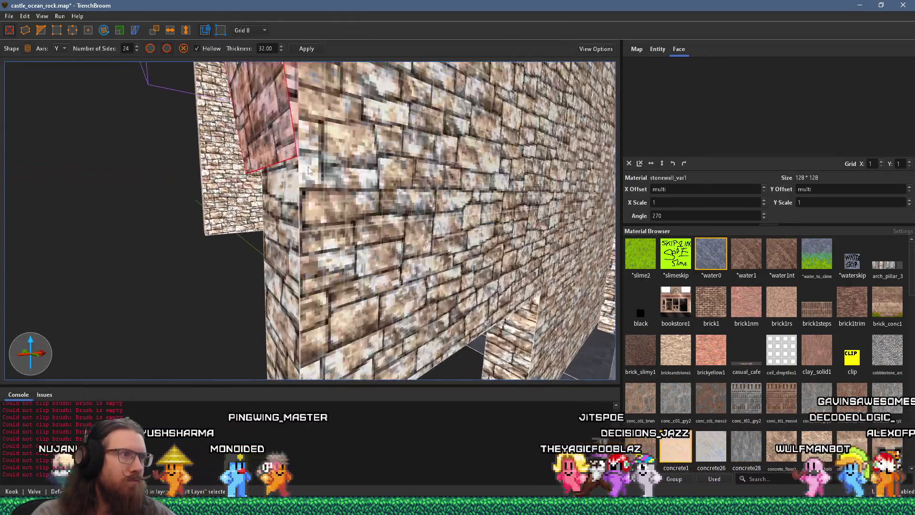
pyautogui.scroll(5, 310, 172)
pyautogui.scroll(-5, 267, 174)
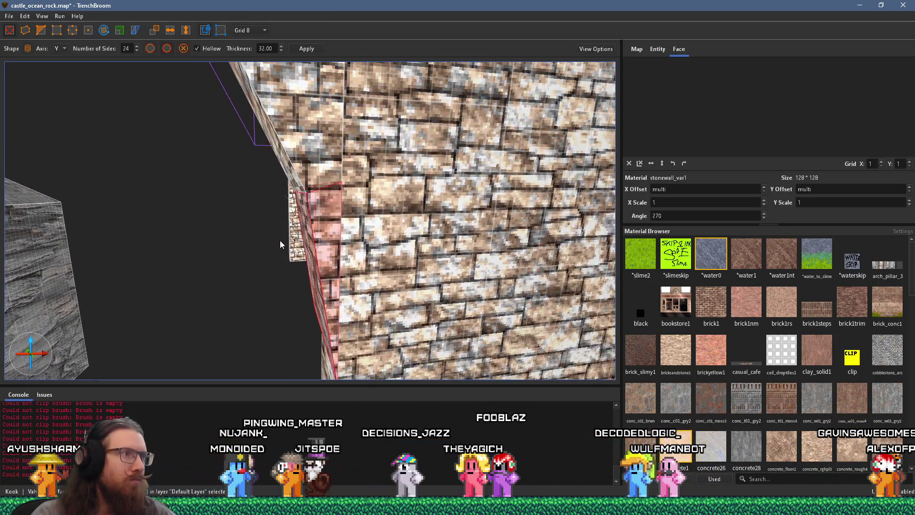
pyautogui.scroll(-8, 279, 236)
pyautogui.moveTo(266, 230)
pyautogui.mouseDown()
pyautogui.moveTo(320, 196)
pyautogui.moveTo(302, 190)
pyautogui.moveTo(401, 191)
pyautogui.moveTo(349, 194)
pyautogui.mouseUp()
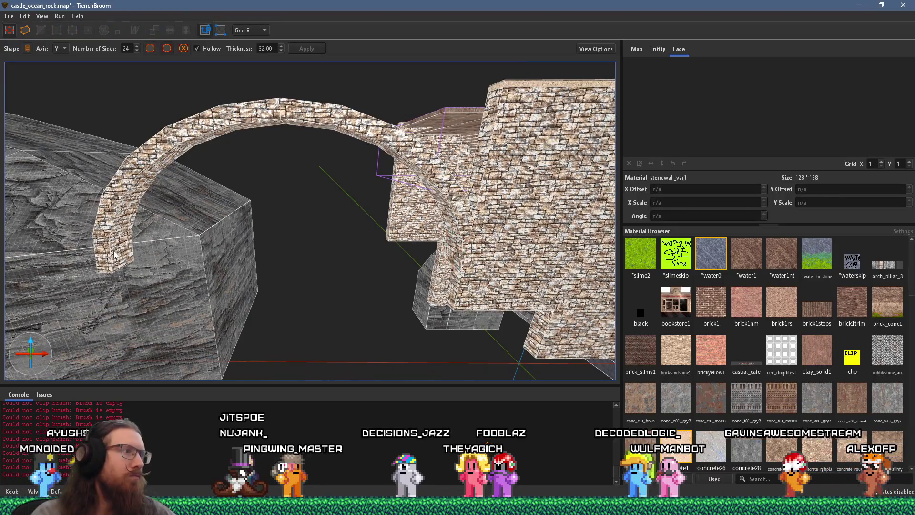
pyautogui.moveTo(115, 255); pyautogui.dragTo(137, 251)
pyautogui.moveTo(389, 224)
pyautogui.mouseDown()
pyautogui.moveTo(402, 205)
pyautogui.moveTo(481, 207)
pyautogui.moveTo(311, 254)
pyautogui.mouseUp()
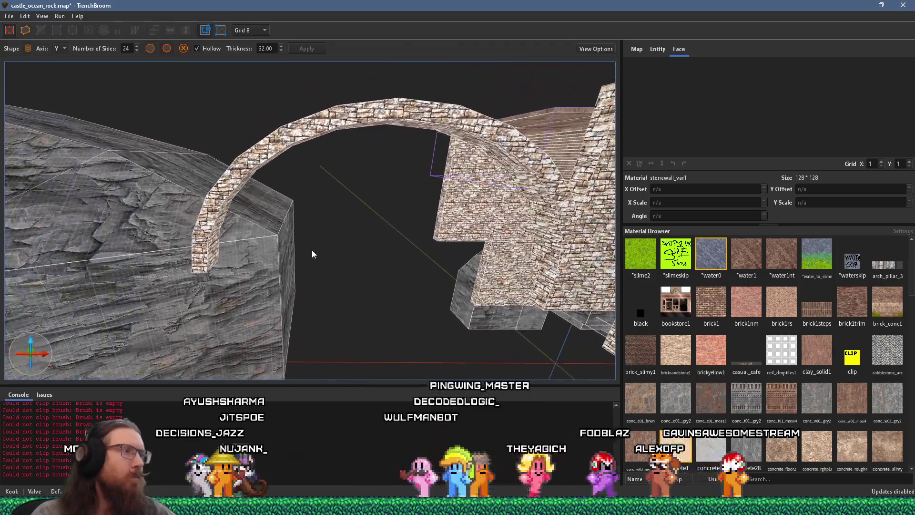
# Select the arch and zoom in on where it meets the tall castle wall
pyautogui.click(200, 258)
pyautogui.moveTo(265, 155)
pyautogui.mouseDown()
pyautogui.moveTo(307, 164)
pyautogui.moveTo(262, 225)
pyautogui.moveTo(357, 198)
pyautogui.moveTo(347, 173)
pyautogui.moveTo(184, 186)
pyautogui.moveTo(302, 170)
pyautogui.moveTo(348, 144)
pyautogui.mouseUp()
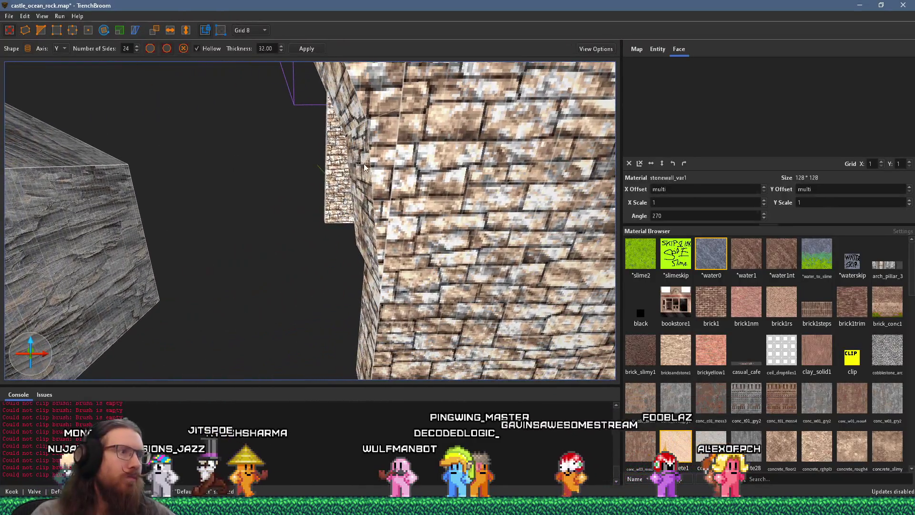
pyautogui.scroll(5, 351, 132)
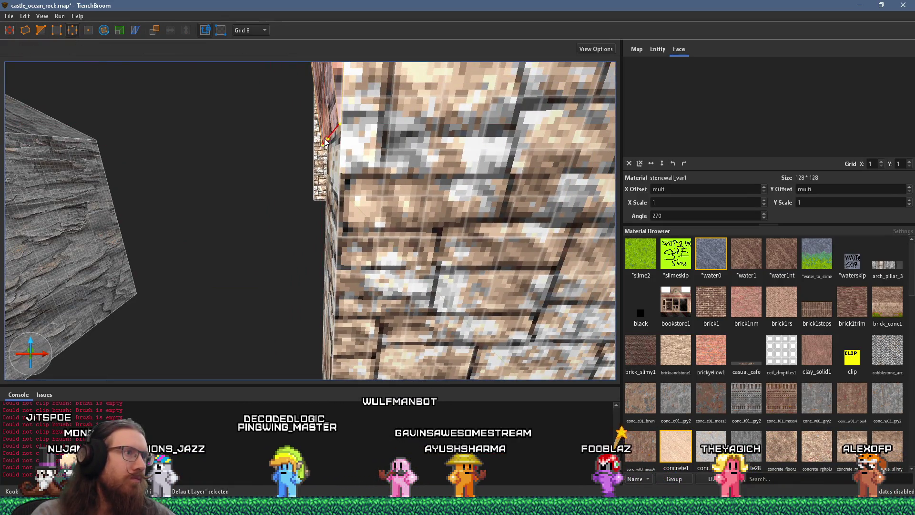
pyautogui.scroll(3, 327, 143)
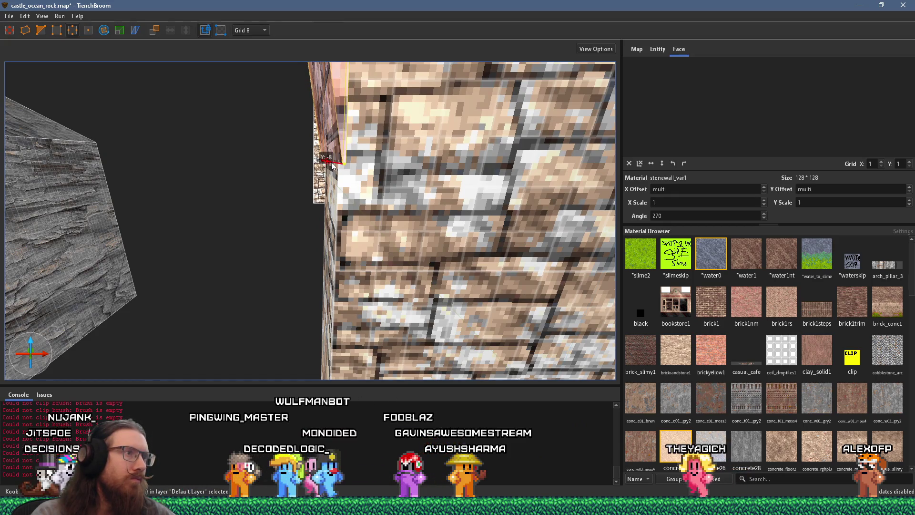
pyautogui.scroll(3, 327, 181)
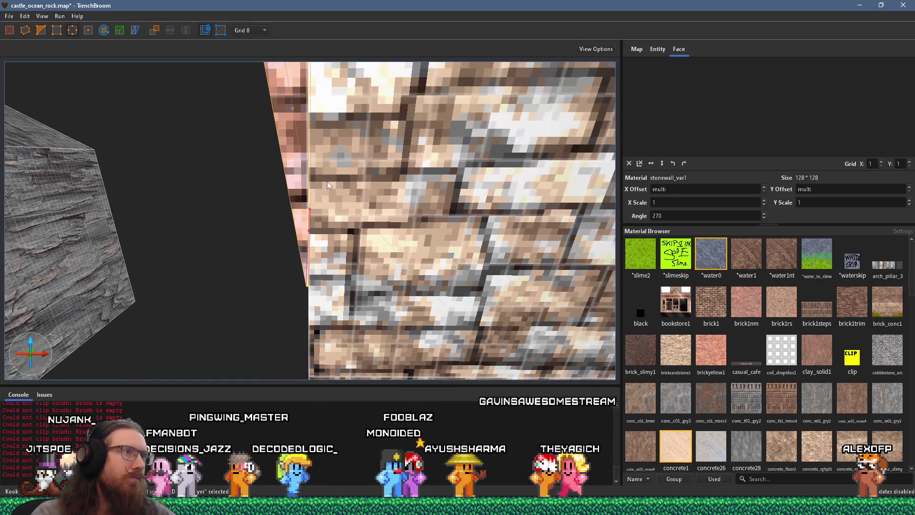
pyautogui.scroll(5, 334, 182)
pyautogui.moveTo(353, 183)
pyautogui.mouseDown()
pyautogui.moveTo(378, 155)
pyautogui.moveTo(313, 138)
pyautogui.mouseUp()
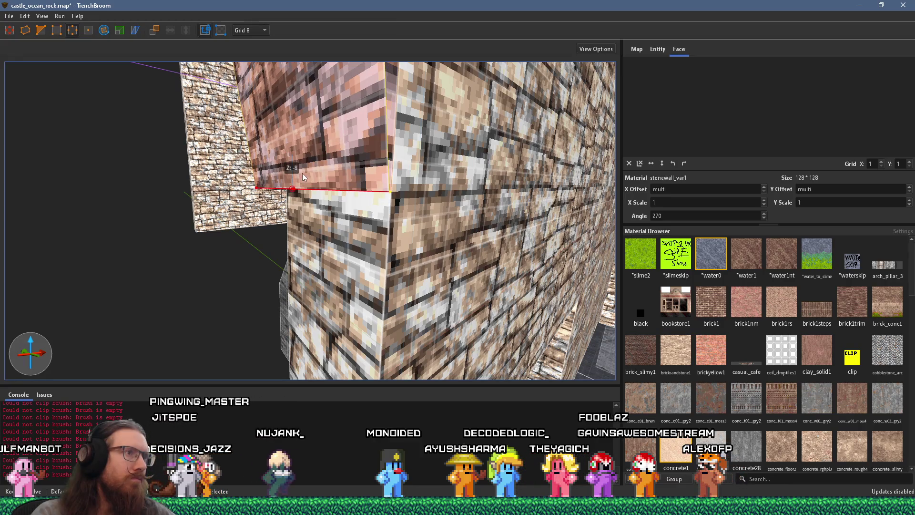
pyautogui.moveTo(303, 170)
pyautogui.mouseDown()
pyautogui.moveTo(288, 120)
pyautogui.moveTo(282, 167)
pyautogui.mouseUp()
# Set the grid size to 4 and clear the face selection
pyautogui.click(250, 30)
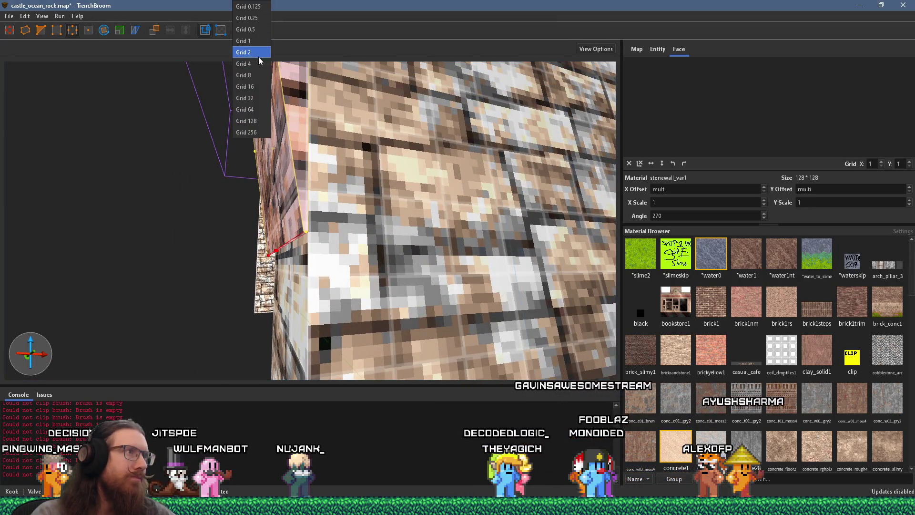
pyautogui.click(261, 80)
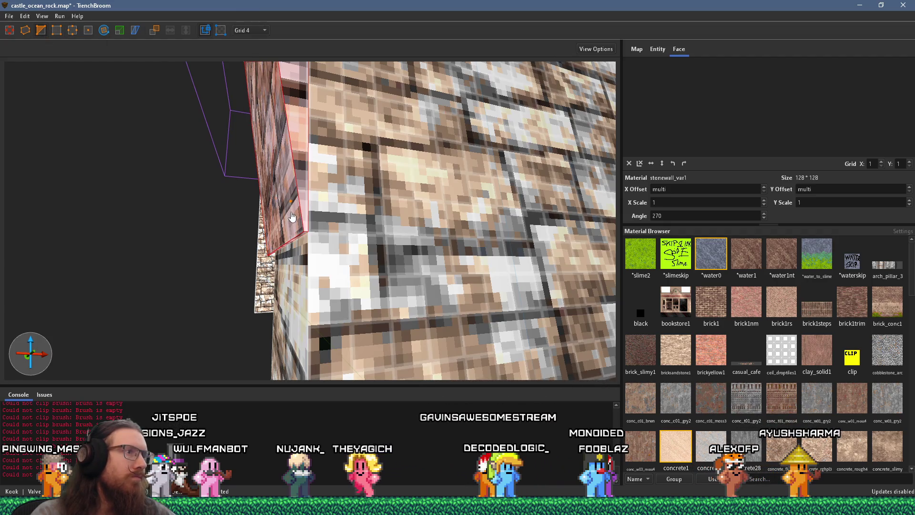
pyautogui.press('Escape')
pyautogui.press('s')
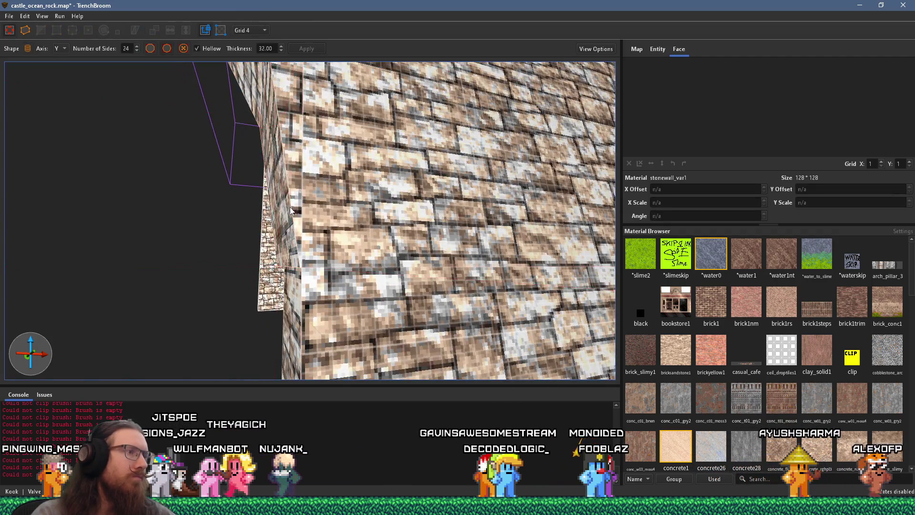
pyautogui.scroll(-10, 291, 207)
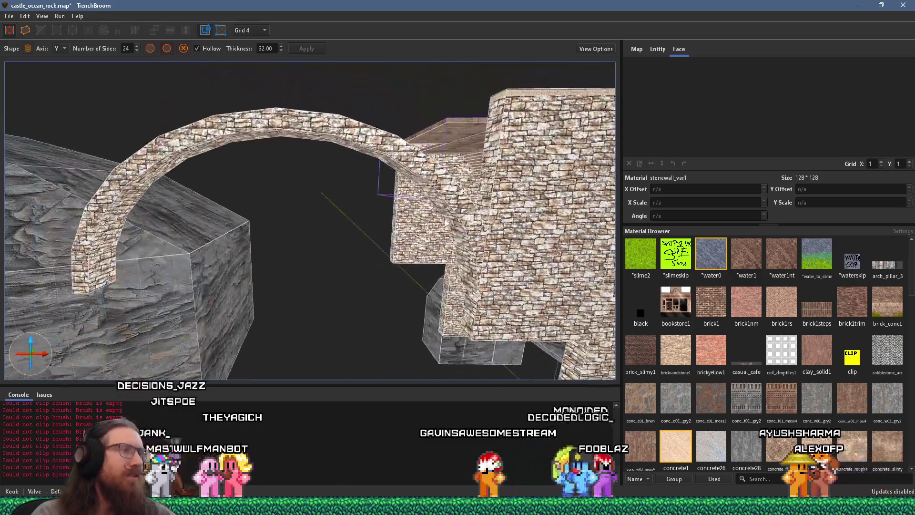
pyautogui.scroll(10, 384, 186)
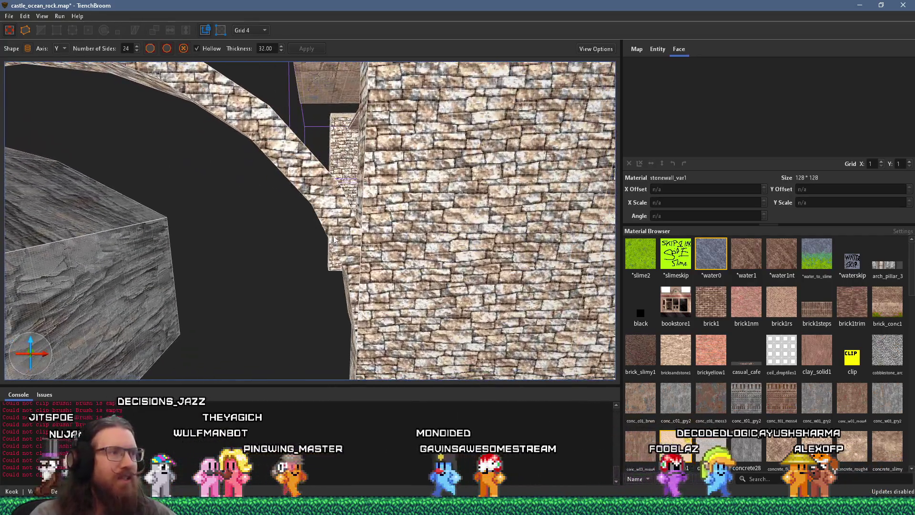
pyautogui.click(350, 248)
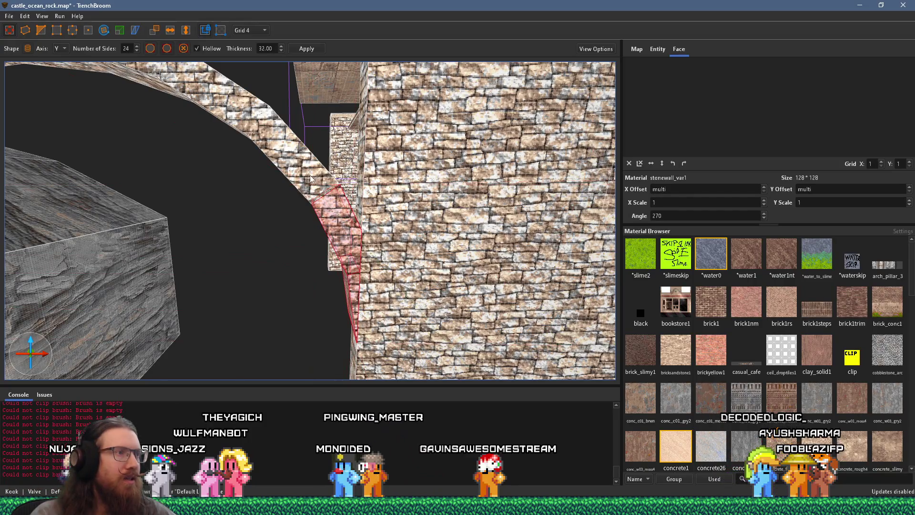
pyautogui.moveTo(293, 161); pyautogui.dragTo(335, 254)
pyautogui.scroll(5, 342, 253)
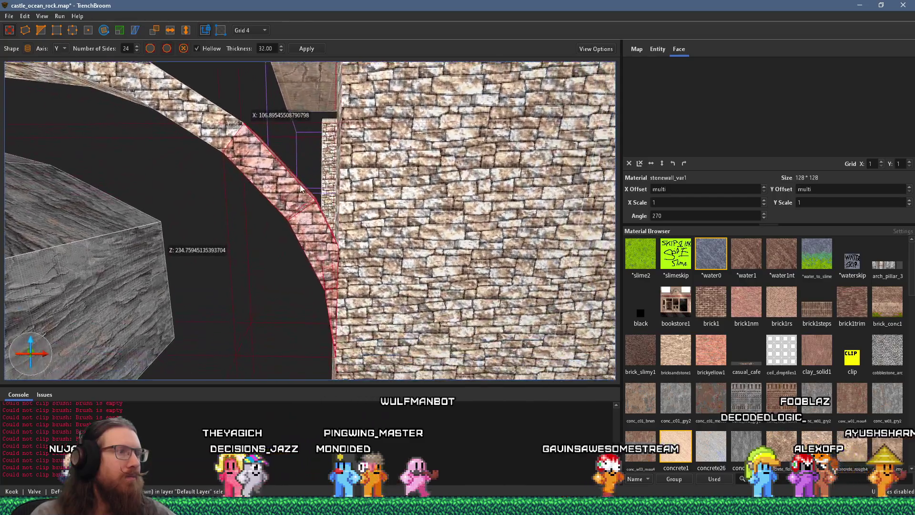
pyautogui.moveTo(278, 196)
pyautogui.mouseDown()
pyautogui.moveTo(229, 191)
pyautogui.moveTo(458, 135)
pyautogui.moveTo(400, 238)
pyautogui.moveTo(338, 239)
pyautogui.moveTo(321, 213)
pyautogui.moveTo(362, 205)
pyautogui.mouseUp()
pyautogui.hotkey('alt', 'Tab')
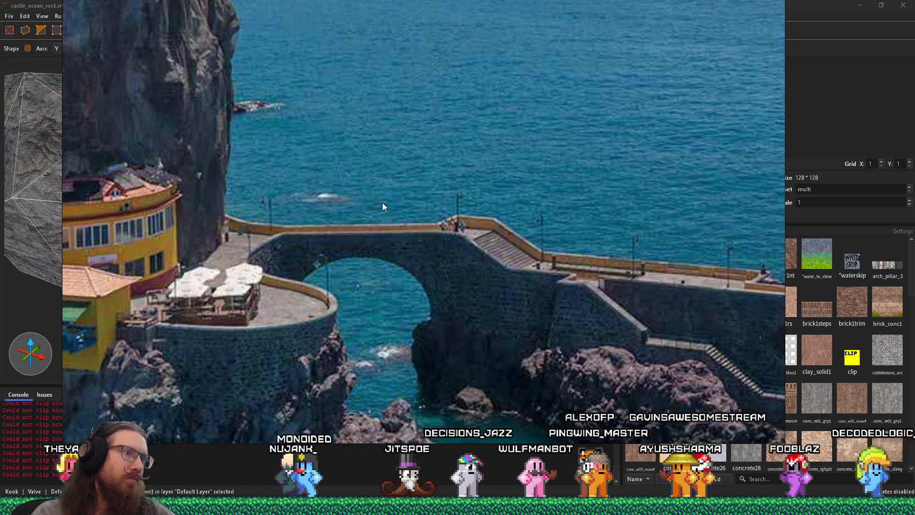
pyautogui.hotkey('alt', 'Tab')
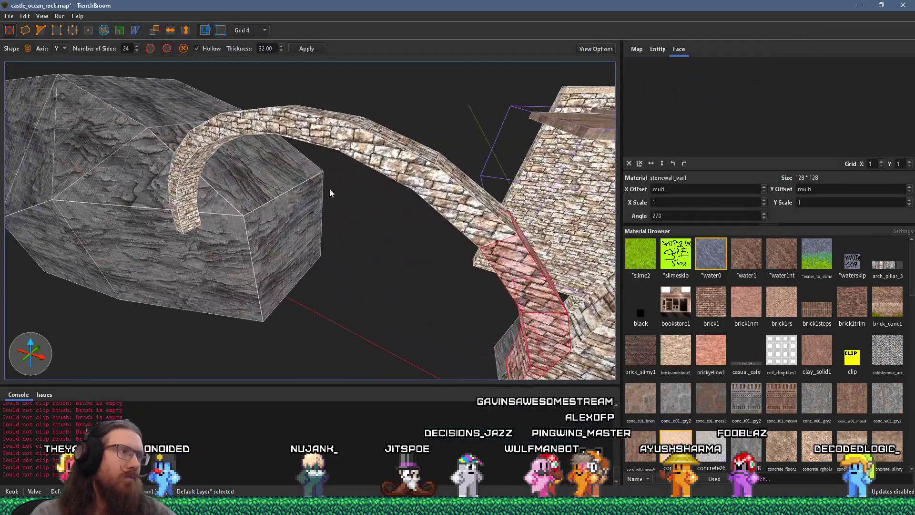
# Select the stone wall brush and move in close to its edge beside the arch
pyautogui.moveTo(339, 177)
pyautogui.mouseDown()
pyautogui.moveTo(234, 175)
pyautogui.moveTo(341, 110)
pyautogui.moveTo(244, 192)
pyautogui.moveTo(376, 178)
pyautogui.moveTo(394, 133)
pyautogui.moveTo(339, 153)
pyautogui.mouseUp()
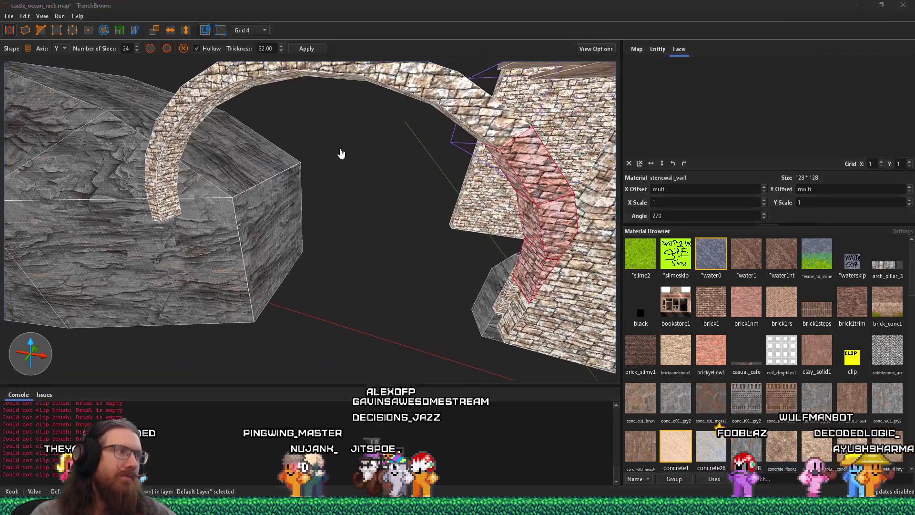
pyautogui.hotkey('alt', 'Tab')
pyautogui.hotkey('alt', 'Tab')
pyautogui.moveTo(545, 303)
pyautogui.mouseDown()
pyautogui.moveTo(495, 271)
pyautogui.moveTo(152, 222)
pyautogui.mouseUp()
pyautogui.click(538, 281)
pyautogui.moveTo(471, 249); pyautogui.dragTo(203, 219)
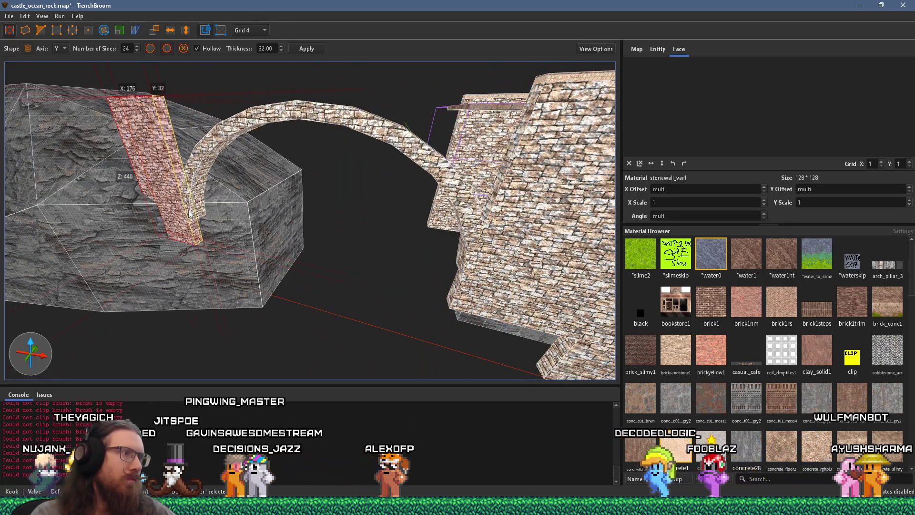
pyautogui.scroll(5, 200, 220)
pyautogui.moveTo(267, 219)
pyautogui.mouseDown()
pyautogui.moveTo(381, 184)
pyautogui.moveTo(398, 213)
pyautogui.moveTo(415, 212)
pyautogui.moveTo(381, 205)
pyautogui.moveTo(339, 227)
pyautogui.moveTo(289, 206)
pyautogui.moveTo(290, 254)
pyautogui.mouseUp()
# Narrow the stone pillar on the rock, deselect it, and bring up the ocean reference photo
pyautogui.press('Escape')
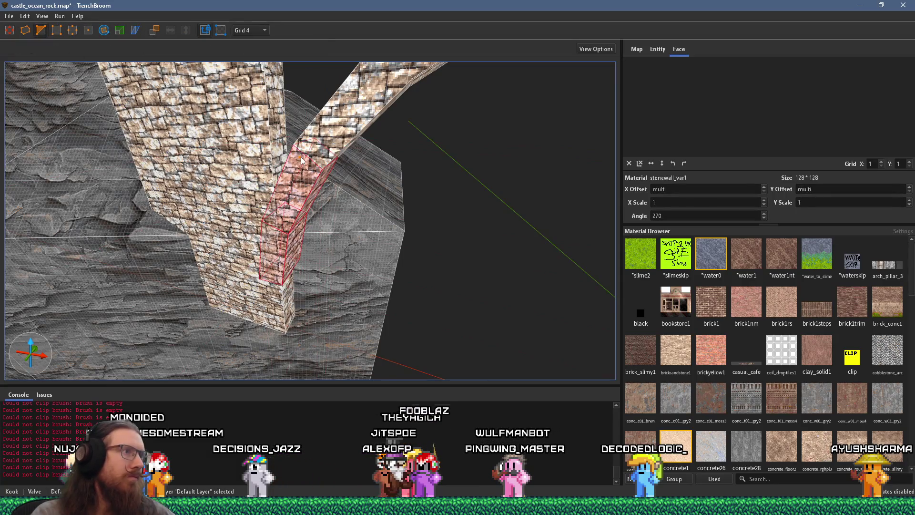
pyautogui.hotkey('ctrl', 'z')
pyautogui.press('Escape')
pyautogui.moveTo(283, 155)
pyautogui.mouseDown()
pyautogui.moveTo(292, 219)
pyautogui.moveTo(160, 171)
pyautogui.moveTo(245, 196)
pyautogui.moveTo(285, 227)
pyautogui.moveTo(300, 288)
pyautogui.mouseUp()
pyautogui.hotkey('alt', 'Tab')
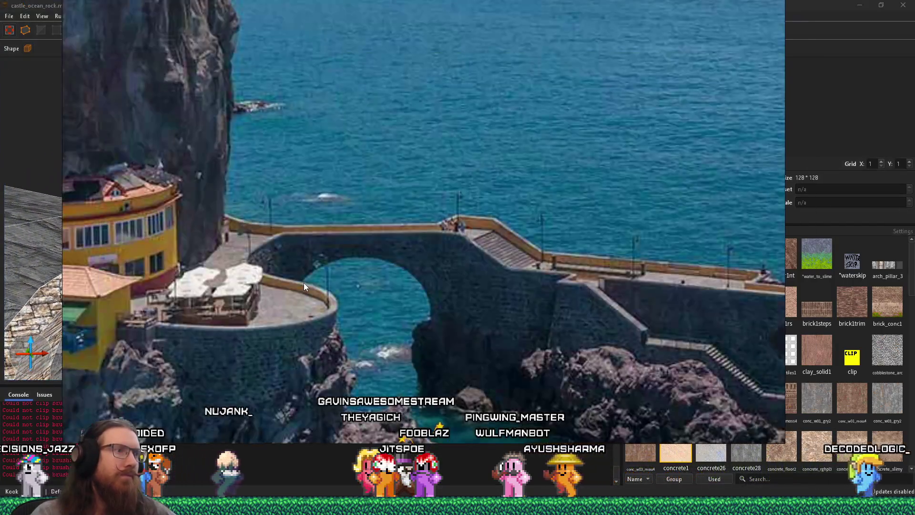
# Select all the arch faces and rotate their stone texture to angle 180
pyautogui.hotkey('alt', 'Tab')
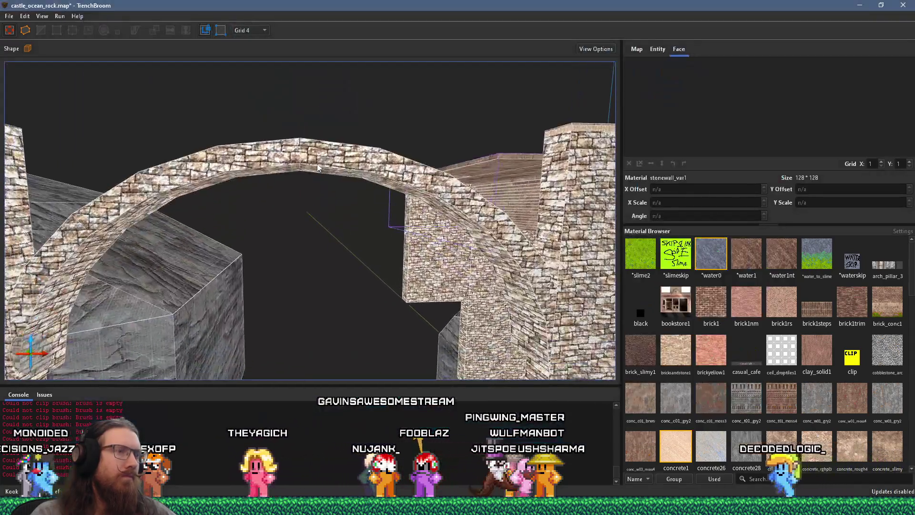
pyautogui.moveTo(317, 167); pyautogui.dragTo(289, 235)
pyautogui.moveTo(316, 150)
pyautogui.mouseDown()
pyautogui.moveTo(458, 157)
pyautogui.moveTo(552, 257)
pyautogui.mouseUp()
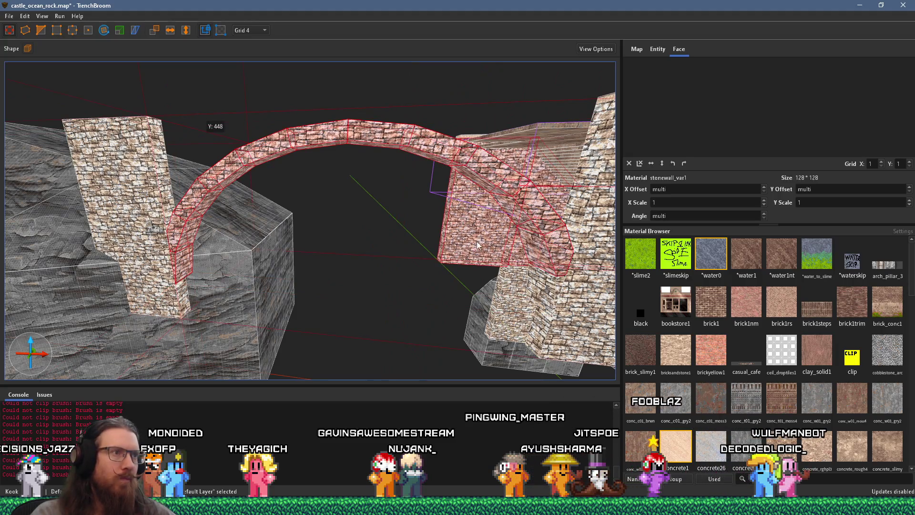
pyautogui.click(215, 225)
pyautogui.moveTo(216, 224)
pyautogui.mouseDown()
pyautogui.moveTo(386, 236)
pyautogui.moveTo(230, 160)
pyautogui.mouseUp()
pyautogui.moveTo(501, 301)
pyautogui.mouseDown()
pyautogui.moveTo(477, 234)
pyautogui.moveTo(410, 181)
pyautogui.moveTo(305, 162)
pyautogui.moveTo(234, 206)
pyautogui.mouseUp()
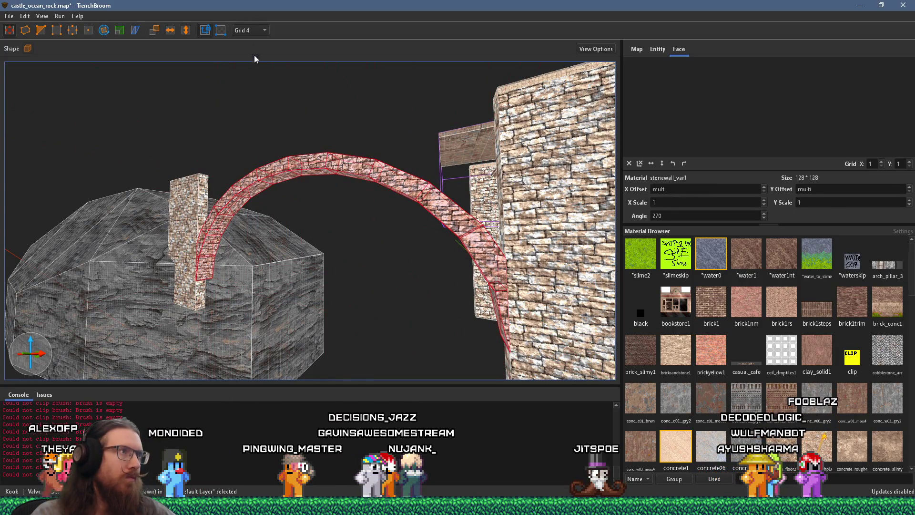
pyautogui.press('w')
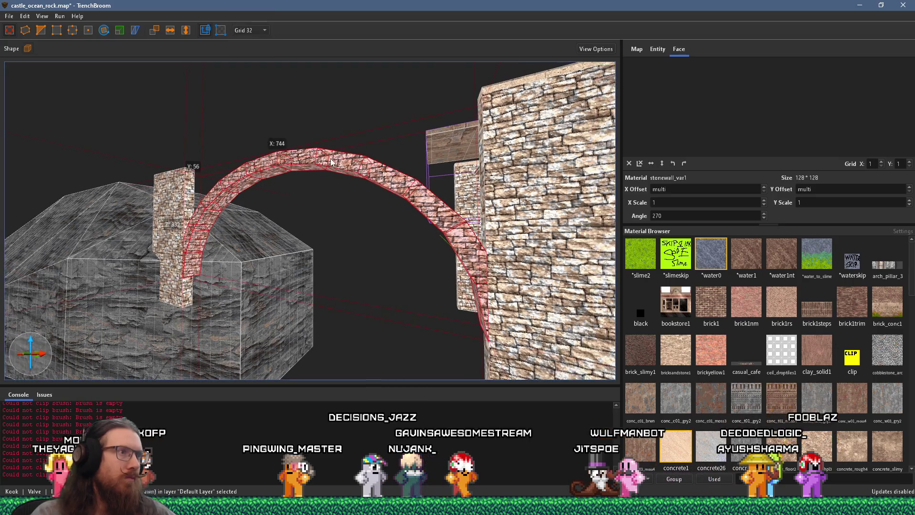
pyautogui.press('q')
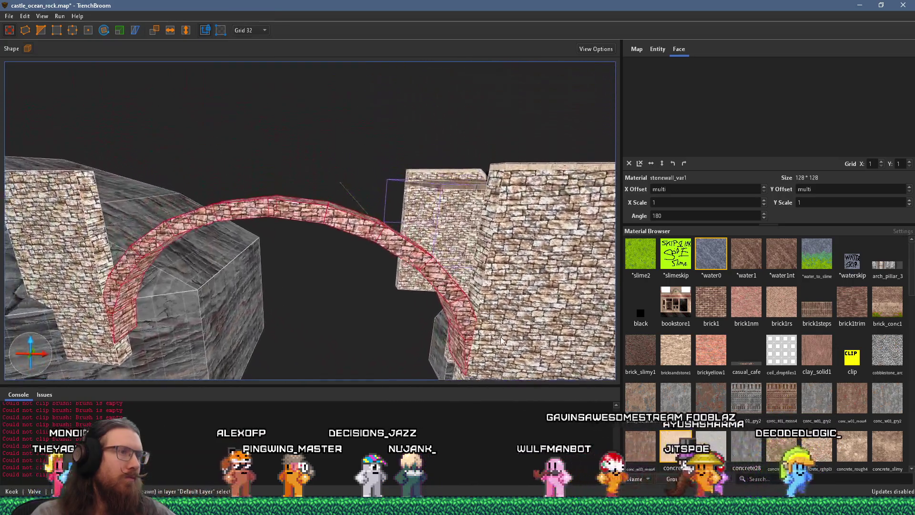
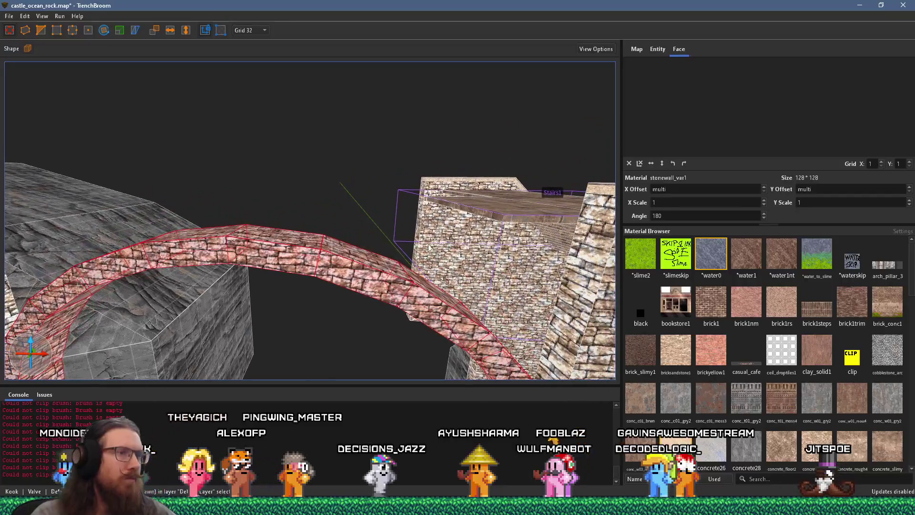
# Stretch the Stairs1 stone paving slab into a long flat deck over the arch
pyautogui.click(499, 218)
pyautogui.moveTo(496, 214)
pyautogui.mouseDown()
pyautogui.moveTo(228, 205)
pyautogui.moveTo(99, 185)
pyautogui.moveTo(244, 215)
pyautogui.moveTo(387, 283)
pyautogui.moveTo(404, 315)
pyautogui.moveTo(495, 314)
pyautogui.moveTo(550, 344)
pyautogui.moveTo(202, 259)
pyautogui.moveTo(280, 254)
pyautogui.moveTo(317, 227)
pyautogui.mouseUp()
pyautogui.click(369, 244)
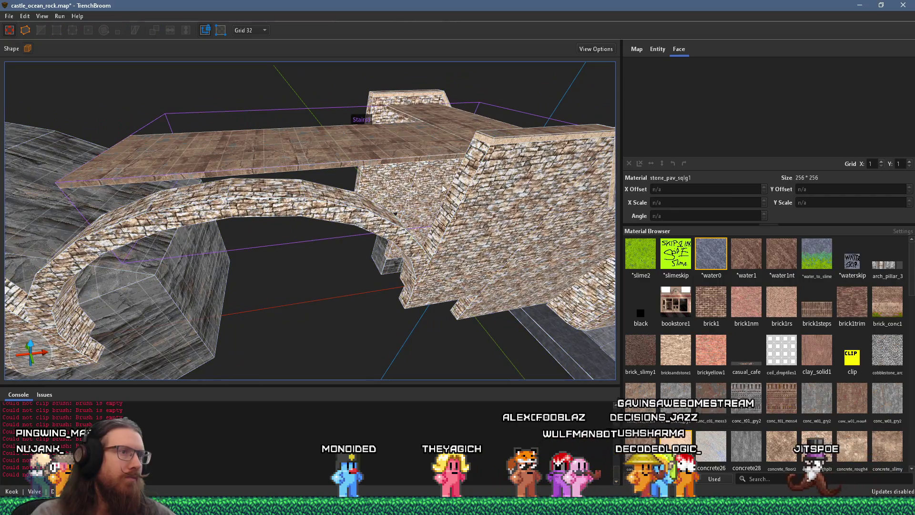
# Select the top edge wall and slanted wall brushes and rotate them 90° about the vertical
pyautogui.click(464, 174)
pyautogui.click(483, 148)
pyautogui.press('Escape')
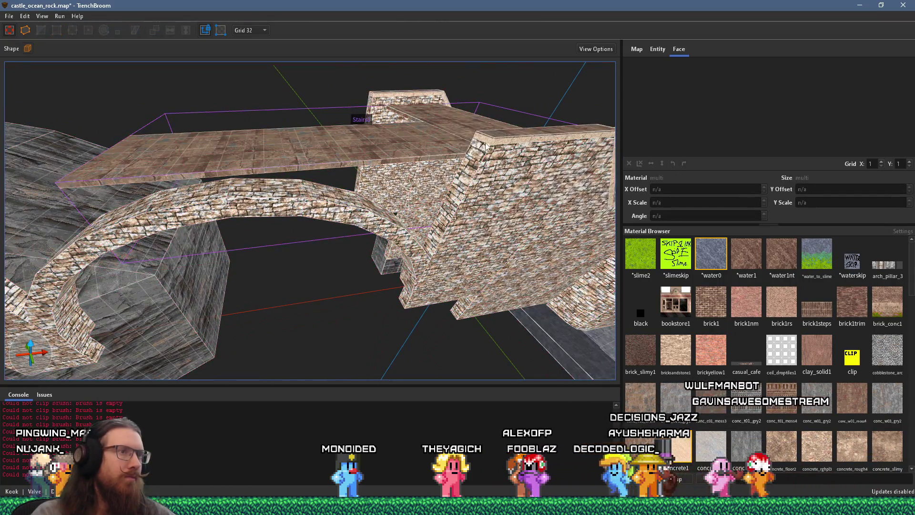
pyautogui.click(493, 141)
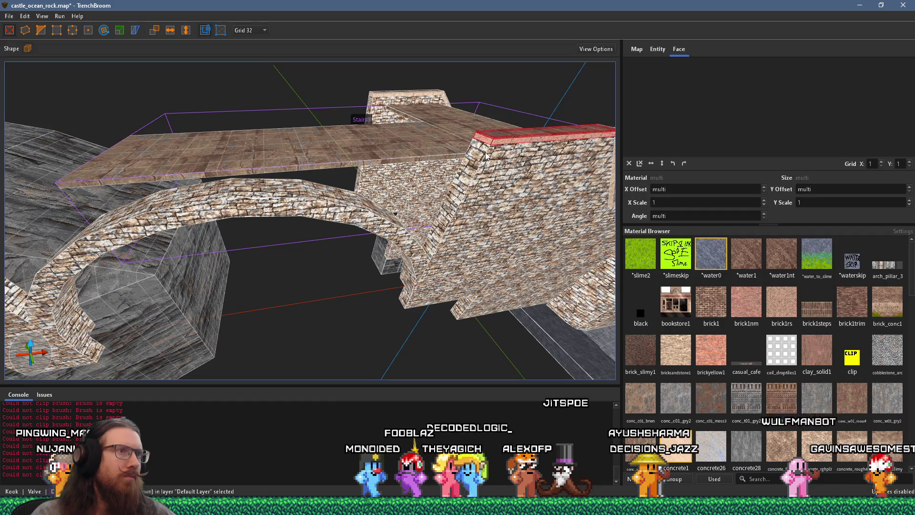
pyautogui.keyDown('ctrl'); pyautogui.click(485, 159); pyautogui.keyUp('ctrl')
pyautogui.hotkey('alt', 'Right')
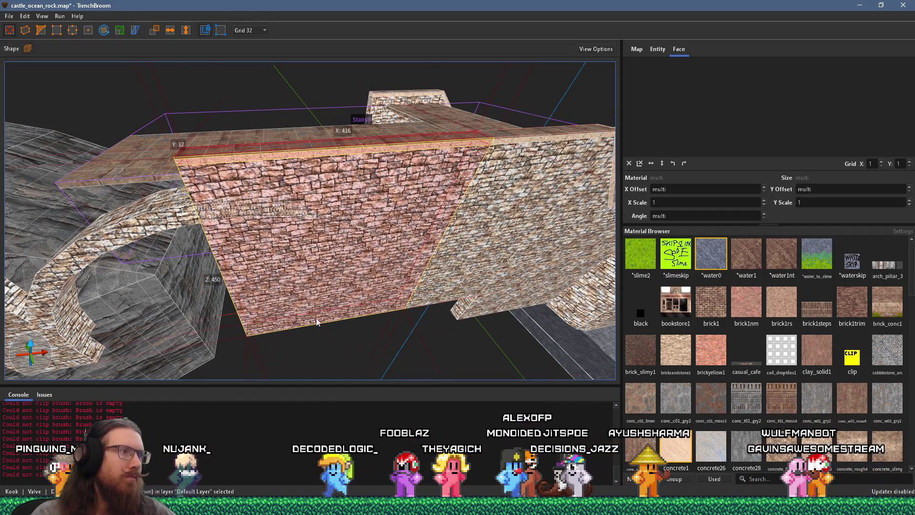
# Rotate the wall brush back so it runs along the deck edge, then inspect it from around the arch
pyautogui.hotkey('alt', 'Left')
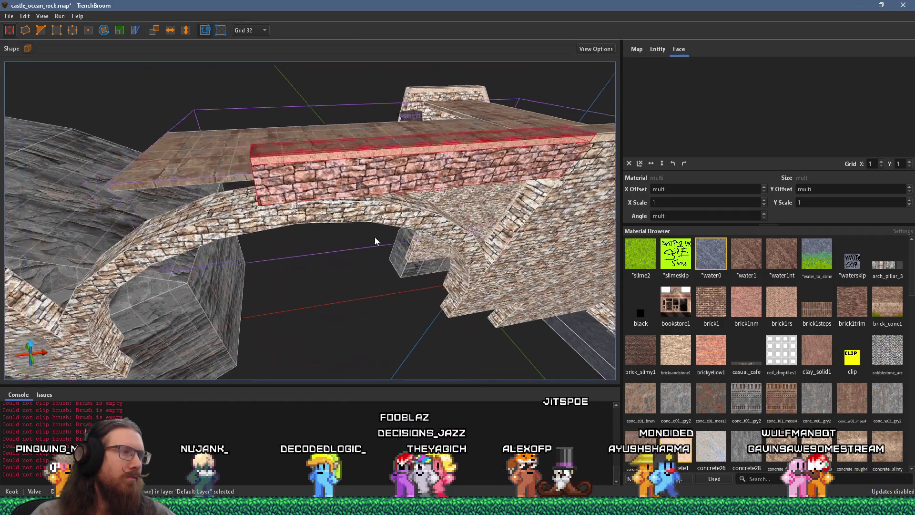
pyautogui.scroll(10, 342, 200)
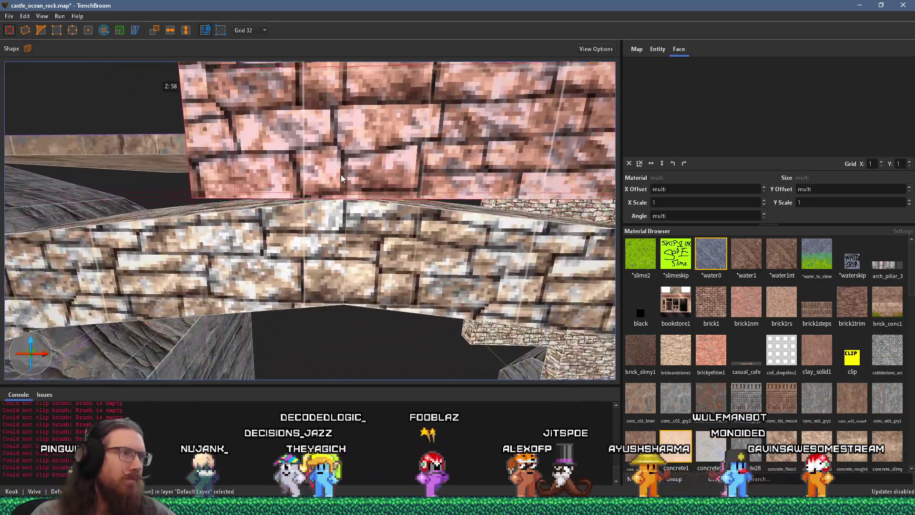
pyautogui.scroll(8, 340, 163)
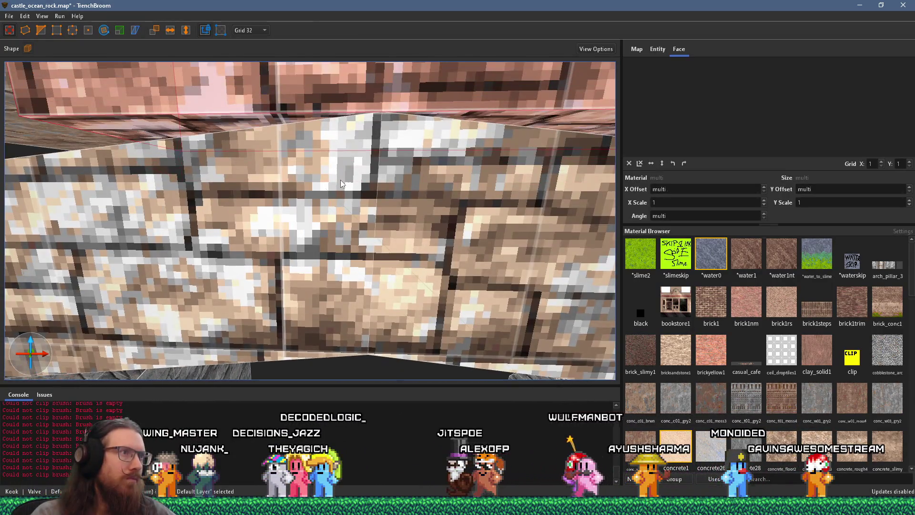
pyautogui.scroll(-10, 336, 183)
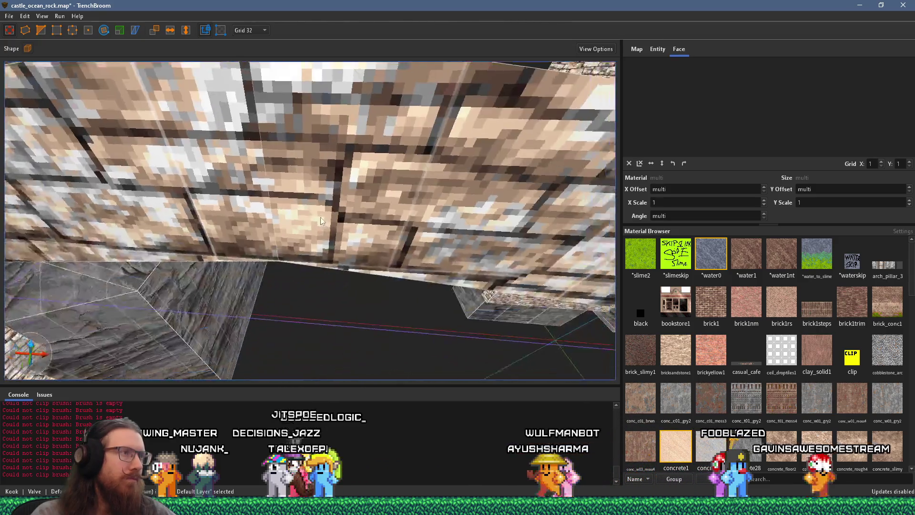
pyautogui.scroll(-5, 321, 221)
pyautogui.moveTo(300, 188); pyautogui.dragTo(451, 238)
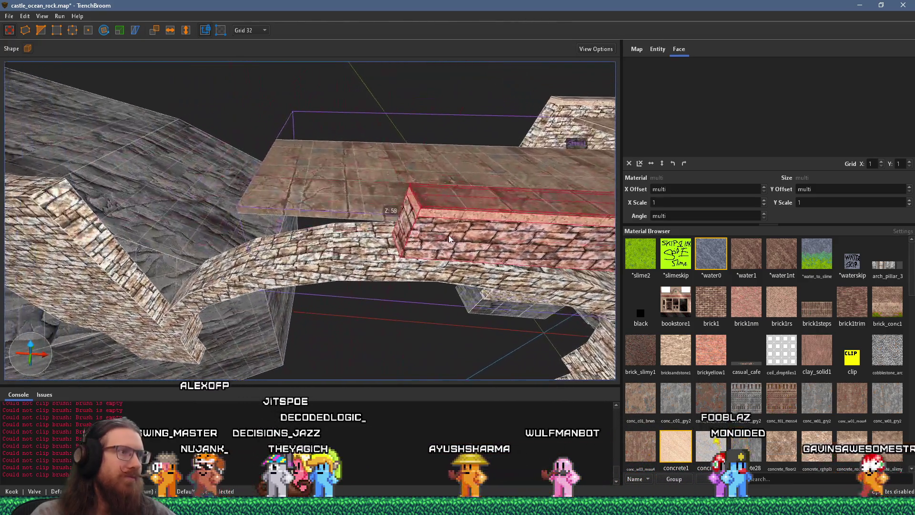
pyautogui.moveTo(385, 233)
pyautogui.mouseDown()
pyautogui.moveTo(60, 203)
pyautogui.moveTo(123, 202)
pyautogui.moveTo(204, 244)
pyautogui.moveTo(407, 136)
pyautogui.mouseUp()
pyautogui.moveTo(346, 202)
pyautogui.mouseDown()
pyautogui.moveTo(299, 185)
pyautogui.moveTo(267, 243)
pyautogui.moveTo(305, 159)
pyautogui.mouseUp()
pyautogui.press('Escape')
pyautogui.click(267, 243)
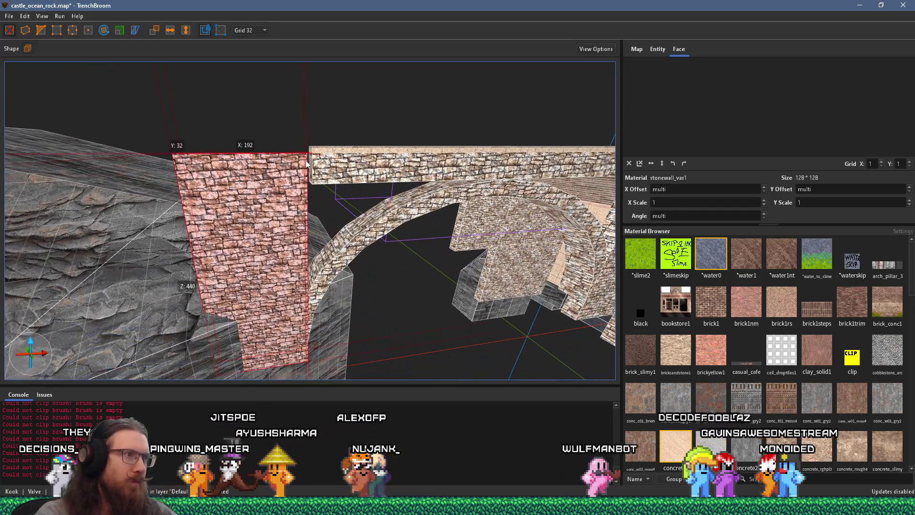
pyautogui.moveTo(252, 144); pyautogui.dragTo(293, 230)
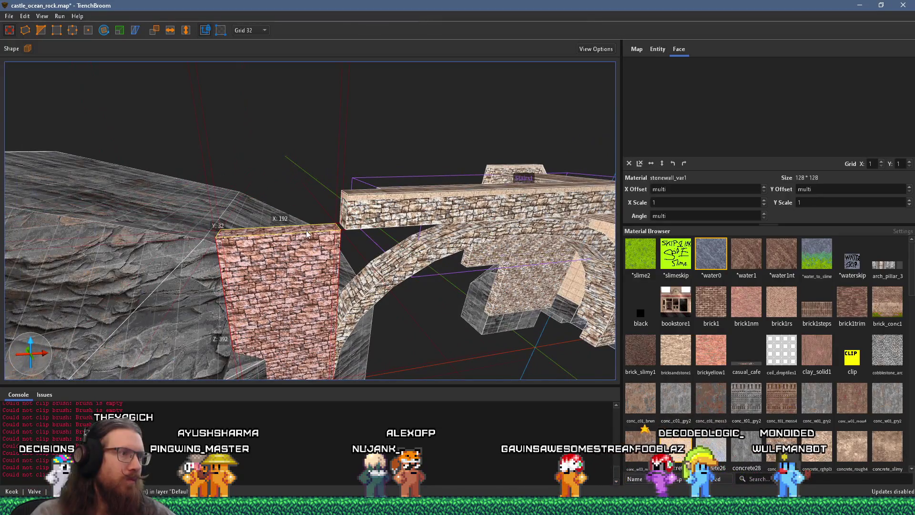
pyautogui.press('Escape')
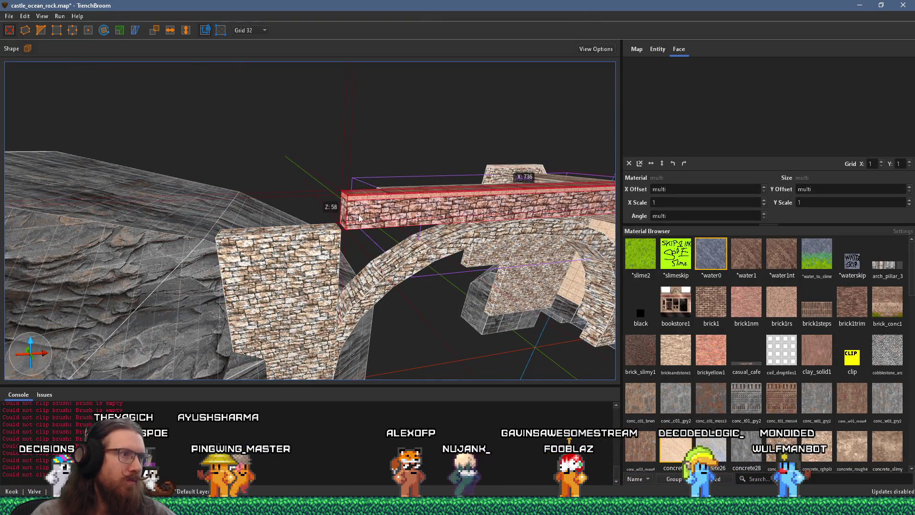
pyautogui.moveTo(318, 226)
pyautogui.mouseDown()
pyautogui.moveTo(198, 177)
pyautogui.moveTo(219, 168)
pyautogui.mouseUp()
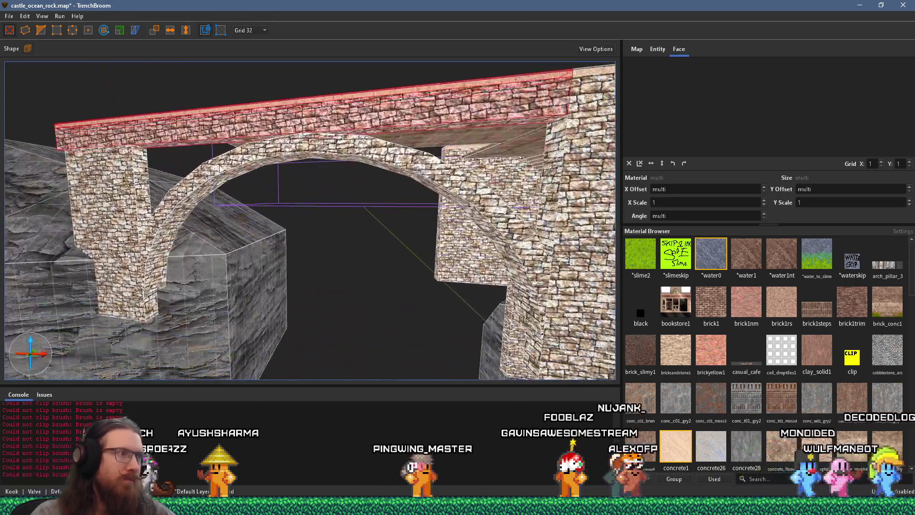
pyautogui.press('a')
pyautogui.scroll(3, 270, 170)
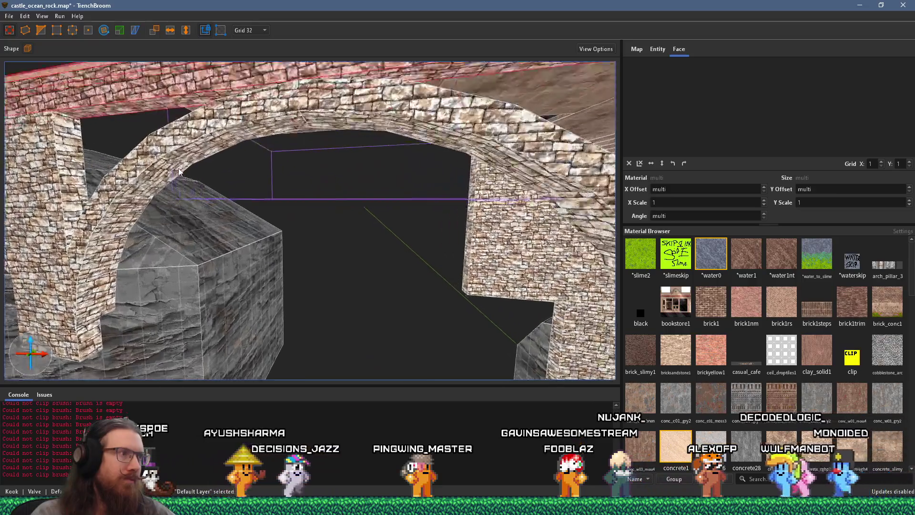
pyautogui.scroll(-3, 252, 197)
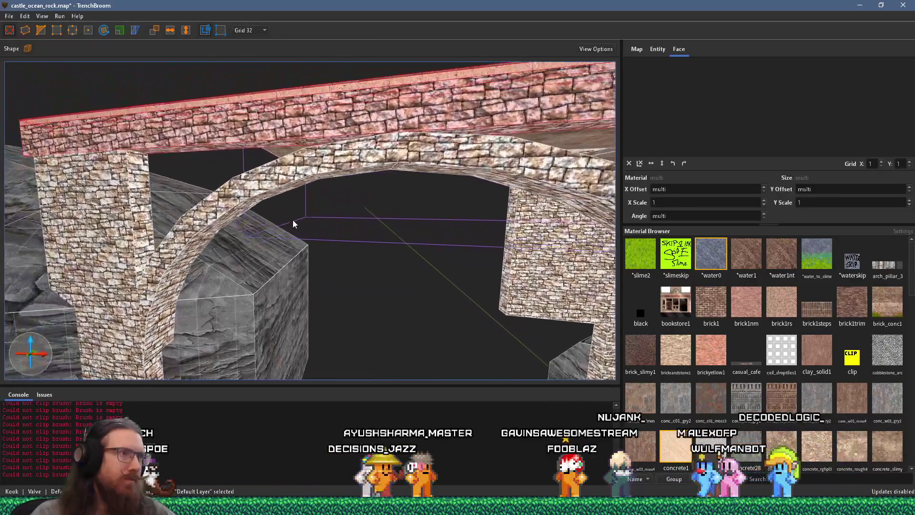
pyautogui.click(410, 161)
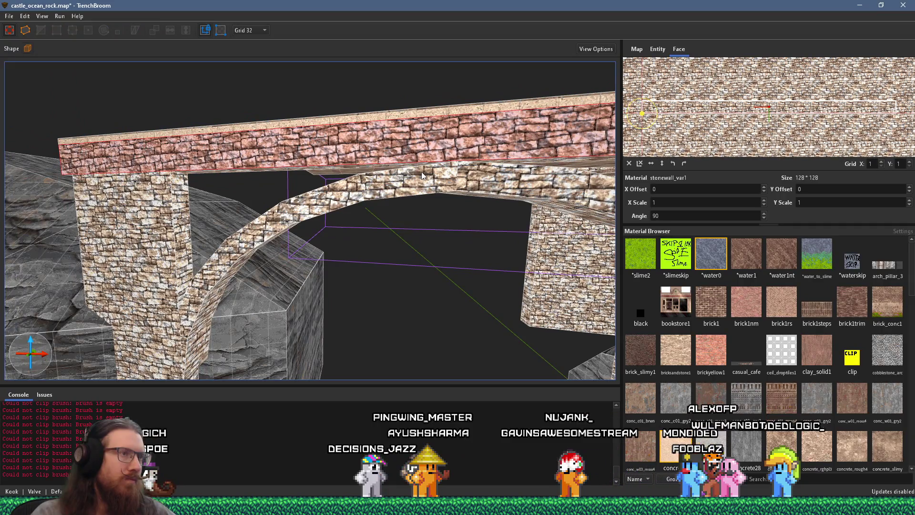
pyautogui.press('d')
pyautogui.press('w')
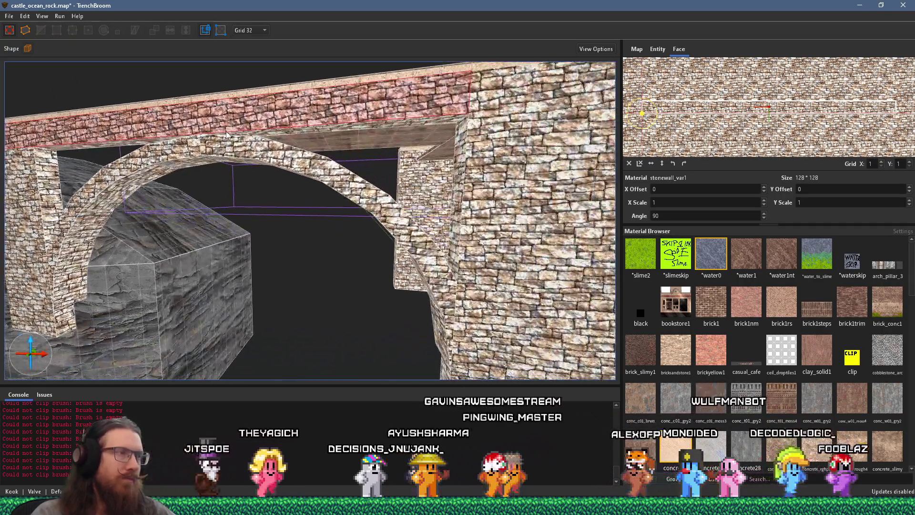
pyautogui.press('s')
pyautogui.press('a')
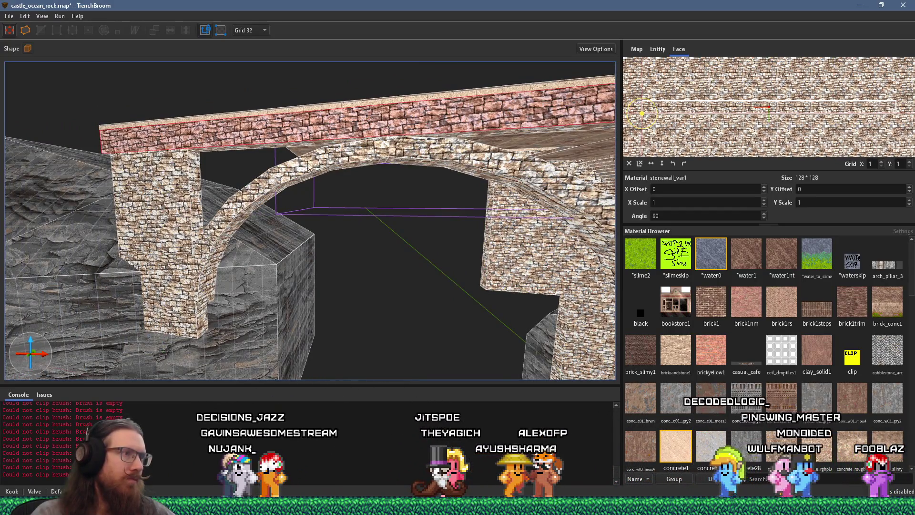
pyautogui.press('w')
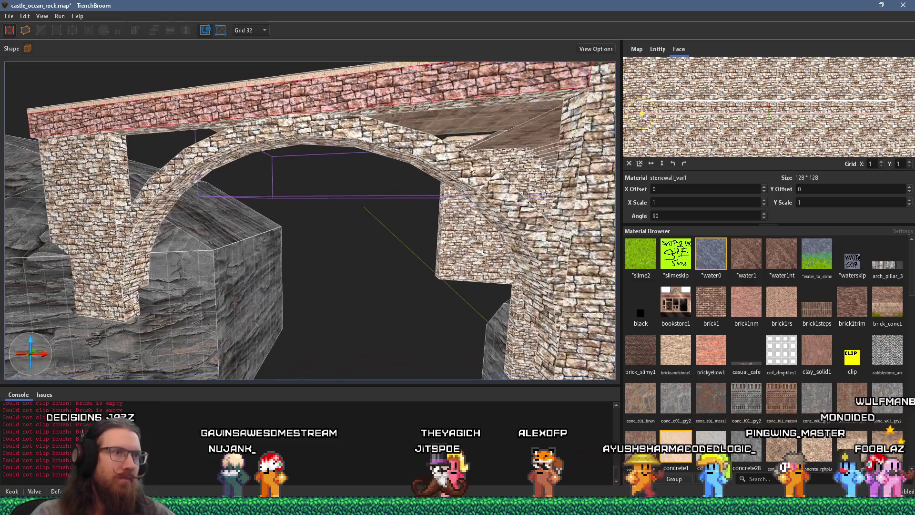
pyautogui.press('w')
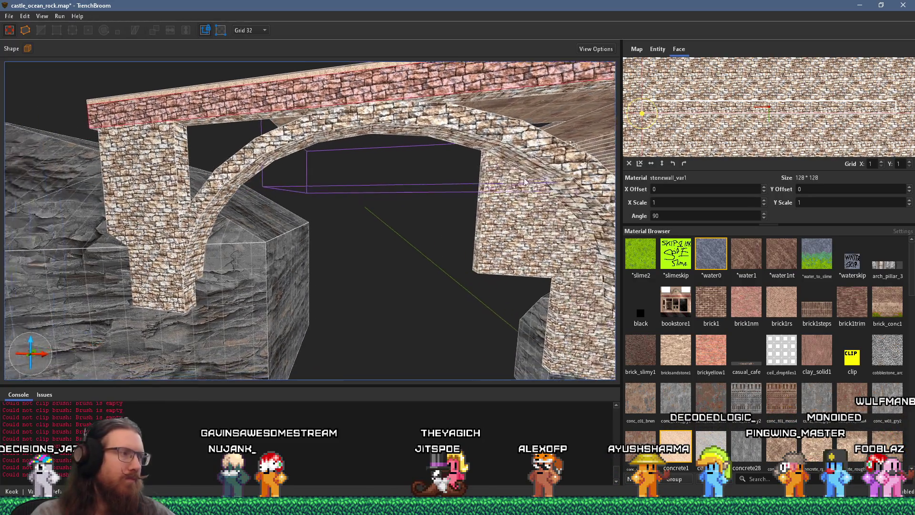
pyautogui.press('w')
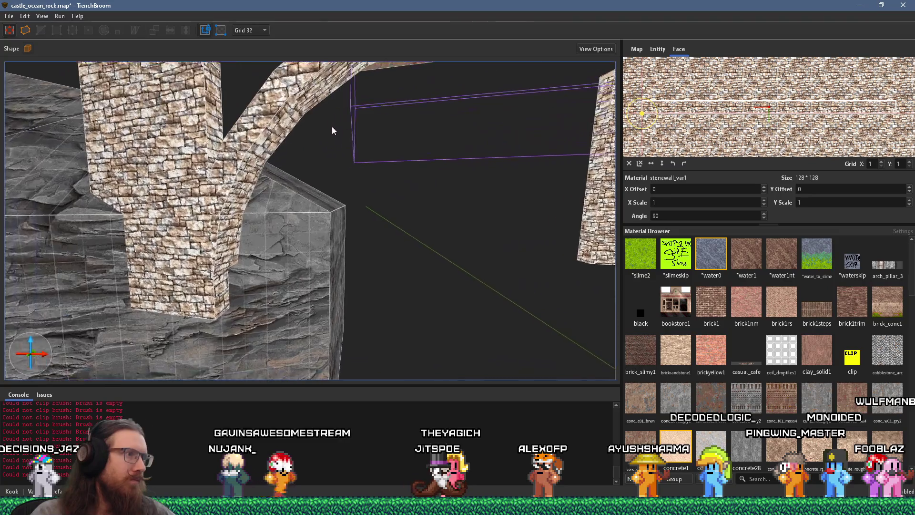
pyautogui.press('s')
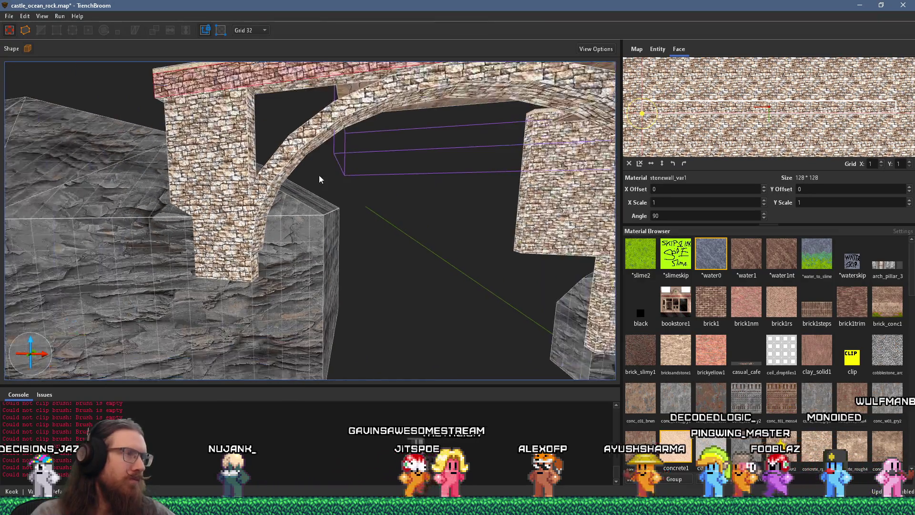
pyautogui.press('Escape')
pyautogui.press('w')
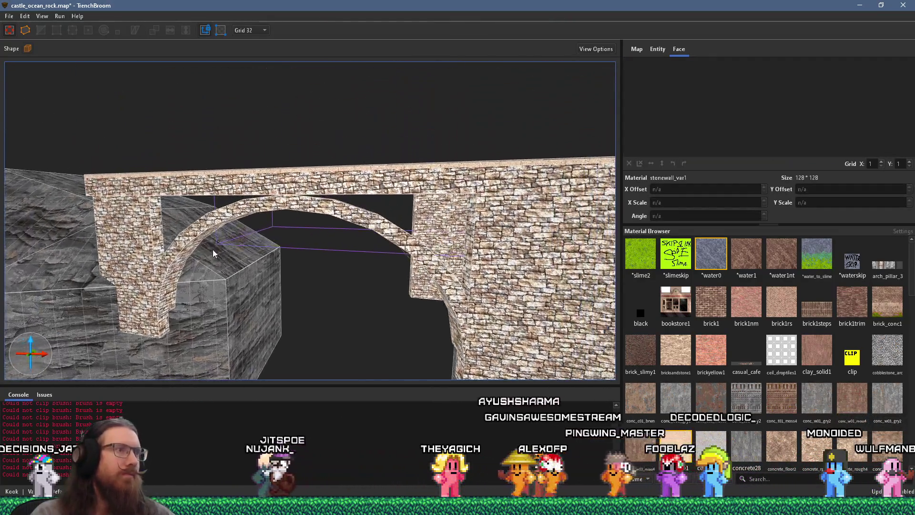
pyautogui.press('w')
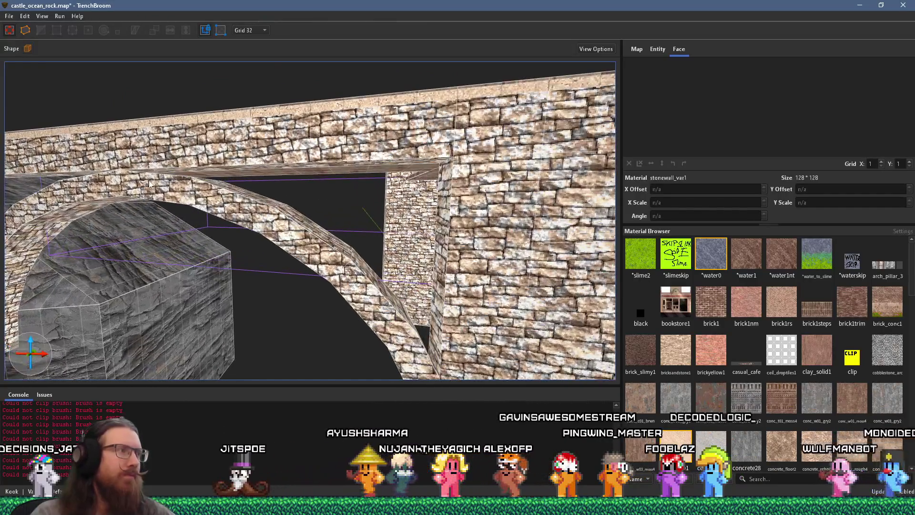
# Select the adjacent arch segment brushes along one side, leaving the lowest segment deselected
pyautogui.click(148, 181)
pyautogui.moveTo(185, 185); pyautogui.dragTo(252, 238)
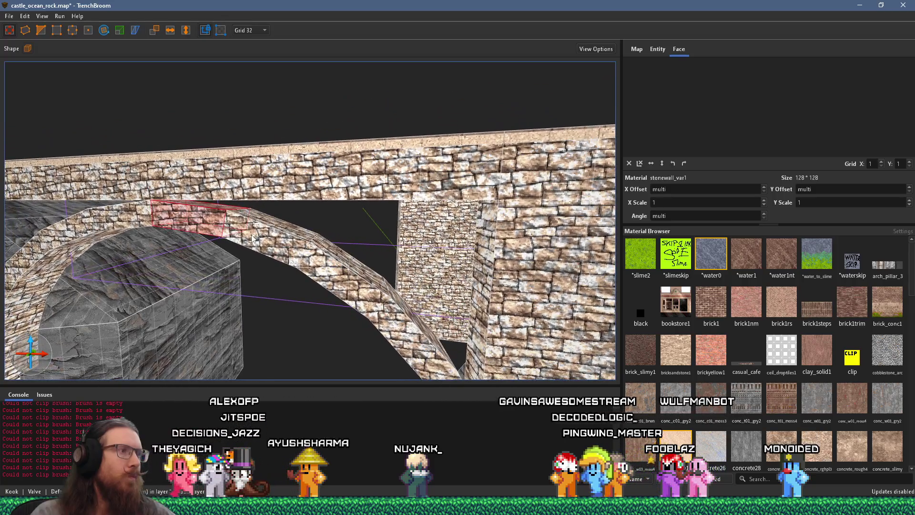
pyautogui.press('d')
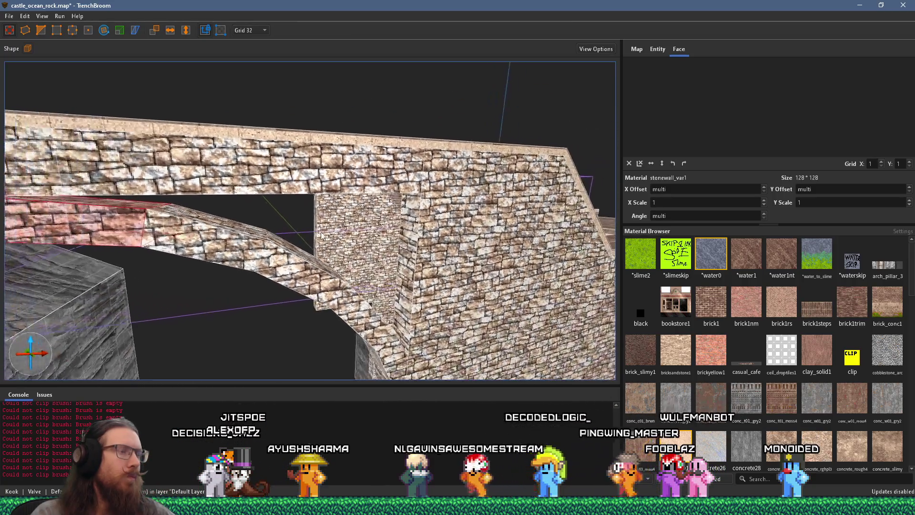
pyautogui.keyDown('ctrl'); pyautogui.click(226, 230); pyautogui.keyUp('ctrl')
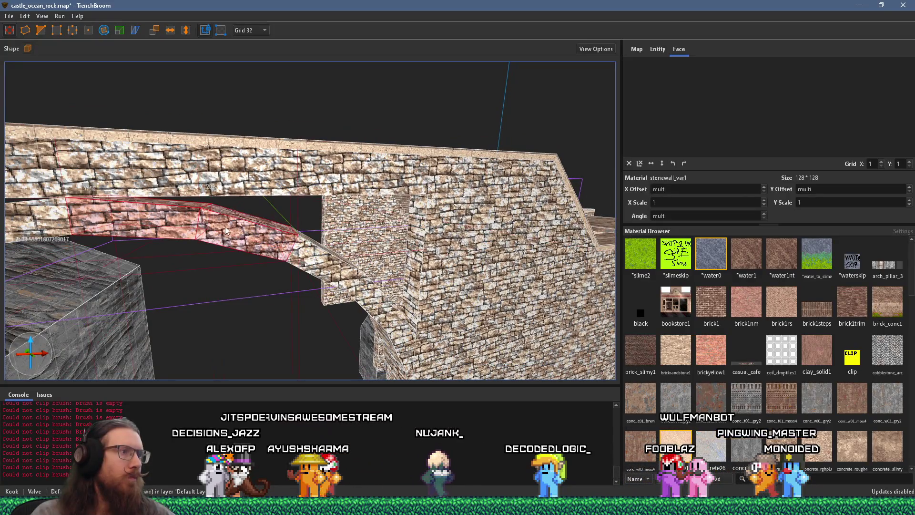
pyautogui.keyDown('ctrl'); pyautogui.click(404, 343); pyautogui.keyUp('ctrl')
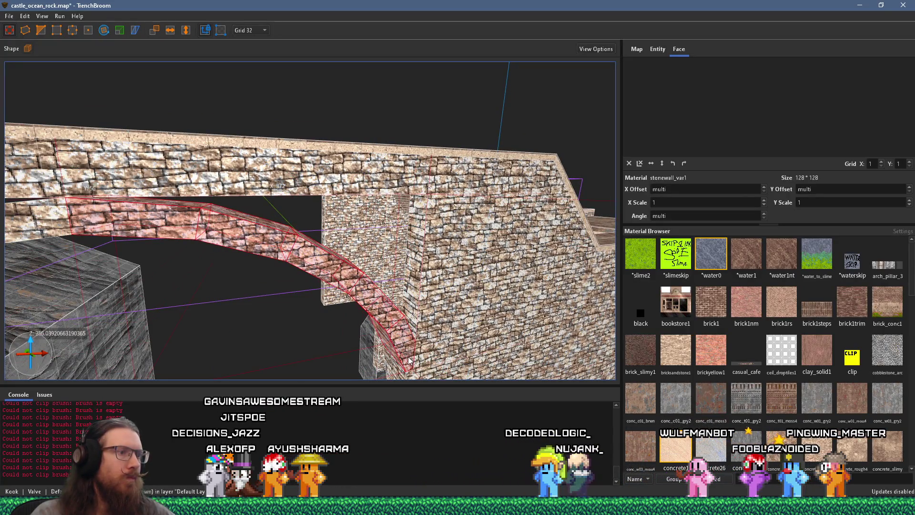
pyautogui.keyDown('ctrl'); pyautogui.click(401, 336); pyautogui.keyUp('ctrl')
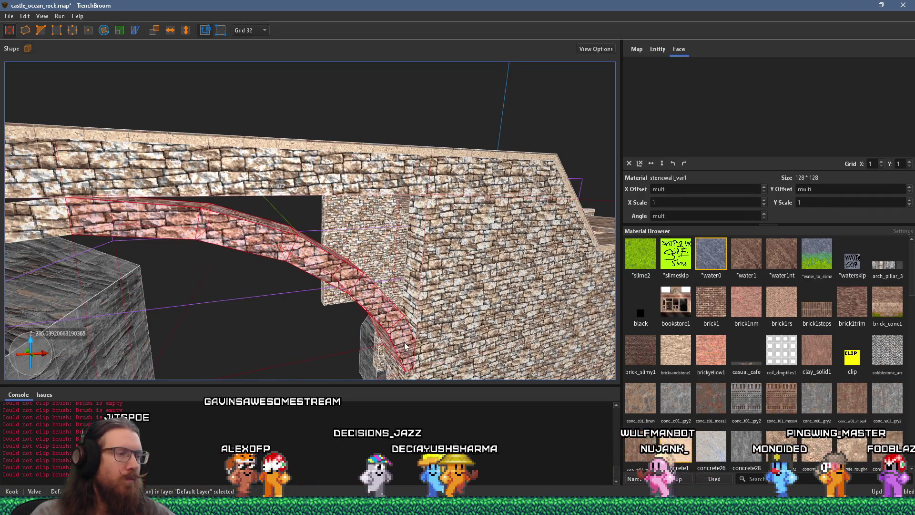
pyautogui.scroll(3, 349, 248)
pyautogui.moveTo(257, 228)
pyautogui.mouseDown()
pyautogui.moveTo(269, 191)
pyautogui.moveTo(358, 189)
pyautogui.mouseUp()
# Stretch the selected arch brushes up to the wall top, filling the gap below the deck
pyautogui.scroll(3, 239, 183)
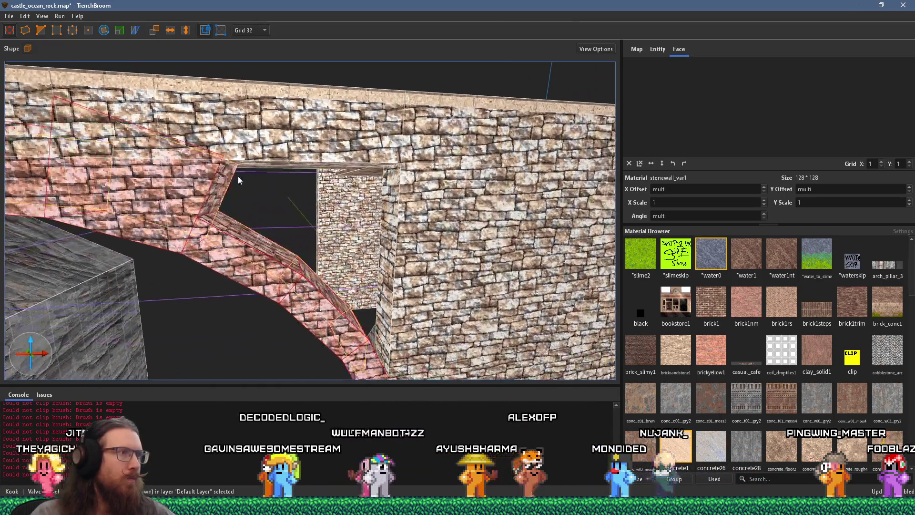
pyautogui.moveTo(243, 232); pyautogui.dragTo(338, 107)
pyautogui.moveTo(326, 289); pyautogui.dragTo(437, 154)
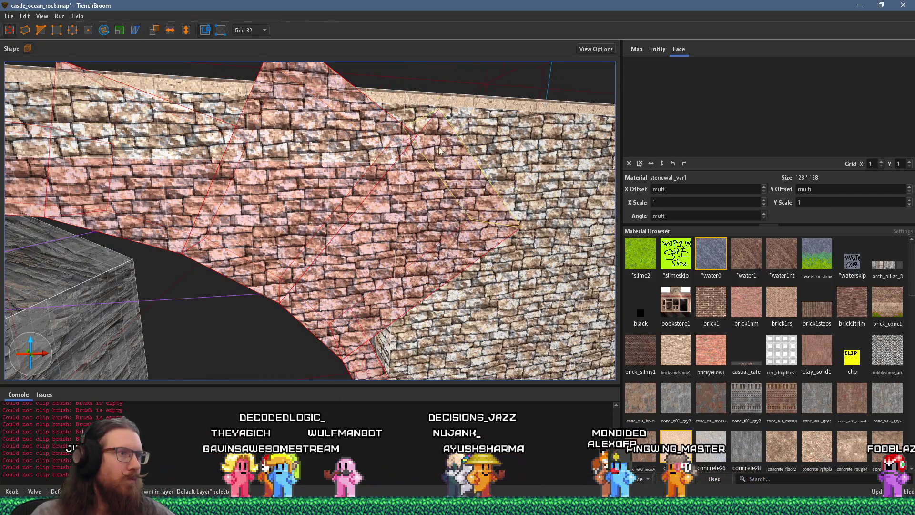
pyautogui.scroll(3, 312, 249)
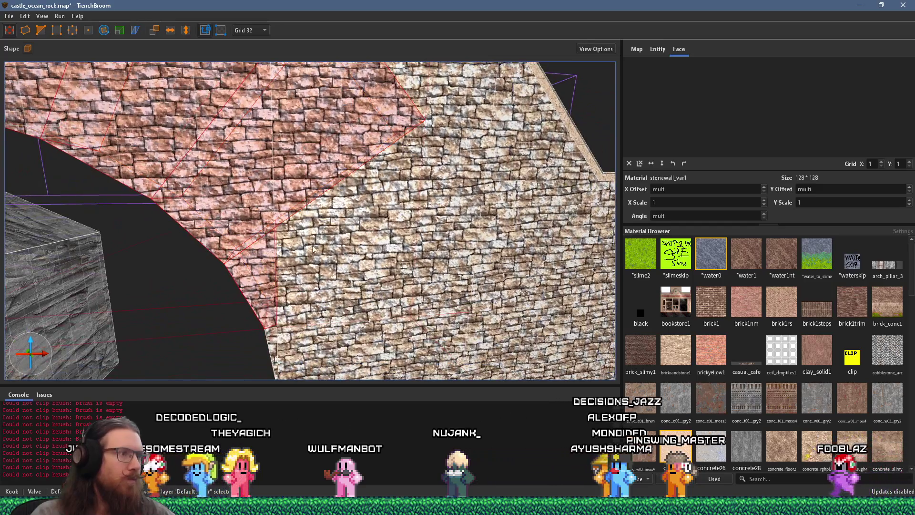
pyautogui.moveTo(323, 244); pyautogui.dragTo(418, 165)
pyautogui.scroll(5, 418, 166)
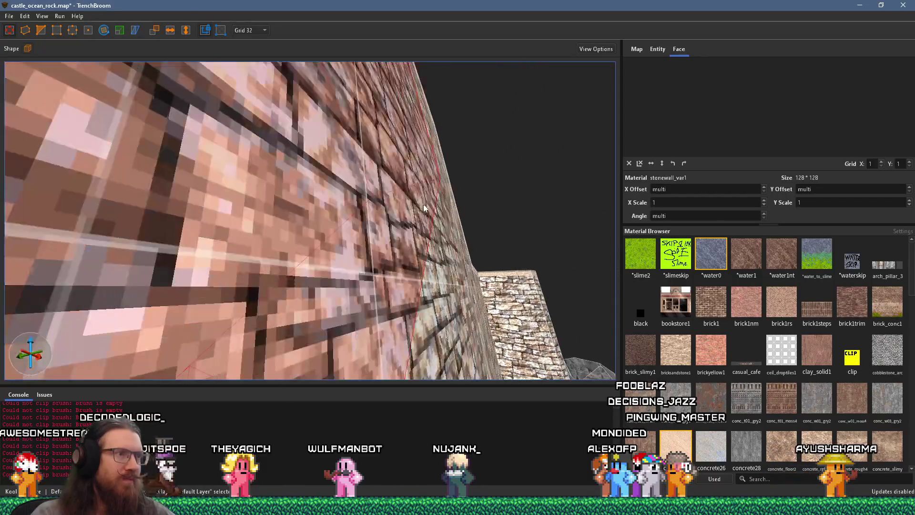
pyautogui.moveTo(424, 208); pyautogui.dragTo(466, 210)
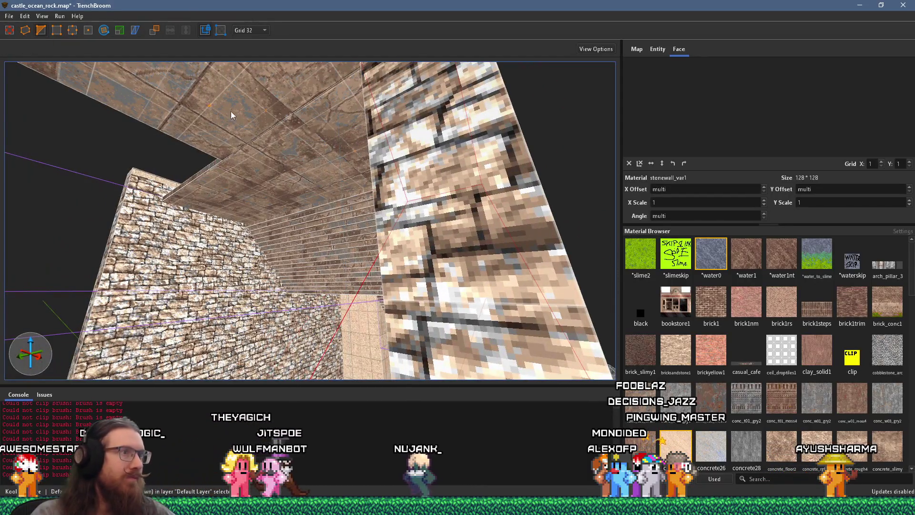
pyautogui.press('c')
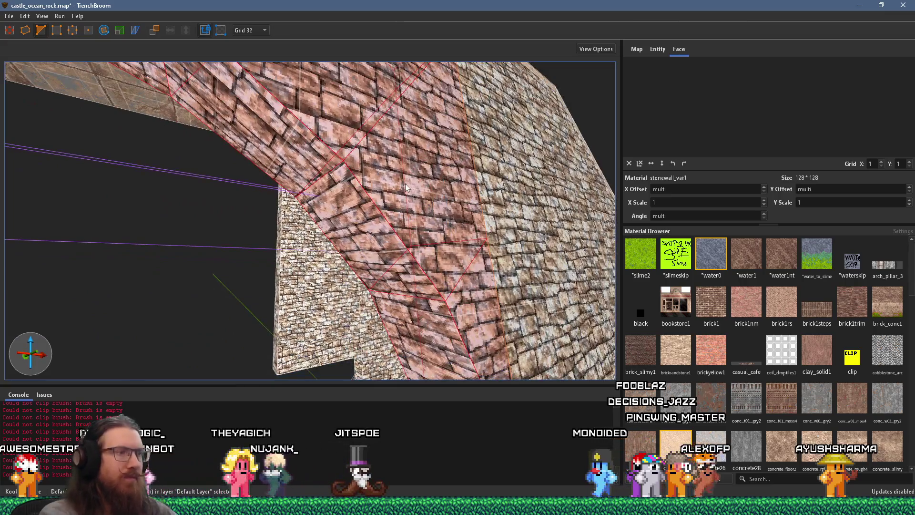
pyautogui.moveTo(406, 187)
pyautogui.mouseDown()
pyautogui.moveTo(459, 327)
pyautogui.moveTo(431, 336)
pyautogui.moveTo(359, 241)
pyautogui.moveTo(295, 179)
pyautogui.moveTo(316, 109)
pyautogui.moveTo(357, 201)
pyautogui.mouseUp()
pyautogui.scroll(-3, 362, 212)
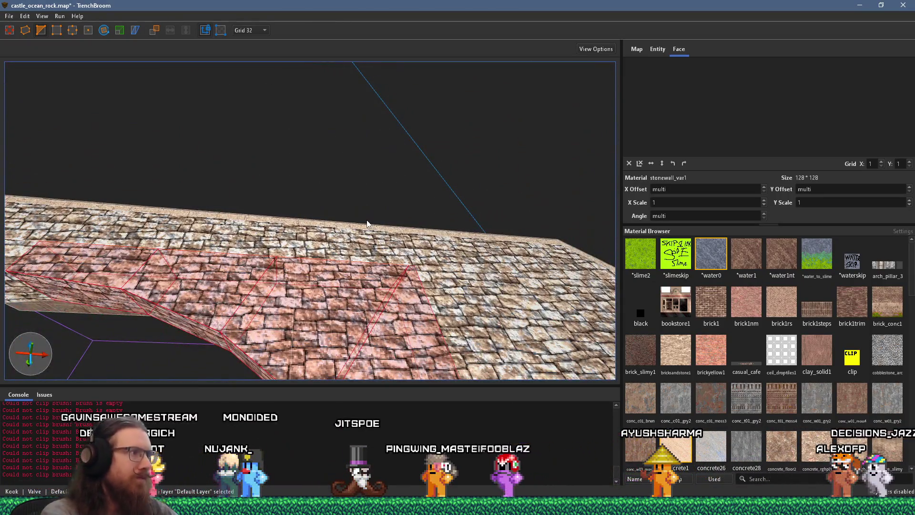
pyautogui.moveTo(239, 253)
pyautogui.mouseDown()
pyautogui.moveTo(379, 270)
pyautogui.moveTo(316, 287)
pyautogui.moveTo(266, 244)
pyautogui.moveTo(306, 265)
pyautogui.mouseUp()
pyautogui.moveTo(262, 210); pyautogui.dragTo(285, 165)
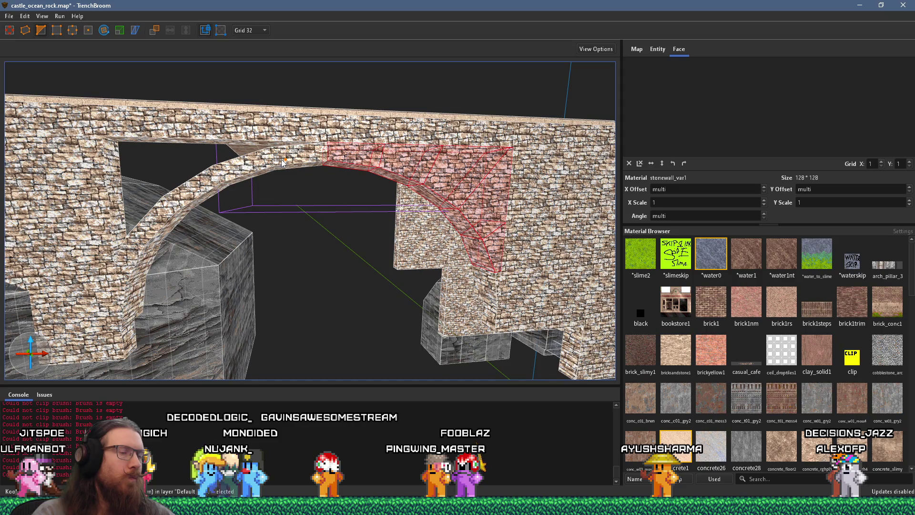
# Delete the old left arch brushes
pyautogui.click(239, 199)
pyautogui.click(165, 219)
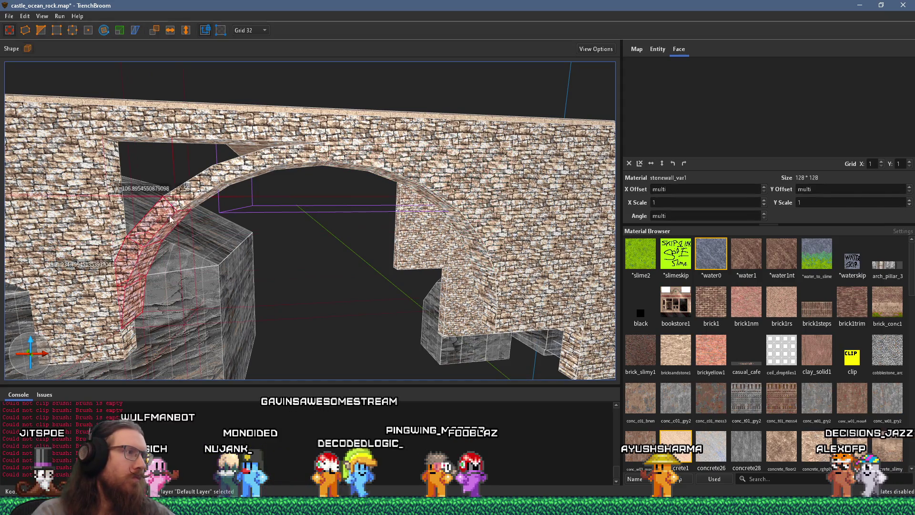
pyautogui.moveTo(346, 170); pyautogui.dragTo(281, 195)
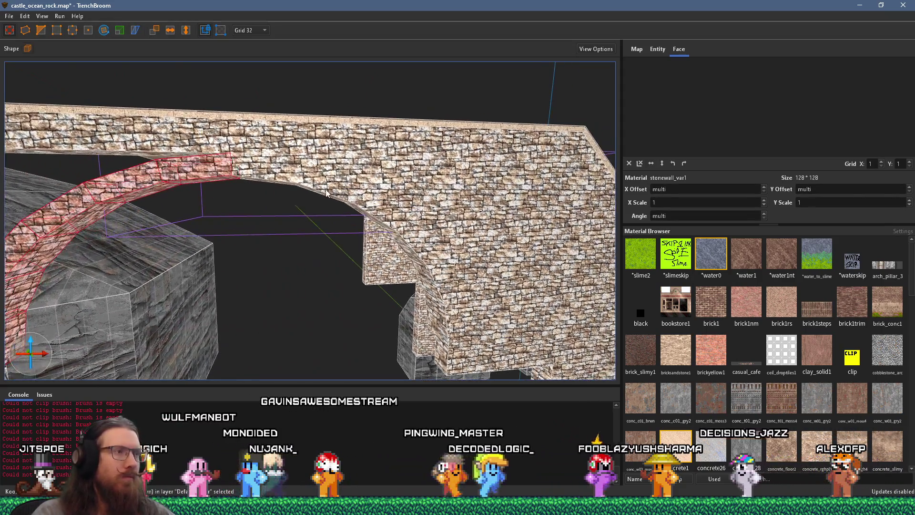
pyautogui.press('Delete')
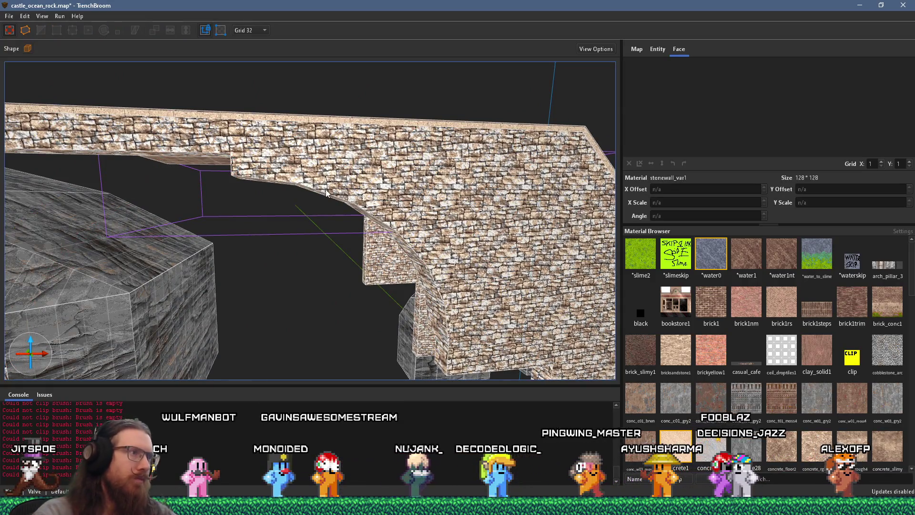
# Duplicate the filled right arch segments and shift the copy over to the left opening
pyautogui.click(411, 190)
pyautogui.keyDown('ctrl'); pyautogui.click(450, 266); pyautogui.keyUp('ctrl')
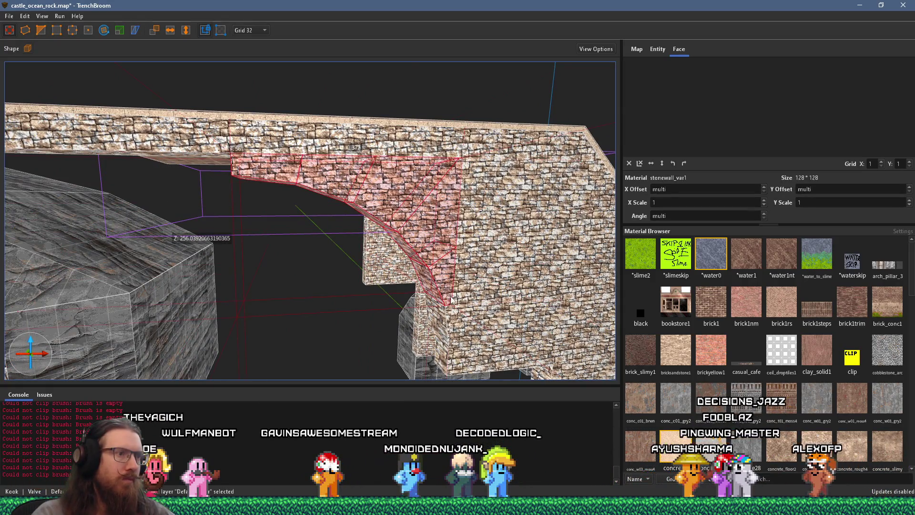
pyautogui.scroll(-3, 448, 315)
pyautogui.scroll(-3, 444, 285)
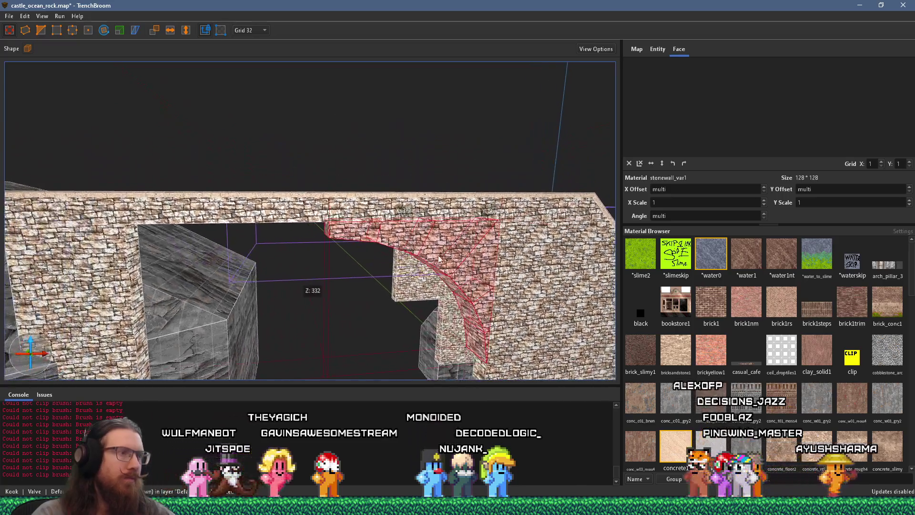
pyautogui.hotkey('ctrl', 'd')
pyautogui.press('Left')
pyautogui.press('Left')
pyautogui.press('Left')
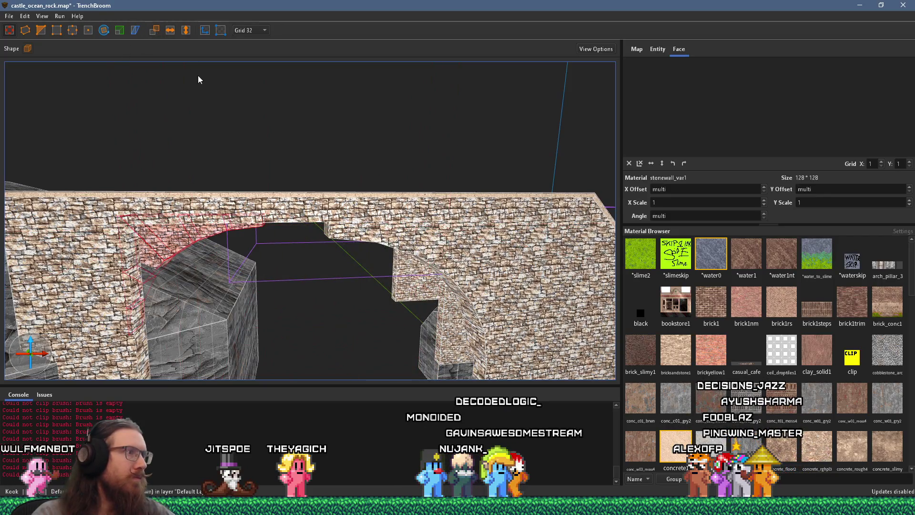
# Fit the copied arch into the left opening, pulling its side face in by 32 units
pyautogui.moveTo(222, 230); pyautogui.dragTo(281, 244)
pyautogui.scroll(3, 284, 245)
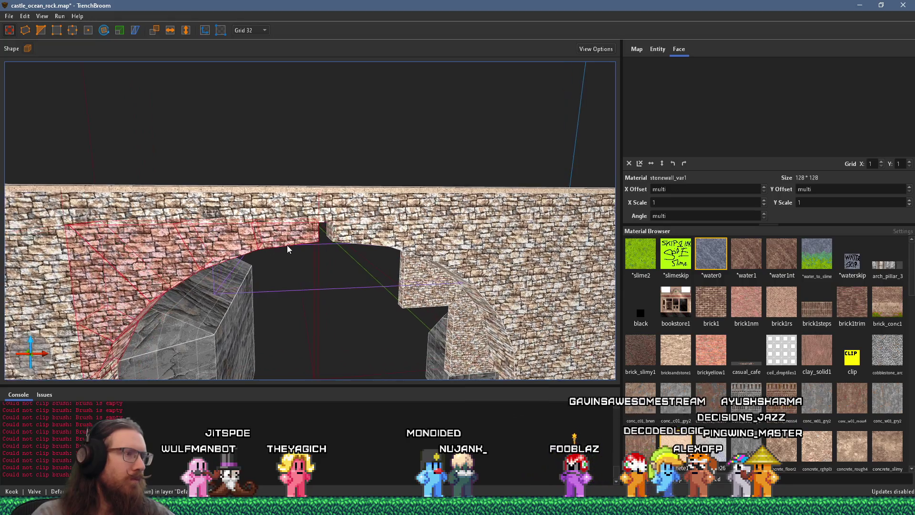
pyautogui.scroll(3, 248, 257)
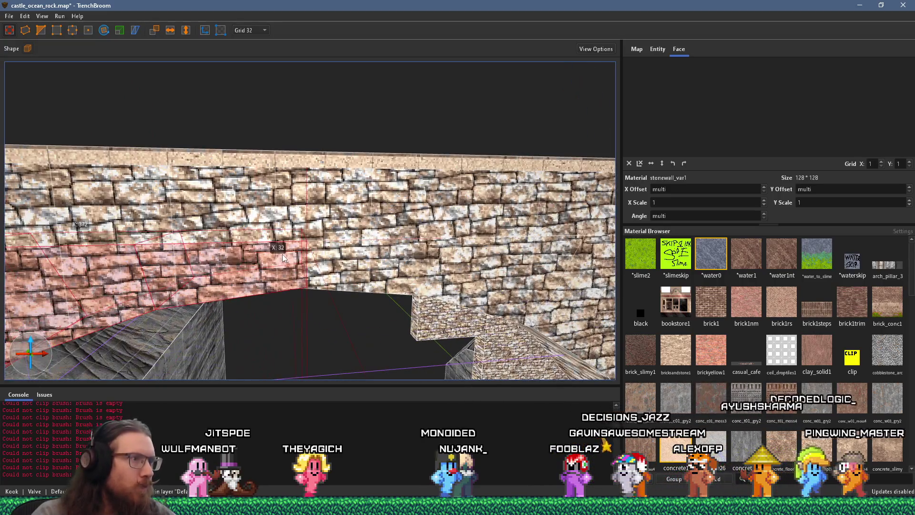
pyautogui.moveTo(279, 265); pyautogui.dragTo(273, 151)
pyautogui.scroll(5, 272, 147)
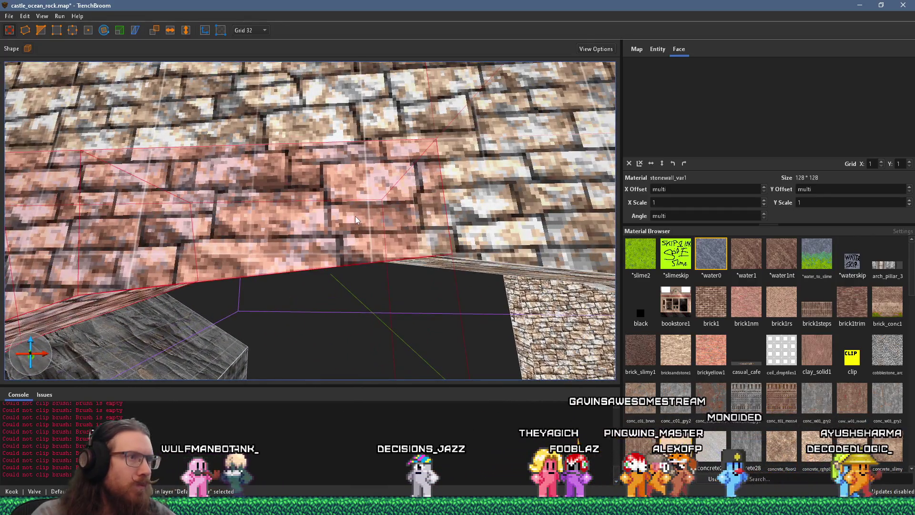
pyautogui.moveTo(340, 218); pyautogui.dragTo(290, 212)
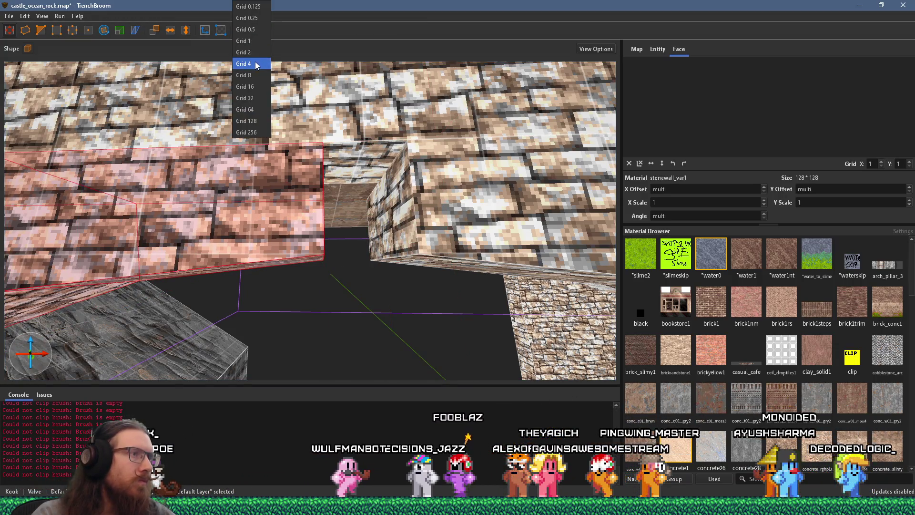
pyautogui.click(256, 64)
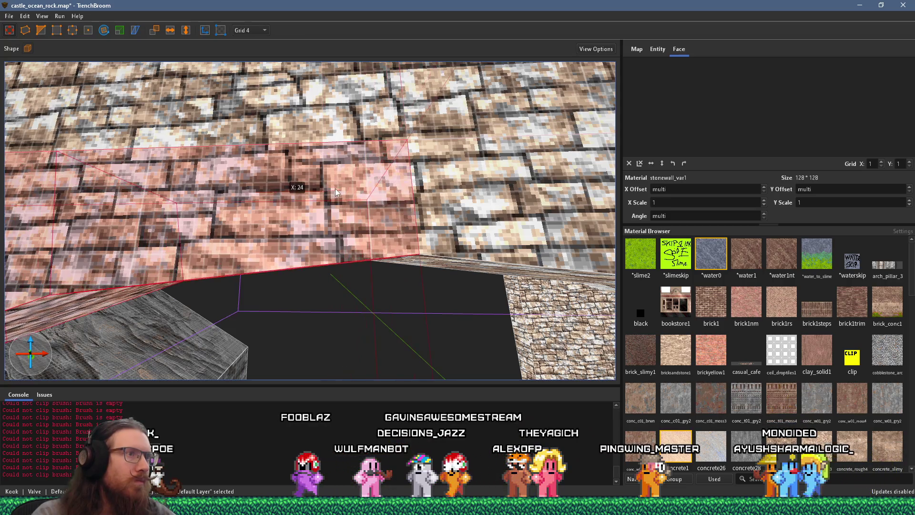
pyautogui.scroll(-5, 336, 190)
pyautogui.scroll(-5, 300, 259)
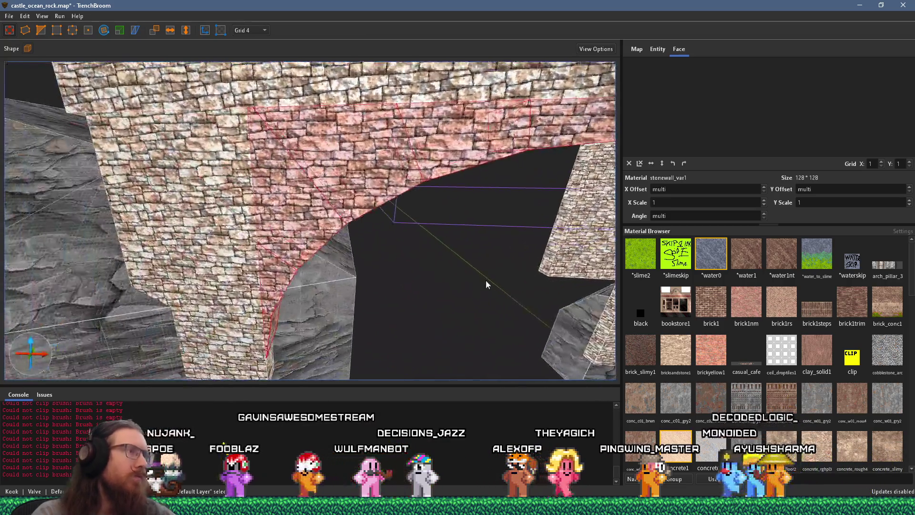
pyautogui.click(373, 273)
pyautogui.scroll(-8, 373, 272)
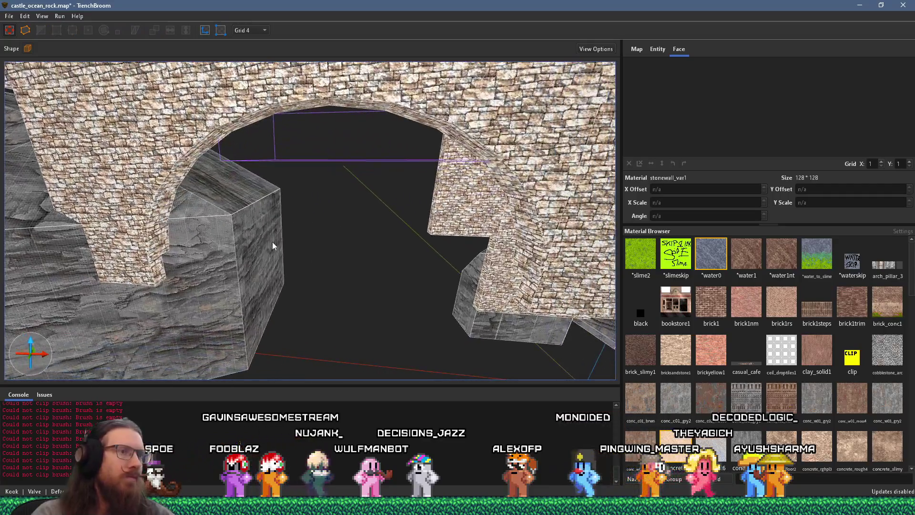
pyautogui.scroll(2, 328, 195)
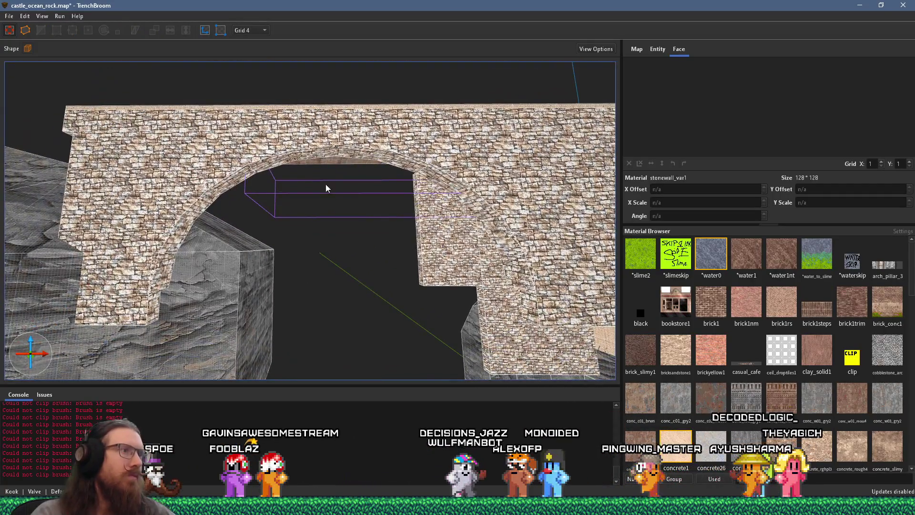
pyautogui.scroll(4, 328, 190)
pyautogui.moveTo(282, 145)
pyautogui.mouseDown()
pyautogui.moveTo(215, 116)
pyautogui.moveTo(176, 259)
pyautogui.moveTo(143, 205)
pyautogui.moveTo(286, 119)
pyautogui.moveTo(453, 95)
pyautogui.moveTo(600, 159)
pyautogui.moveTo(346, 170)
pyautogui.mouseUp()
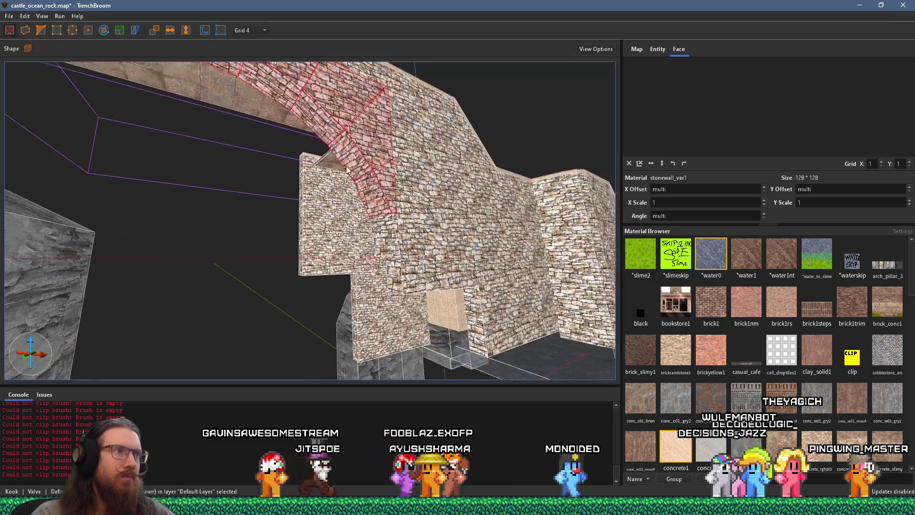
pyautogui.moveTo(381, 231)
pyautogui.mouseDown()
pyautogui.moveTo(484, 253)
pyautogui.moveTo(617, 253)
pyautogui.mouseUp()
pyautogui.moveTo(504, 164)
pyautogui.mouseDown()
pyautogui.moveTo(520, 323)
pyautogui.moveTo(394, 221)
pyautogui.moveTo(279, 247)
pyautogui.moveTo(348, 192)
pyautogui.moveTo(253, 239)
pyautogui.moveTo(303, 237)
pyautogui.mouseUp()
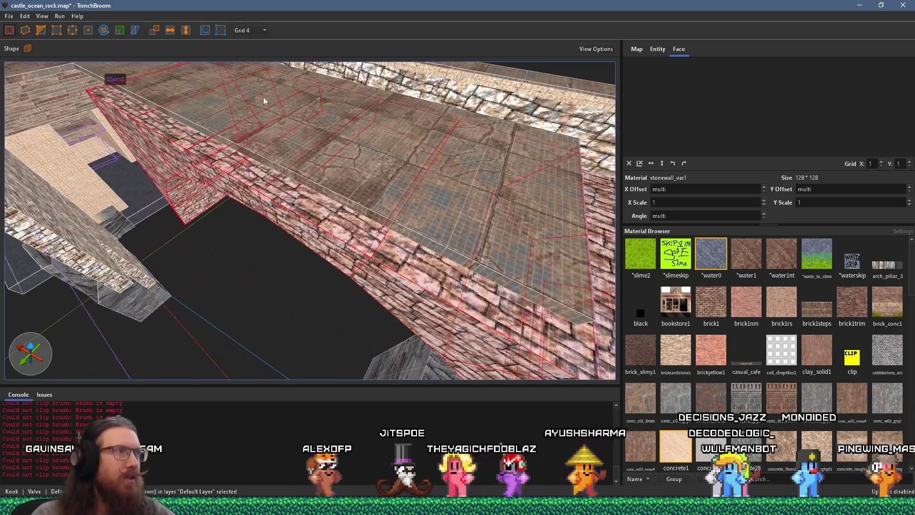
# Switch the grid size to 8 units
pyautogui.click(253, 31)
pyautogui.click(253, 75)
pyautogui.moveTo(253, 75); pyautogui.dragTo(342, 304)
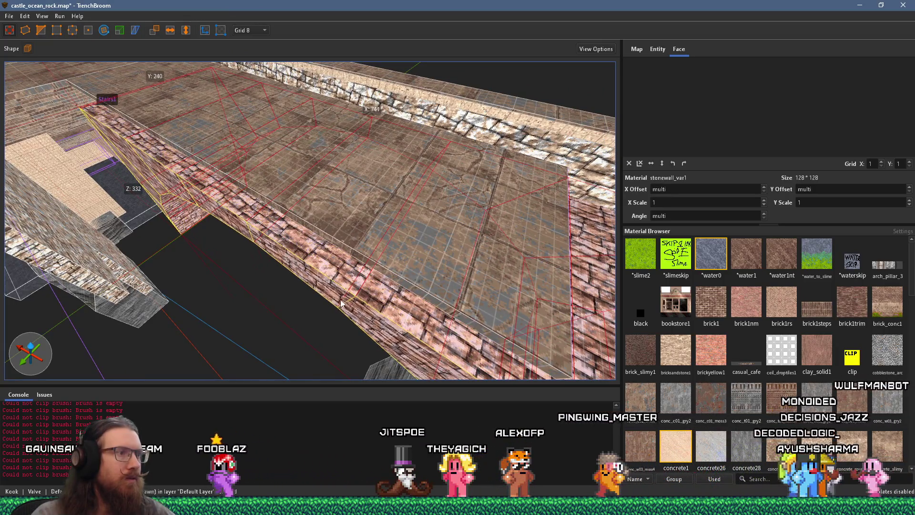
pyautogui.moveTo(341, 303)
pyautogui.mouseDown()
pyautogui.moveTo(253, 243)
pyautogui.moveTo(533, 255)
pyautogui.moveTo(497, 209)
pyautogui.moveTo(348, 193)
pyautogui.moveTo(270, 236)
pyautogui.moveTo(190, 151)
pyautogui.moveTo(212, 168)
pyautogui.mouseUp()
# Select the left brick wall brush beside the deck and pull its face to resize it
pyautogui.press('Escape')
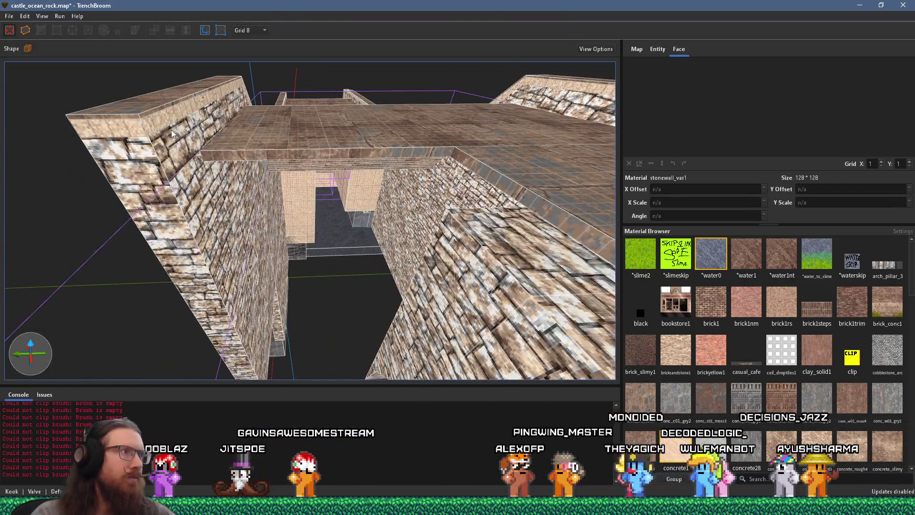
pyautogui.click(176, 205)
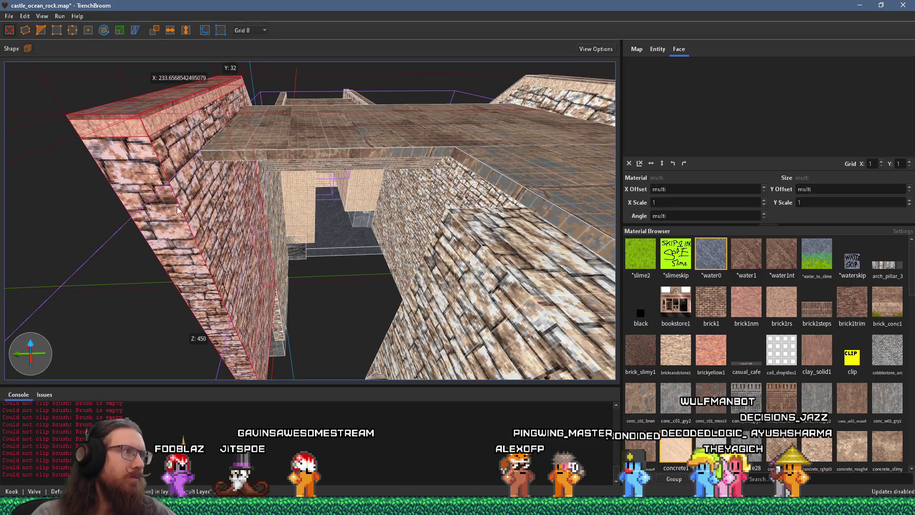
pyautogui.moveTo(205, 221)
pyautogui.mouseDown()
pyautogui.moveTo(457, 217)
pyautogui.moveTo(412, 199)
pyautogui.moveTo(266, 283)
pyautogui.mouseUp()
pyautogui.moveTo(439, 121)
pyautogui.mouseDown()
pyautogui.moveTo(262, 275)
pyautogui.moveTo(362, 210)
pyautogui.mouseUp()
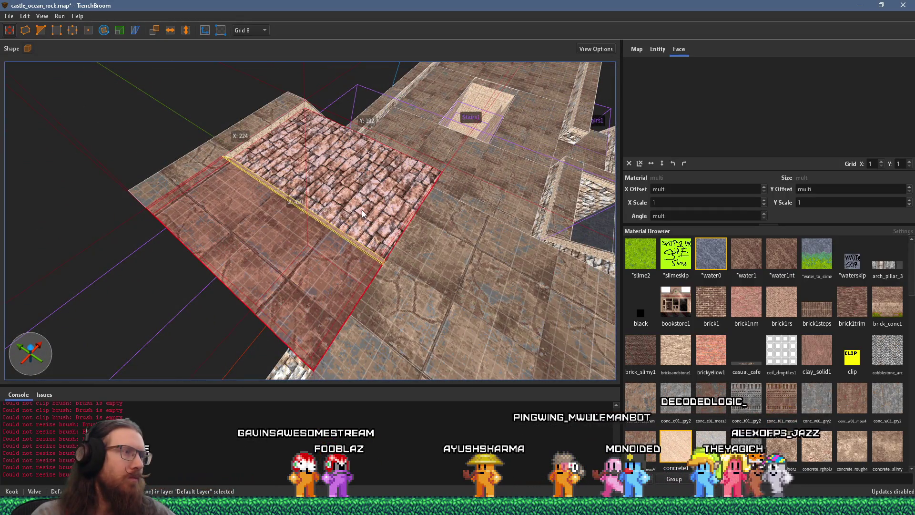
pyautogui.moveTo(355, 251)
pyautogui.mouseDown()
pyautogui.moveTo(302, 190)
pyautogui.moveTo(283, 96)
pyautogui.moveTo(290, 157)
pyautogui.moveTo(266, 150)
pyautogui.mouseUp()
# Clip an 8-unit-thick slab off the top of the brick wall brush
pyautogui.click(327, 230)
pyautogui.click(332, 267)
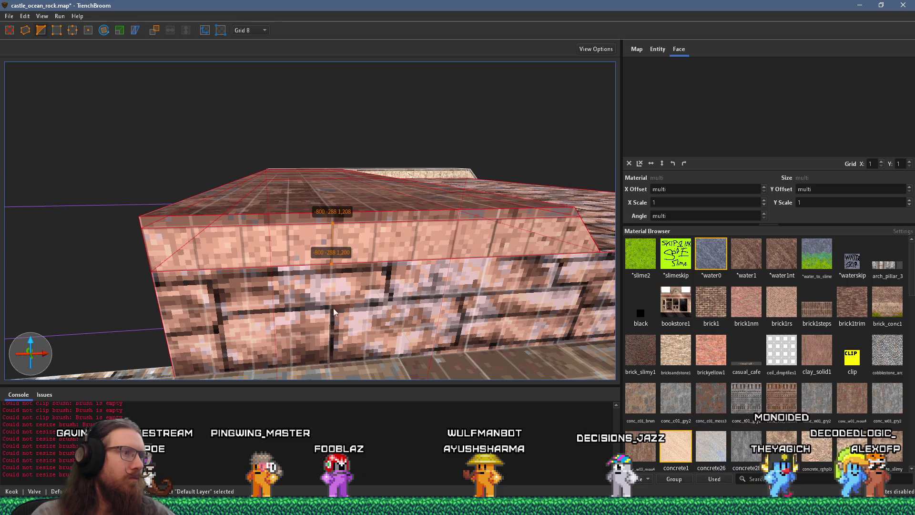
pyautogui.press('Return')
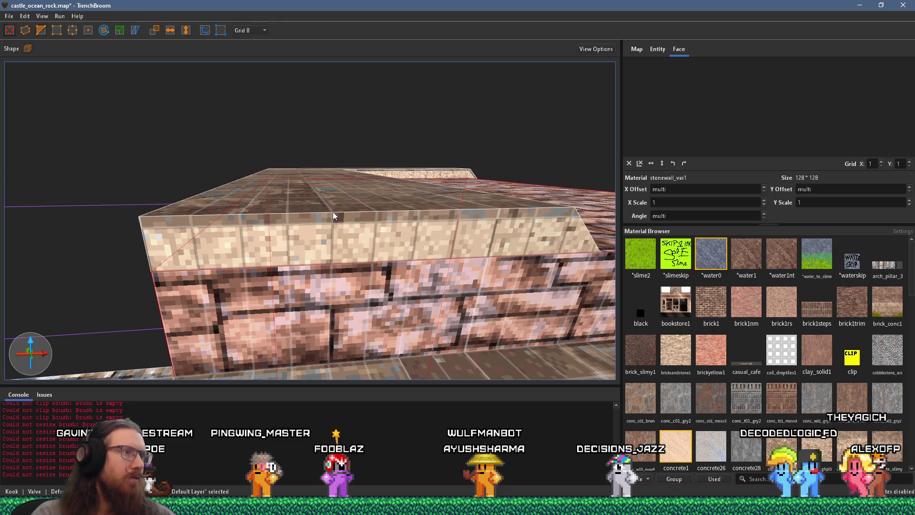
pyautogui.press('Escape')
# Select the top slab and lower piece and clip again between heights 1,200 and 1,192
pyautogui.click(332, 211)
pyautogui.keyDown('ctrl'); pyautogui.click(319, 280); pyautogui.keyUp('ctrl')
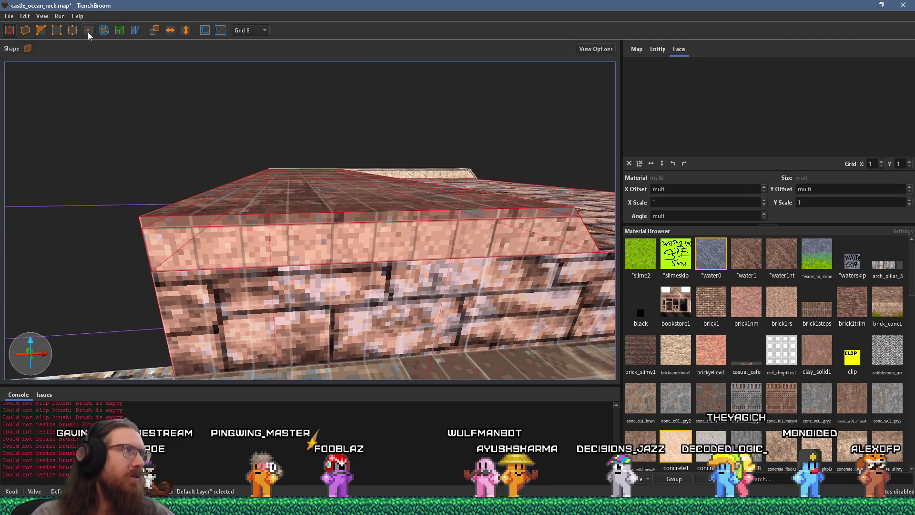
pyautogui.click(329, 282)
pyautogui.click(329, 303)
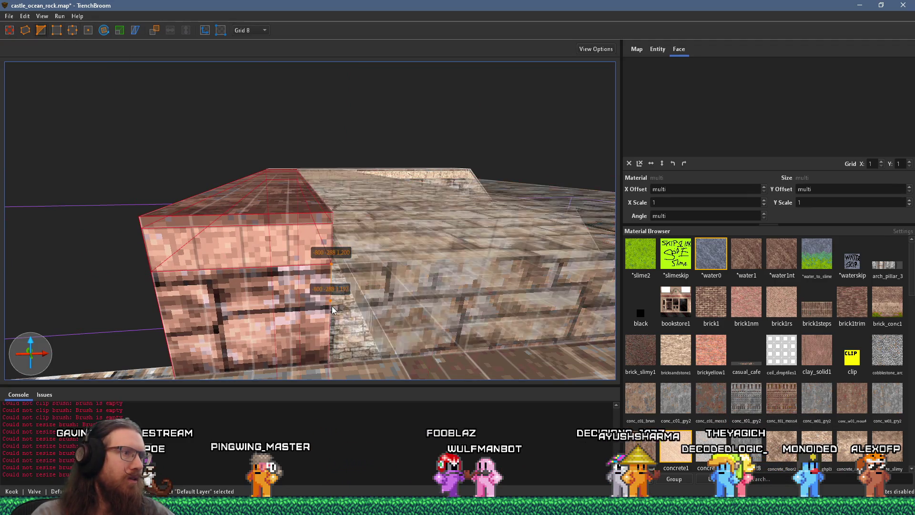
pyautogui.press('Escape')
pyautogui.press('Escape')
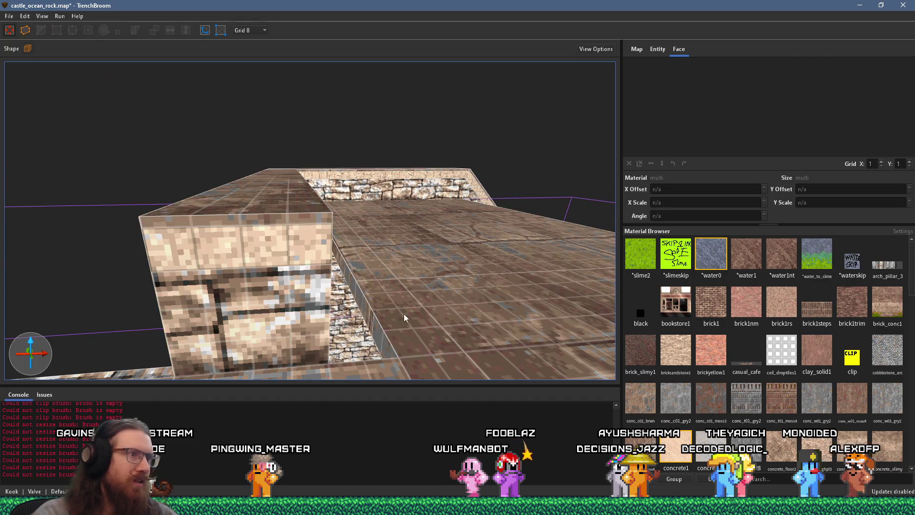
pyautogui.scroll(5, 356, 332)
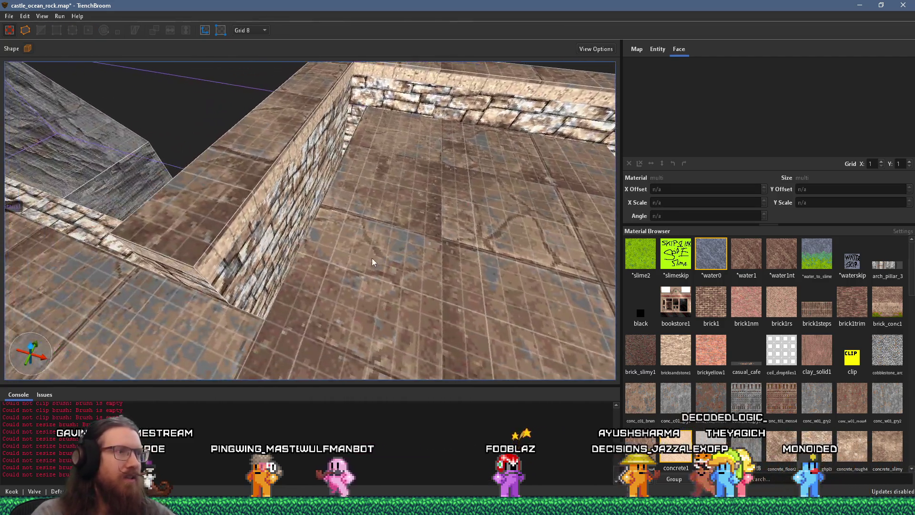
pyautogui.scroll(-5, 405, 344)
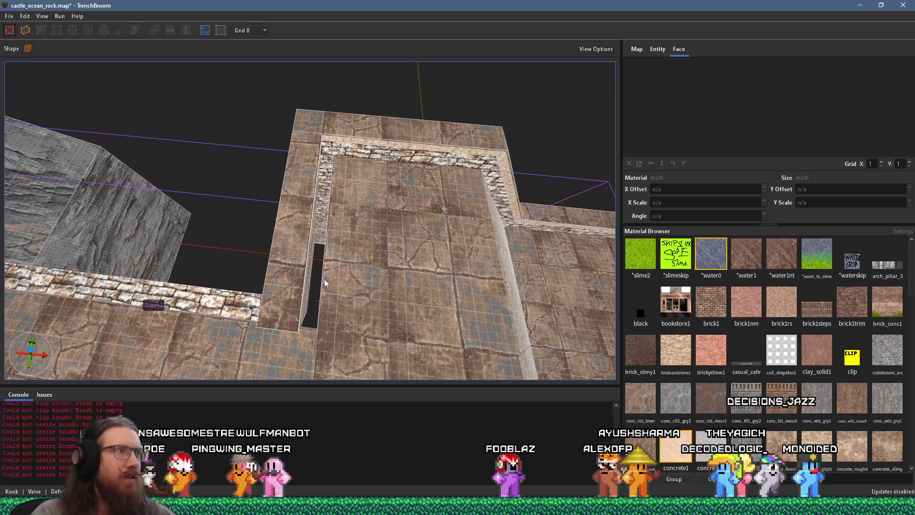
pyautogui.moveTo(291, 259); pyautogui.dragTo(375, 230)
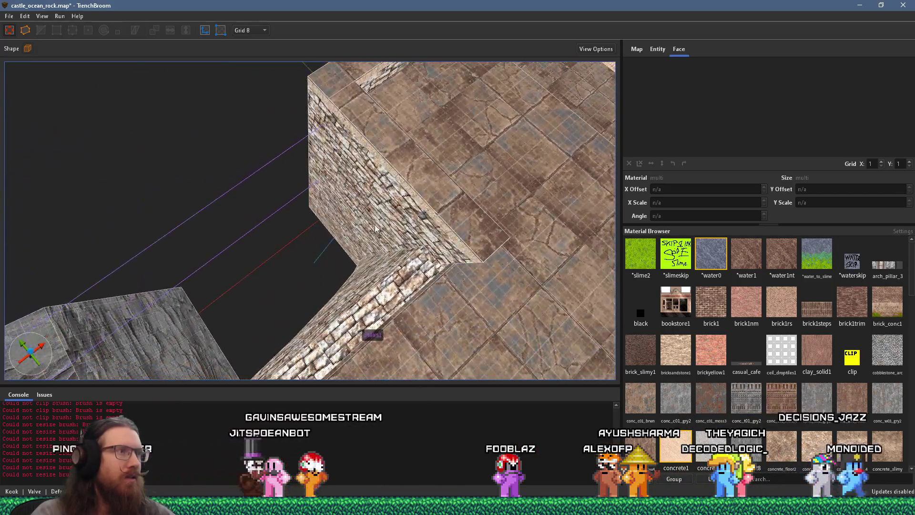
pyautogui.click(340, 235)
pyautogui.moveTo(402, 167)
pyautogui.mouseDown()
pyautogui.moveTo(232, 246)
pyautogui.moveTo(287, 277)
pyautogui.moveTo(358, 293)
pyautogui.moveTo(404, 291)
pyautogui.moveTo(217, 291)
pyautogui.moveTo(201, 205)
pyautogui.moveTo(265, 138)
pyautogui.moveTo(350, 157)
pyautogui.moveTo(260, 187)
pyautogui.moveTo(340, 137)
pyautogui.moveTo(311, 185)
pyautogui.moveTo(280, 204)
pyautogui.mouseUp()
# Select the floor strip face along the wall and set its stone_pav_sqlg1 X and Y offsets to 0
pyautogui.click(338, 182)
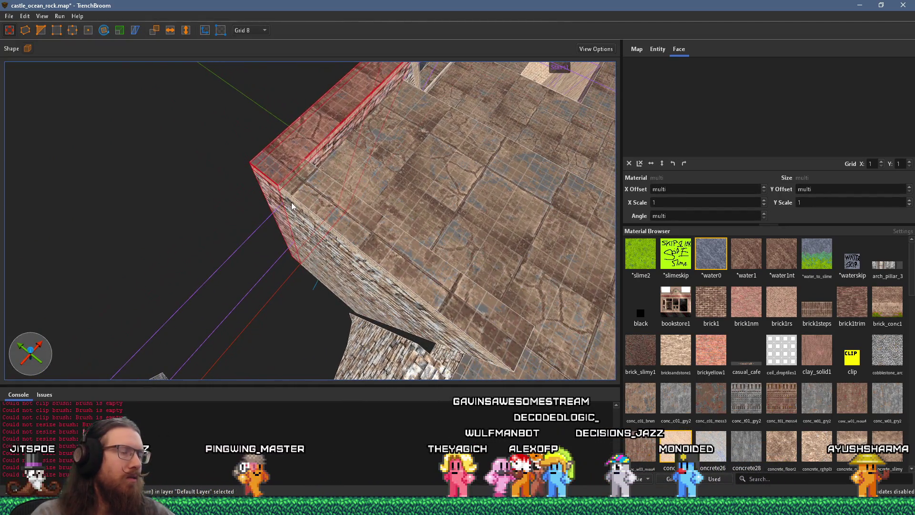
pyautogui.keyDown('shift'); pyautogui.click(322, 198); pyautogui.keyUp('shift')
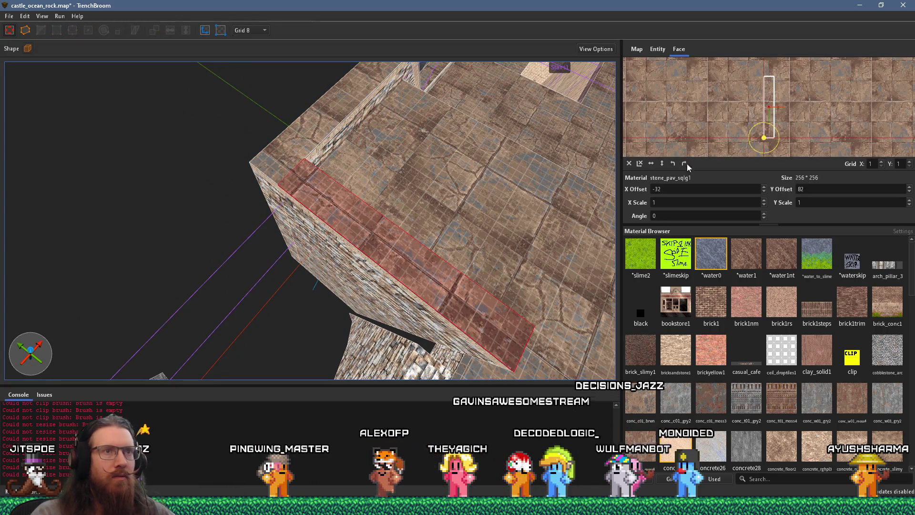
pyautogui.scroll(20, 686, 191)
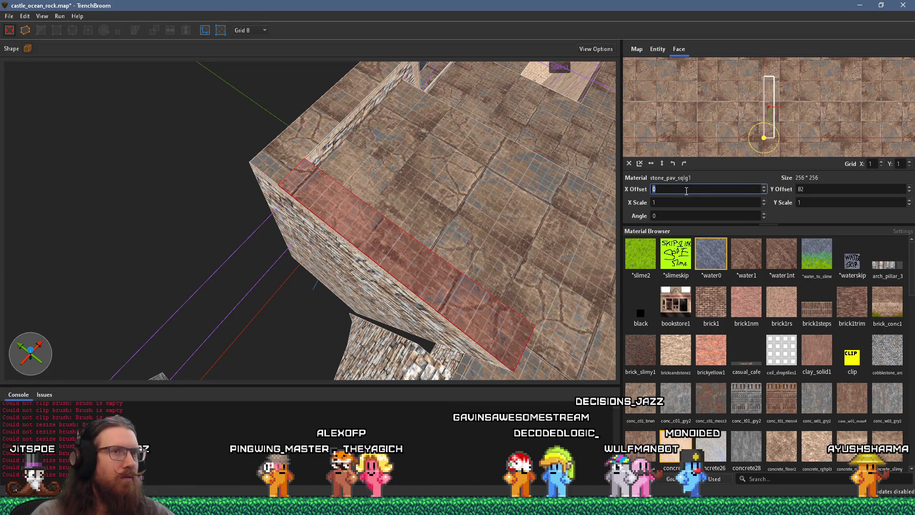
pyautogui.scroll(16, 813, 191)
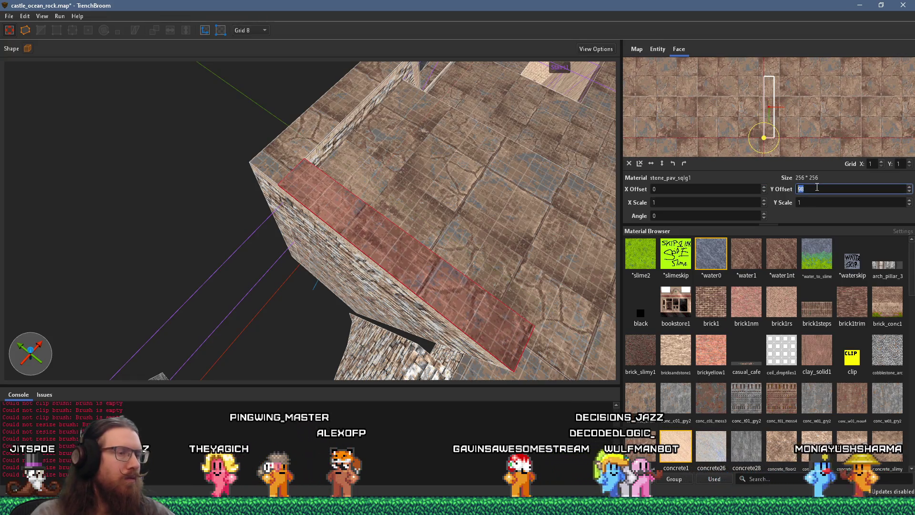
pyautogui.scroll(5, 384, 219)
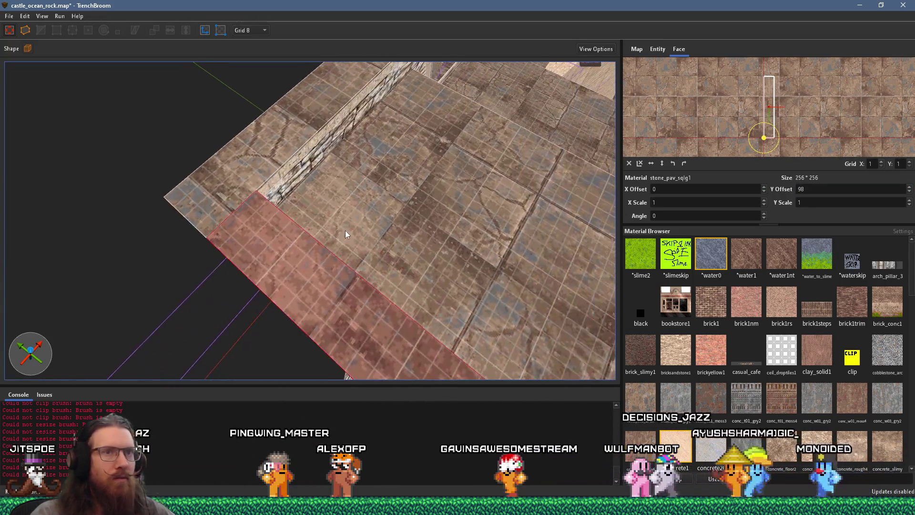
pyautogui.scroll(3, 354, 222)
pyautogui.scroll(4, 788, 121)
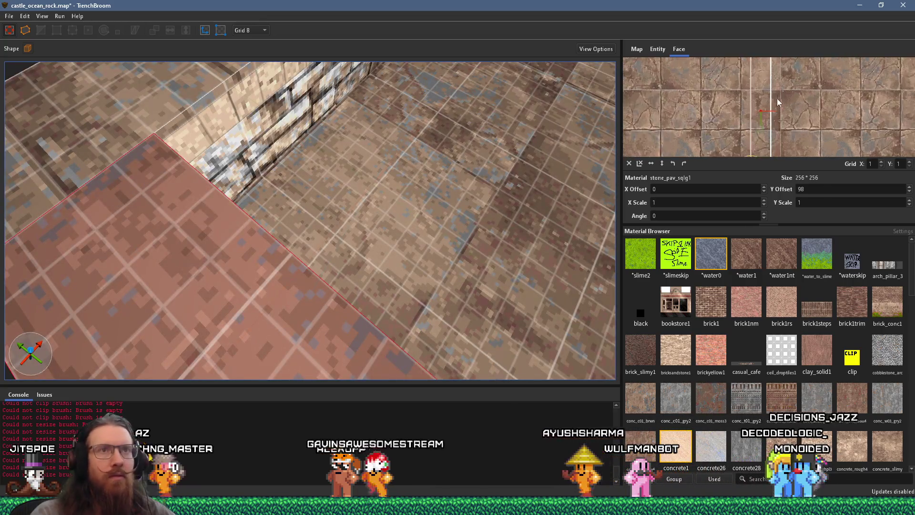
pyautogui.scroll(5, 762, 126)
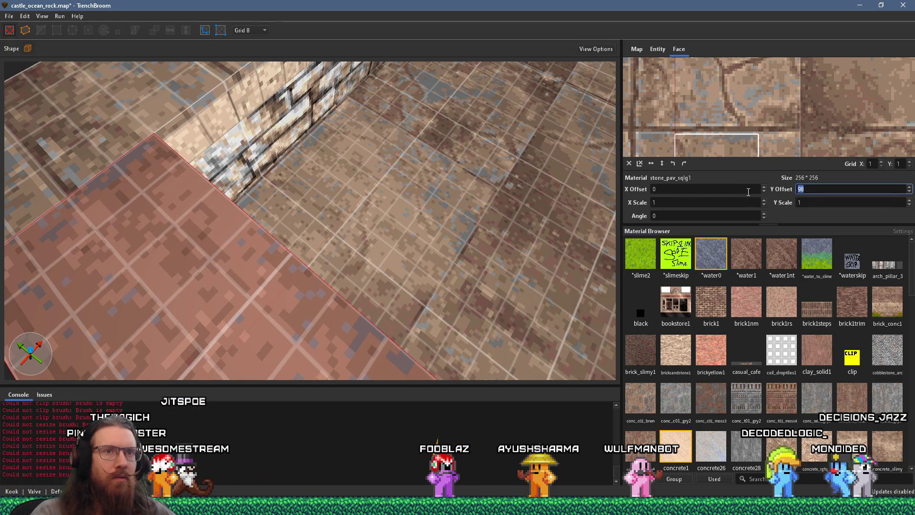
pyautogui.write('0')
pyautogui.press('Return')
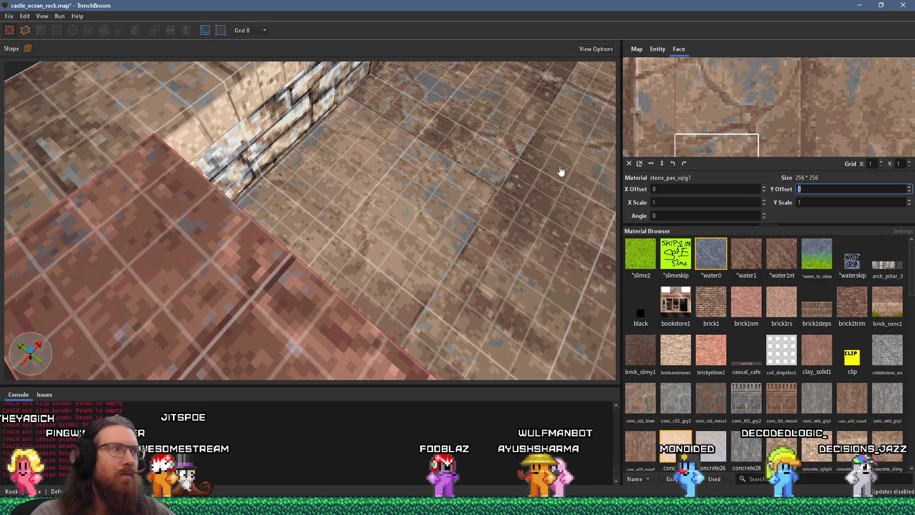
pyautogui.scroll(-3, 524, 190)
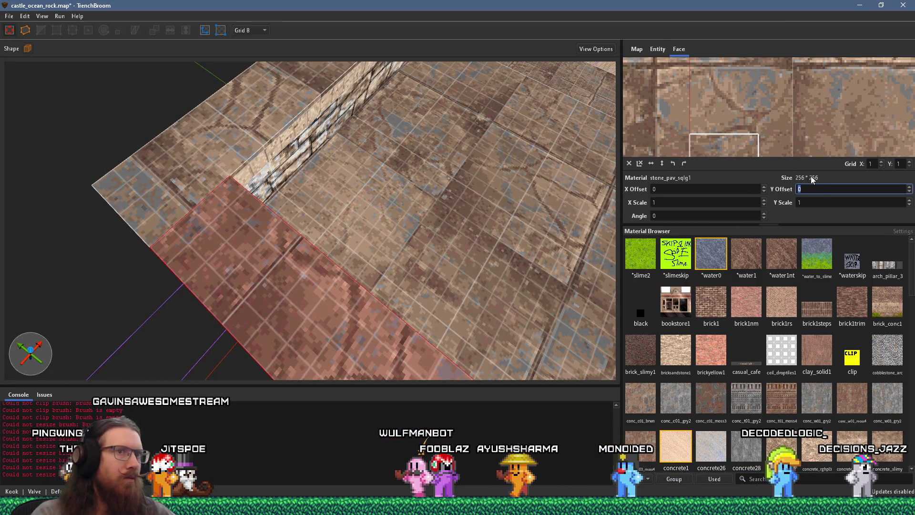